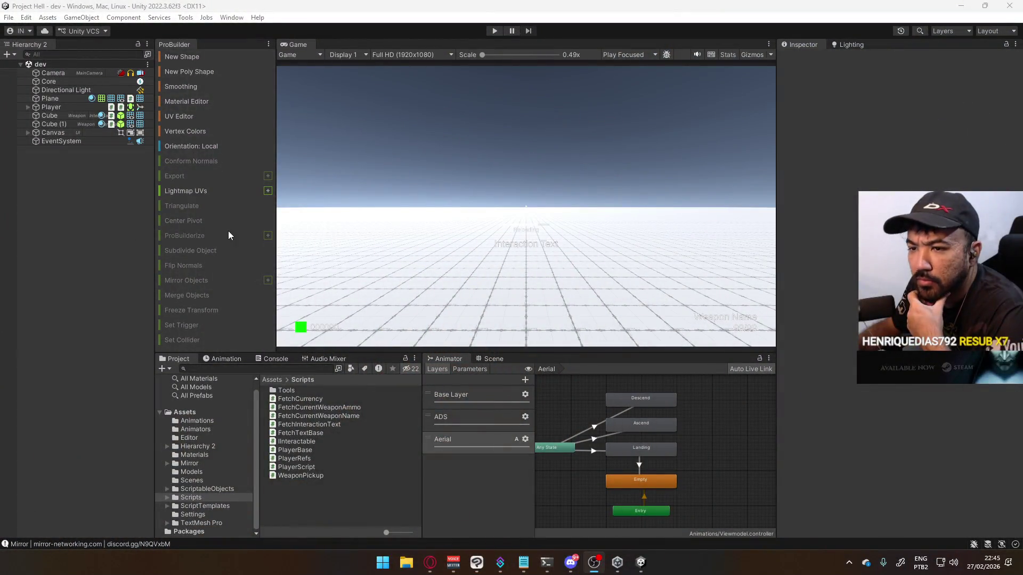
- Play-test the game by crouching and jumping, then stop Play mode
{"action": "left_click", "coordinate": [494, 31]}
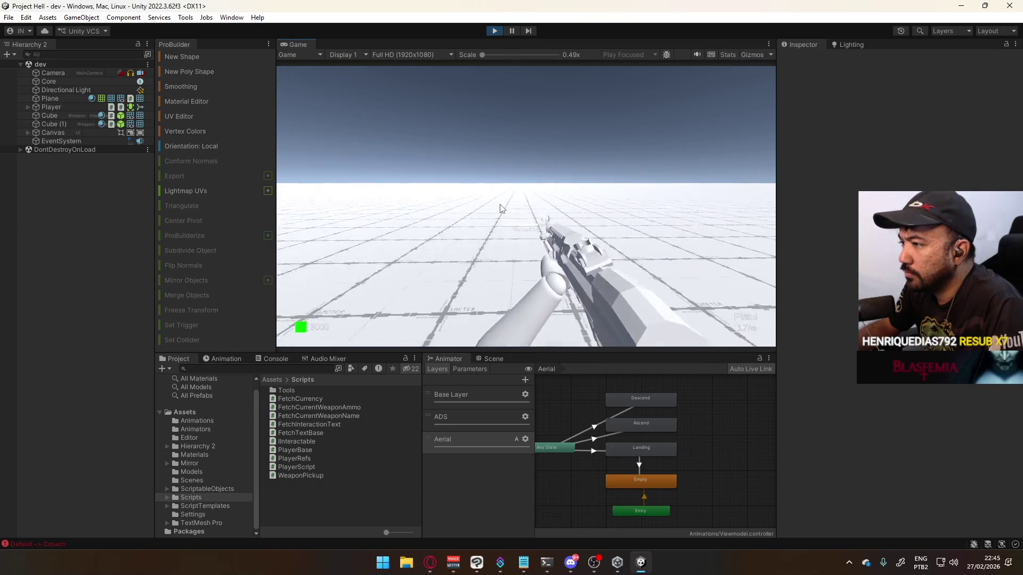
{"action": "key", "text": "c"}
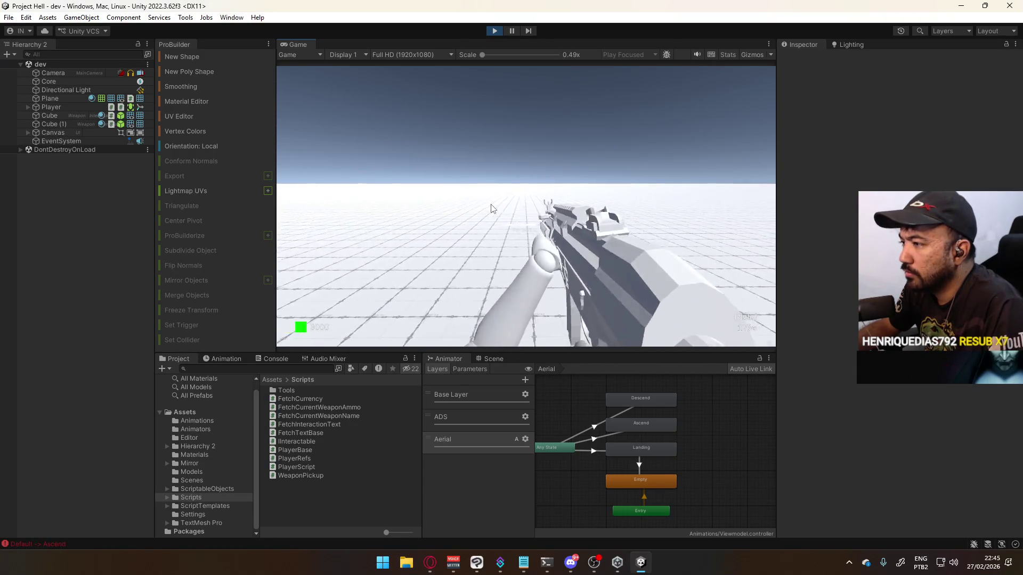
{"action": "key", "text": "space"}
{"action": "key", "text": "c"}
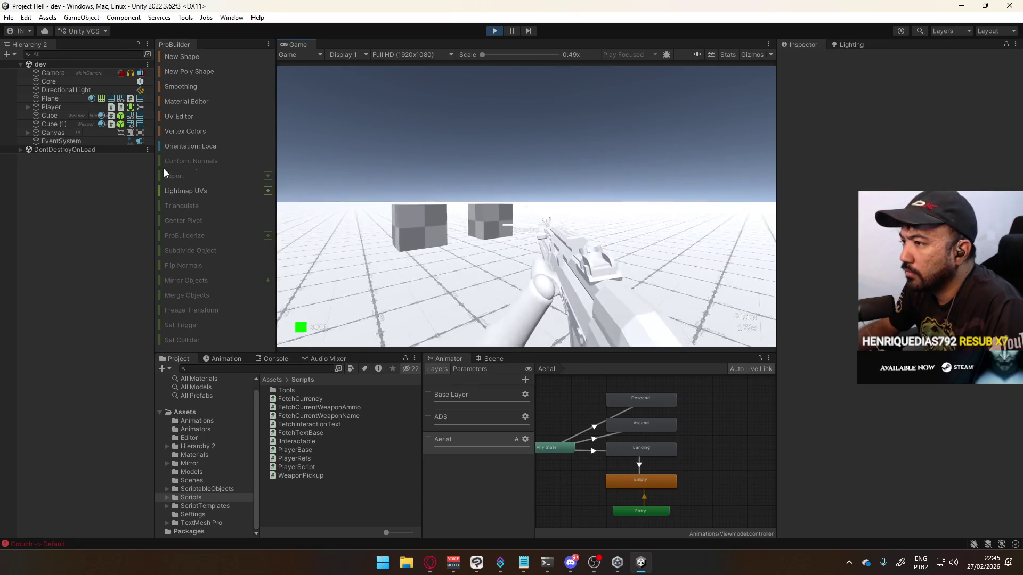
{"action": "key", "text": "ctrl+p"}
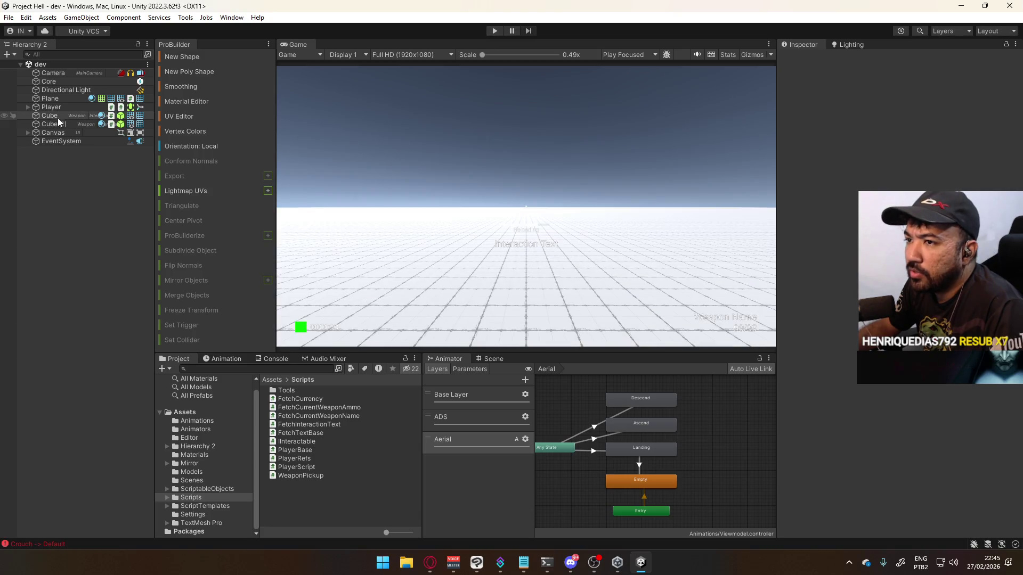
- Show the Player's Animation timeline and deactivate the Model A and Model B children
{"action": "left_click", "coordinate": [27, 107]}
{"action": "left_click", "coordinate": [50, 107]}
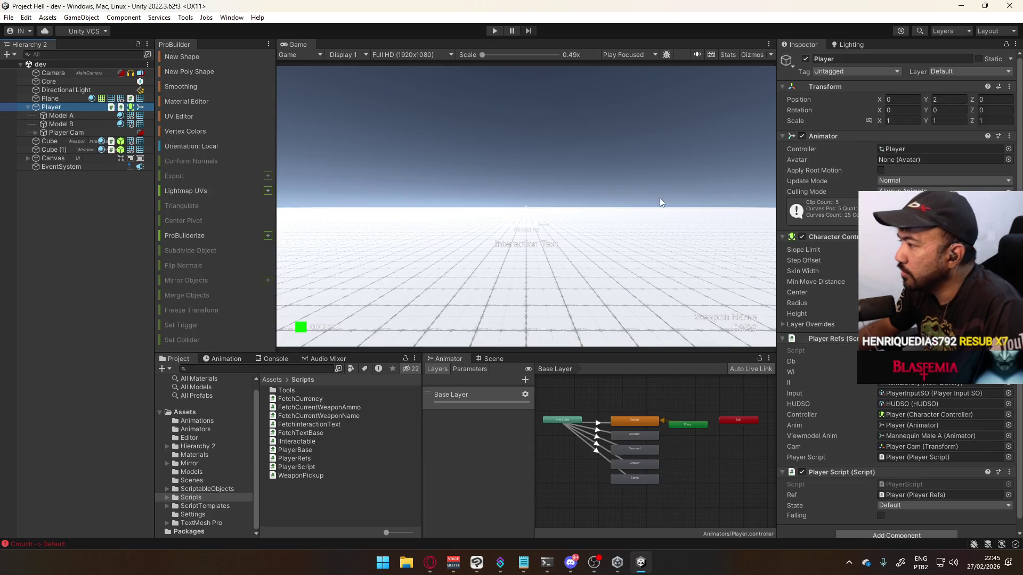
{"action": "scroll", "coordinate": [895, 293], "scroll_direction": "down", "scroll_amount": 1}
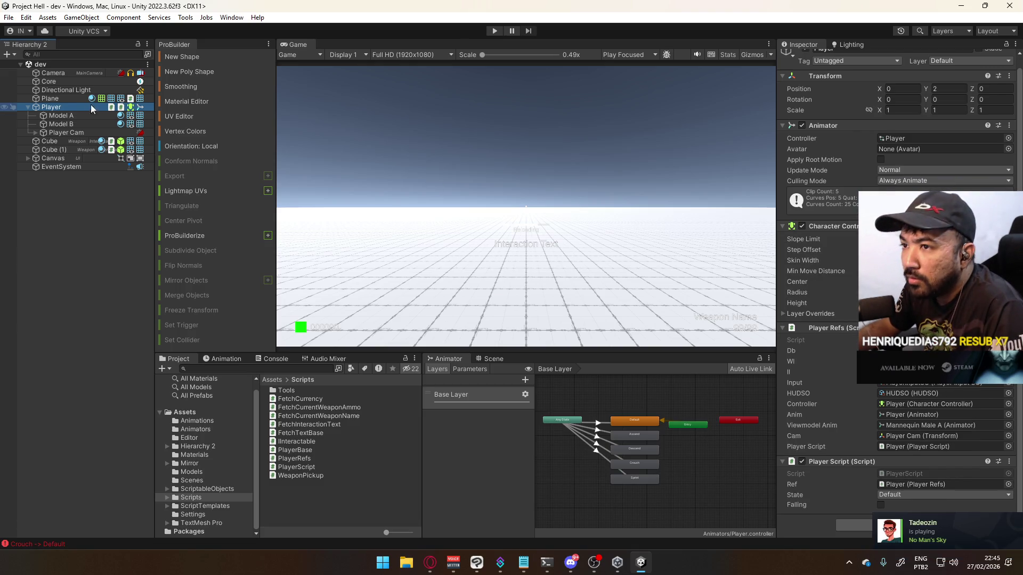
{"action": "left_click", "coordinate": [226, 359]}
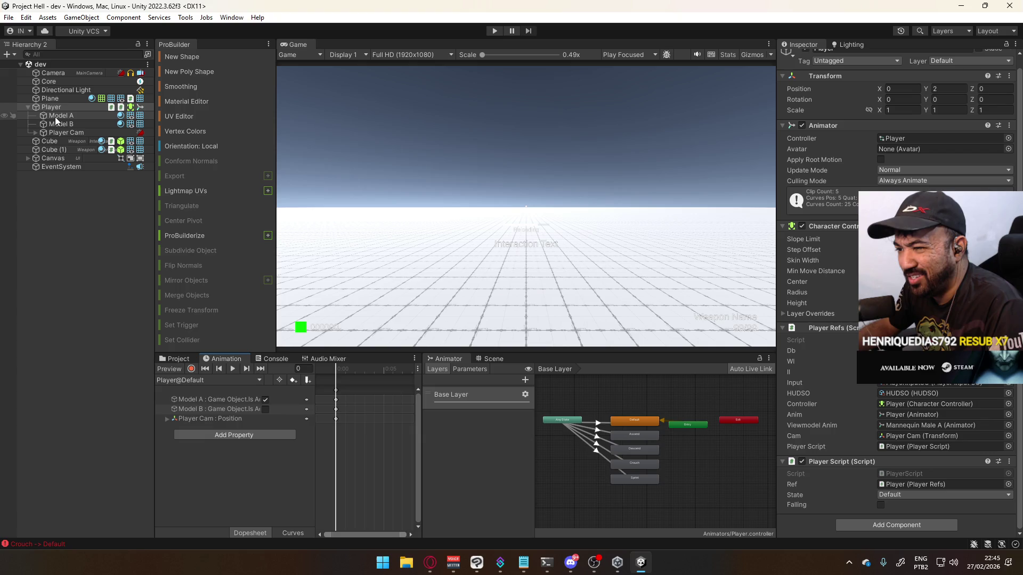
{"action": "left_click", "coordinate": [75, 114]}
{"action": "left_click", "coordinate": [81, 125], "text": "shift"}
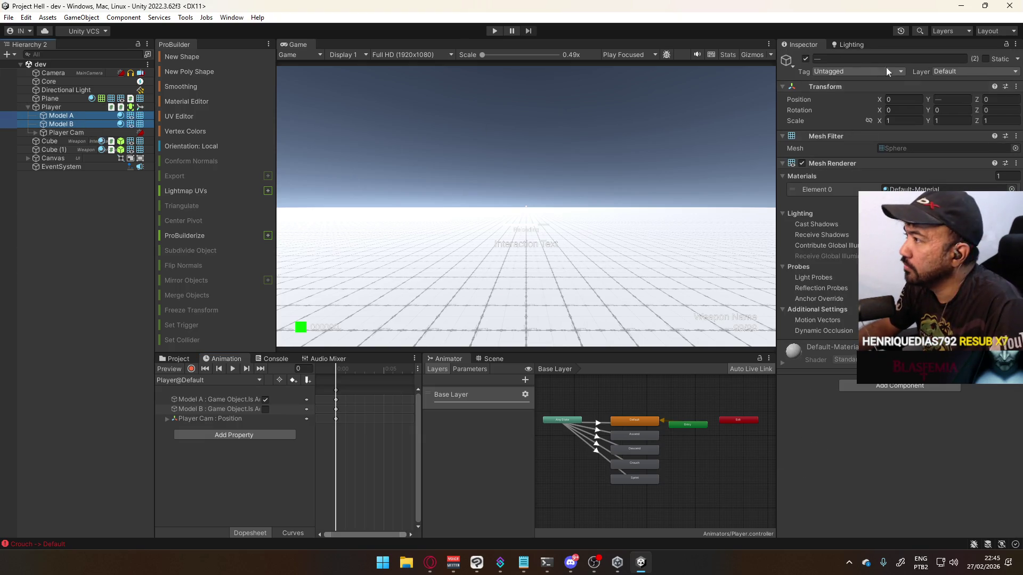
{"action": "left_click", "coordinate": [805, 58]}
- Delete Model A and Model B from the Player
{"action": "left_click", "coordinate": [51, 107]}
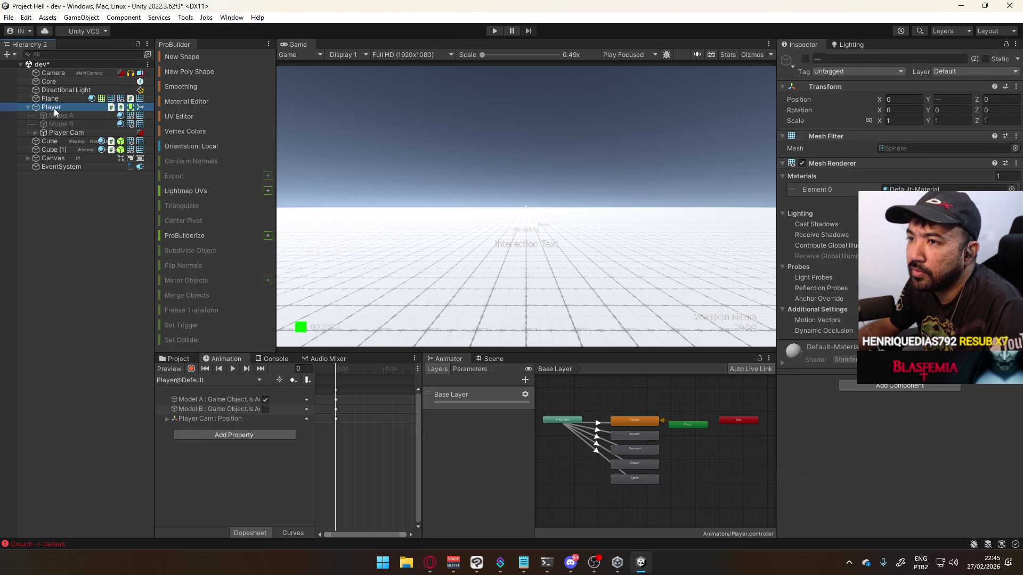
{"action": "left_click", "coordinate": [74, 115]}
{"action": "left_click", "coordinate": [81, 124], "text": "shift"}
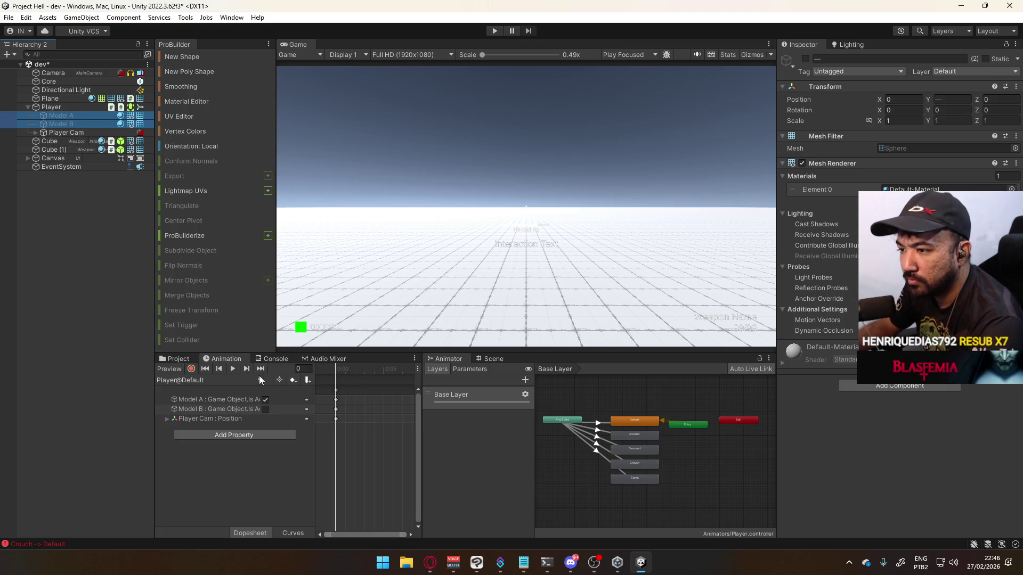
{"action": "key", "text": "Delete"}
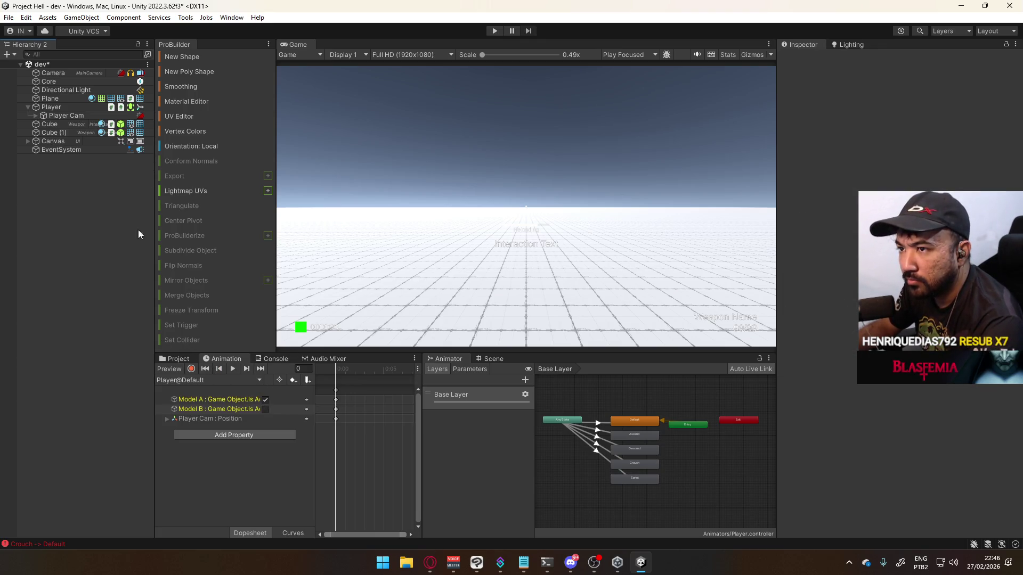
- Remove the missing Model A and Model B properties from the Player@Crouch clip and replay the game
{"action": "left_click", "coordinate": [53, 108]}
{"action": "left_click", "coordinate": [204, 399]}
{"action": "left_click", "coordinate": [181, 379]}
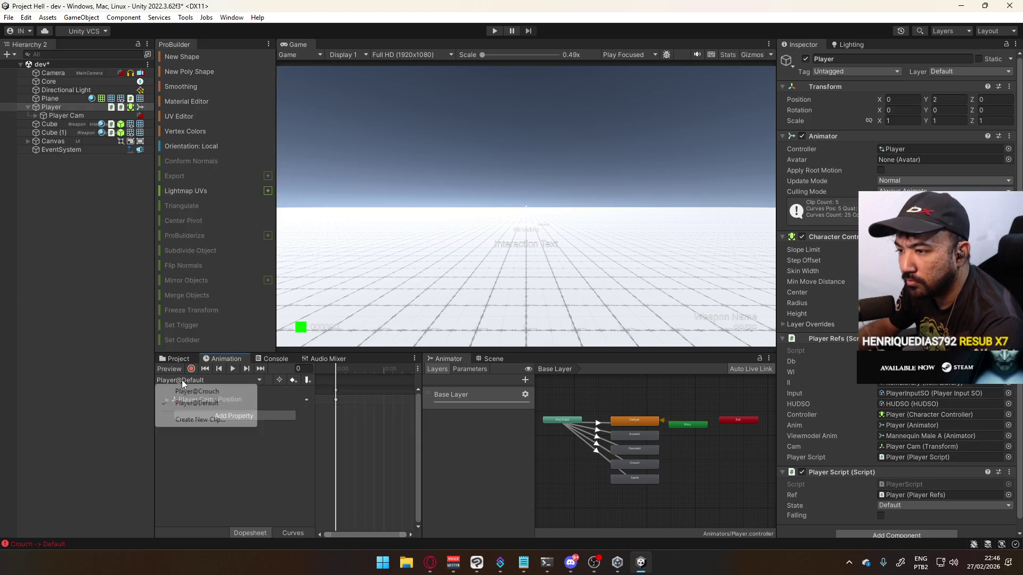
{"action": "left_click", "coordinate": [213, 400]}
{"action": "left_click", "coordinate": [219, 408], "text": "shift"}
{"action": "key", "text": "Delete"}
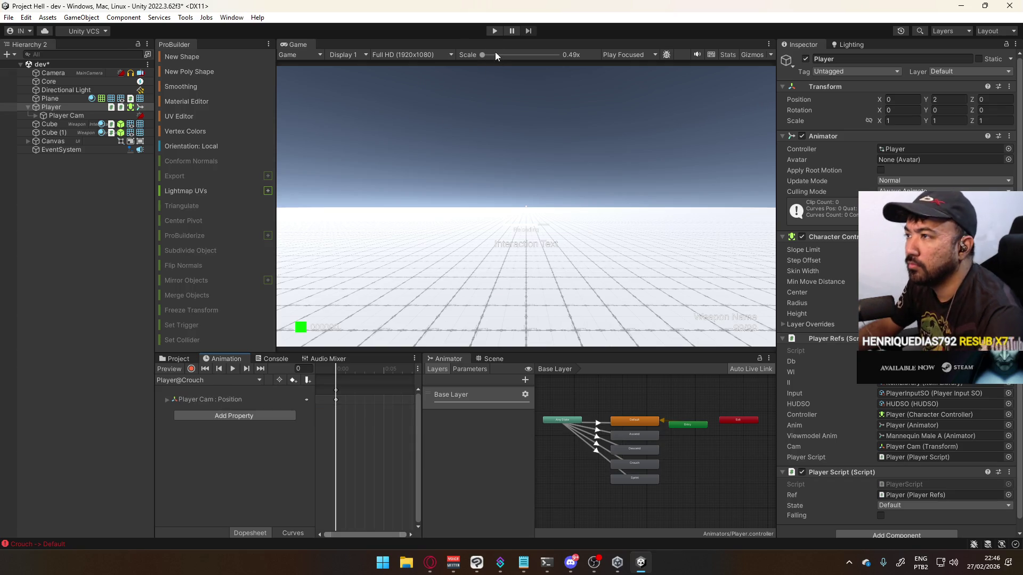
{"action": "left_click", "coordinate": [494, 31]}
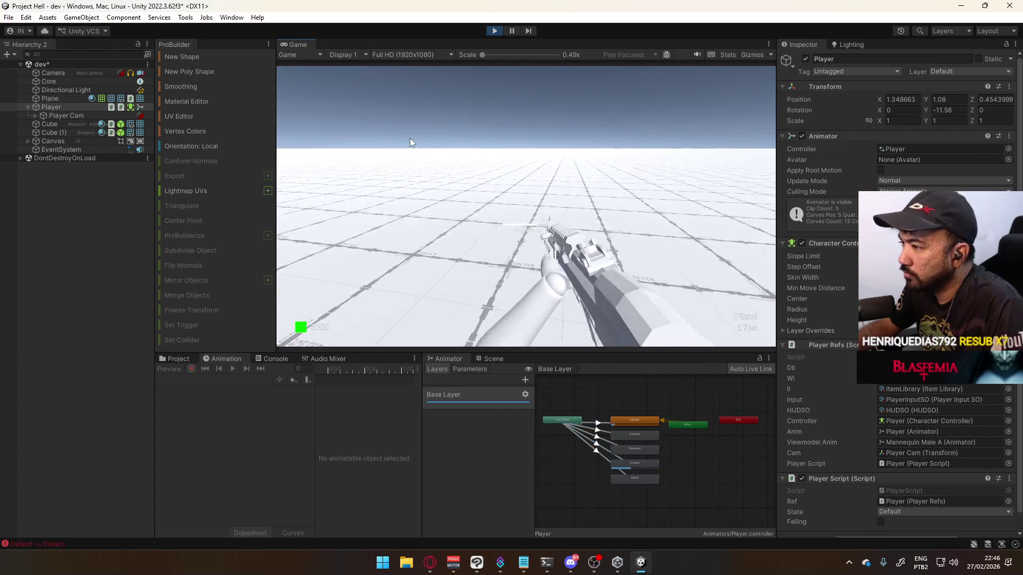
- In the running game, walk toward and away from the cubes and crouch
{"action": "key", "text": "ctrl+Escape"}
{"action": "left_click", "coordinate": [495, 158]}
{"action": "key", "text": "s"}
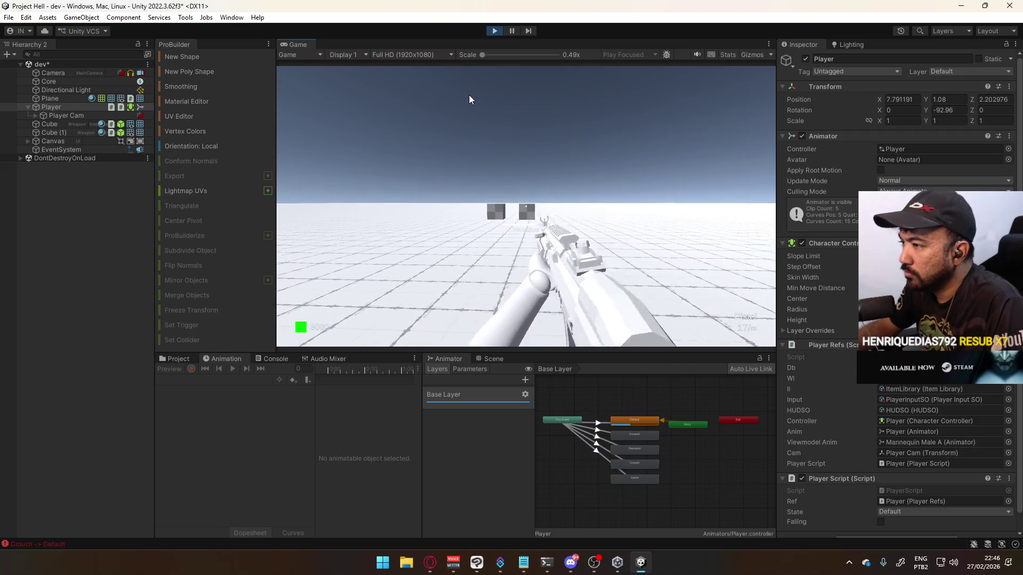
{"action": "key", "text": "super"}
{"action": "key", "text": "Escape"}
{"action": "key", "text": "w"}
{"action": "key", "text": "w"}
{"action": "key", "text": "s"}
{"action": "key", "text": "ctrl"}
{"action": "key", "text": "w"}
{"action": "key", "text": "w"}
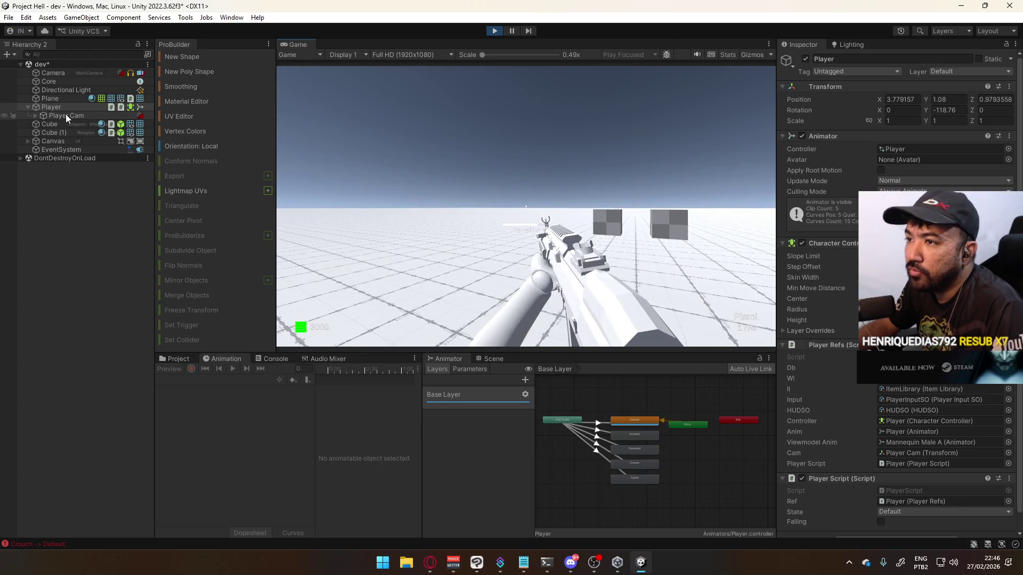
- Under Player Cam, select Mannequin Male A to view its animator layers
{"action": "left_click", "coordinate": [35, 116]}
{"action": "left_click", "coordinate": [65, 124]}
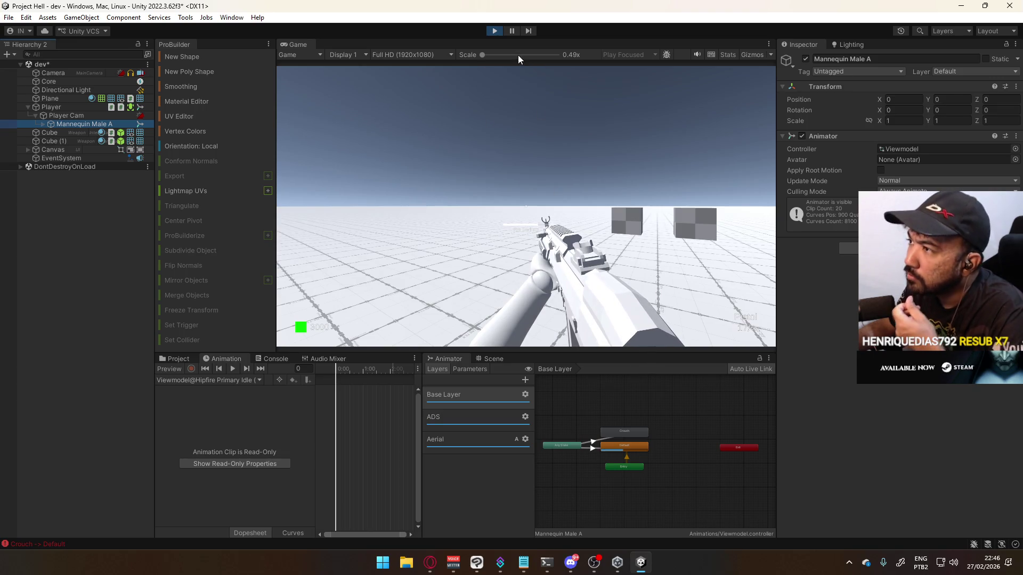
{"action": "left_click", "coordinate": [494, 31]}
- Bring up the Unity Hub projects list, then put it away again
{"action": "left_click", "coordinate": [617, 563]}
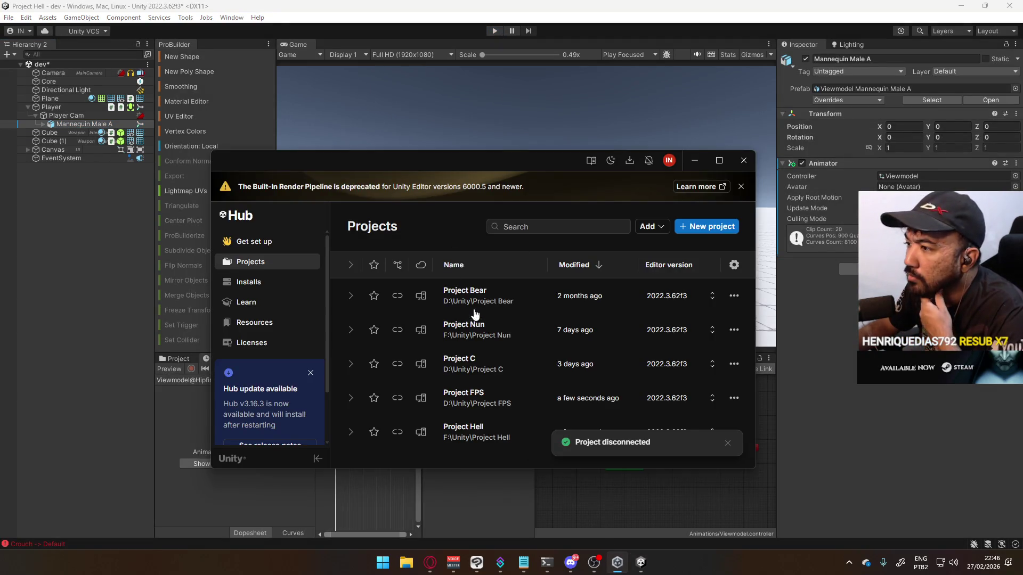
{"action": "left_click", "coordinate": [694, 160]}
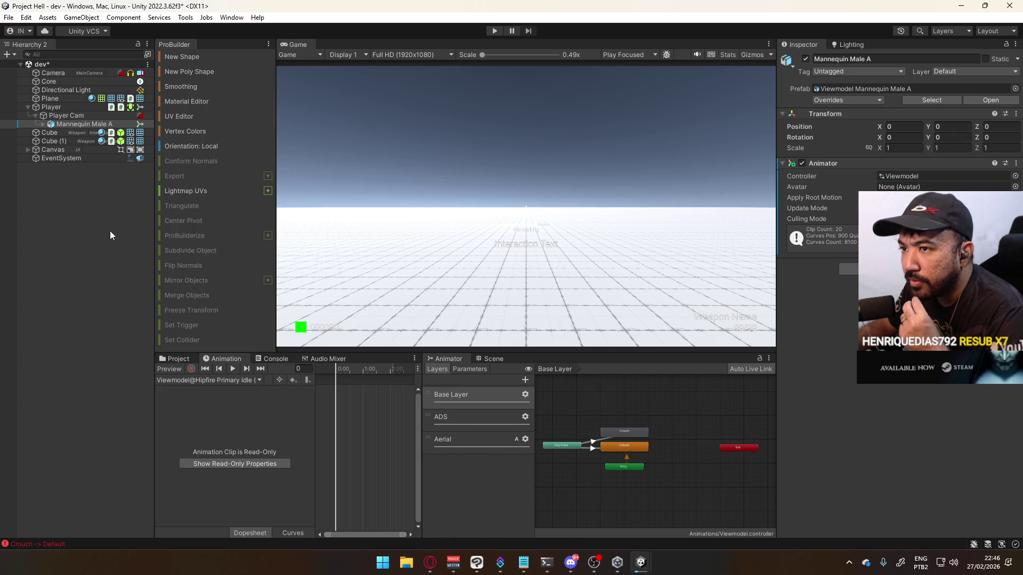
- Open the Player's PlayerScript in Visual Studio from the Inspector
{"action": "left_click", "coordinate": [66, 108]}
{"action": "scroll", "coordinate": [853, 389], "scroll_direction": "down", "scroll_amount": 2}
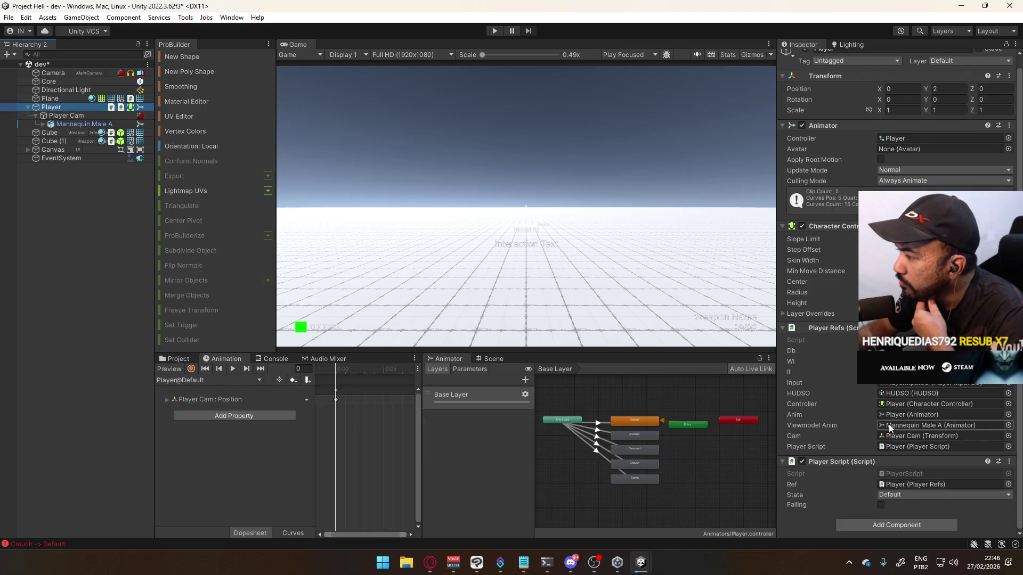
{"action": "double_click", "coordinate": [905, 473]}
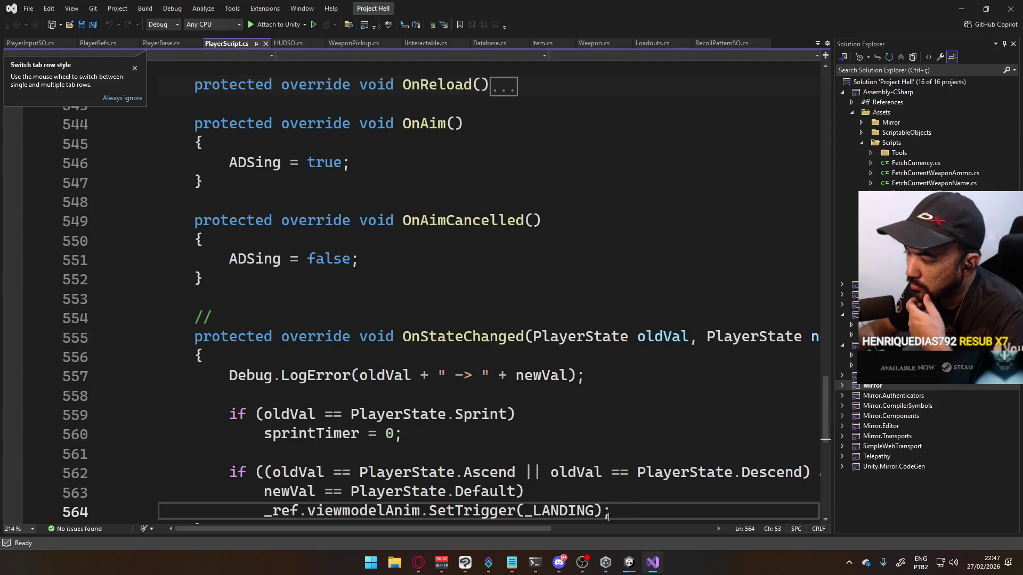
- Return from Visual Studio to the Project Hell Unity editor window
{"action": "mouse_move", "coordinate": [629, 565]}
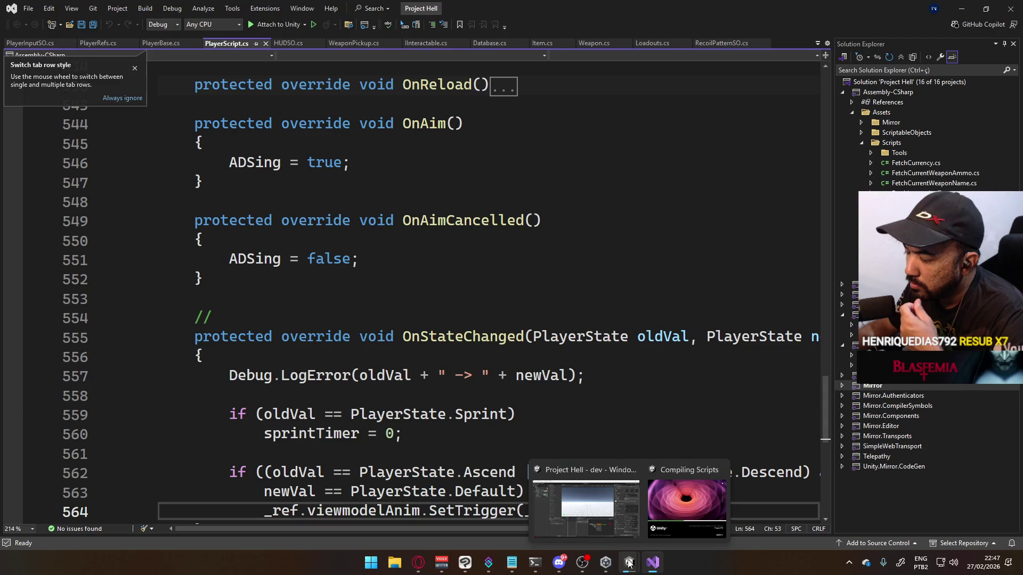
{"action": "mouse_move", "coordinate": [625, 532]}
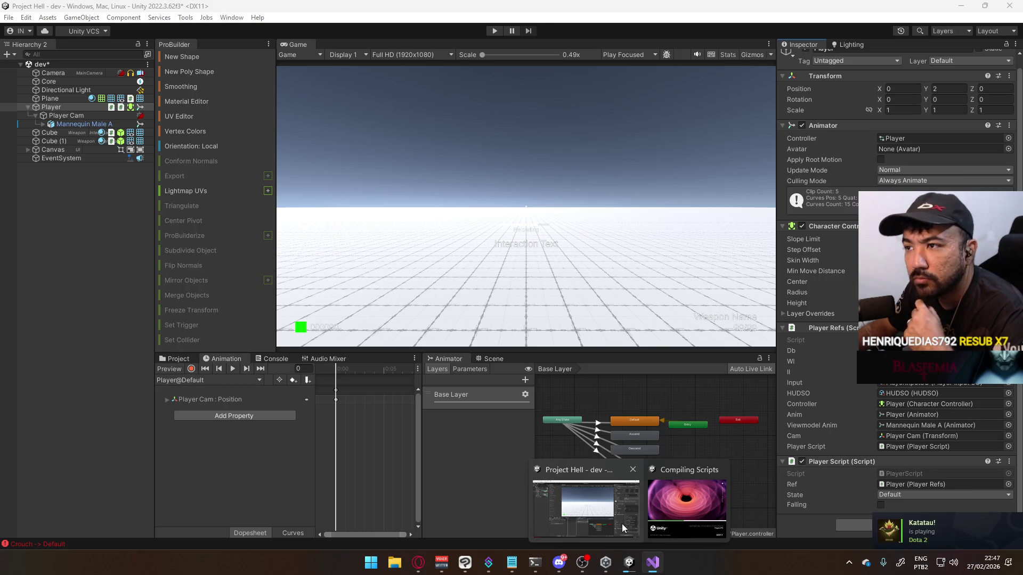
{"action": "key", "text": "alt+Tab"}
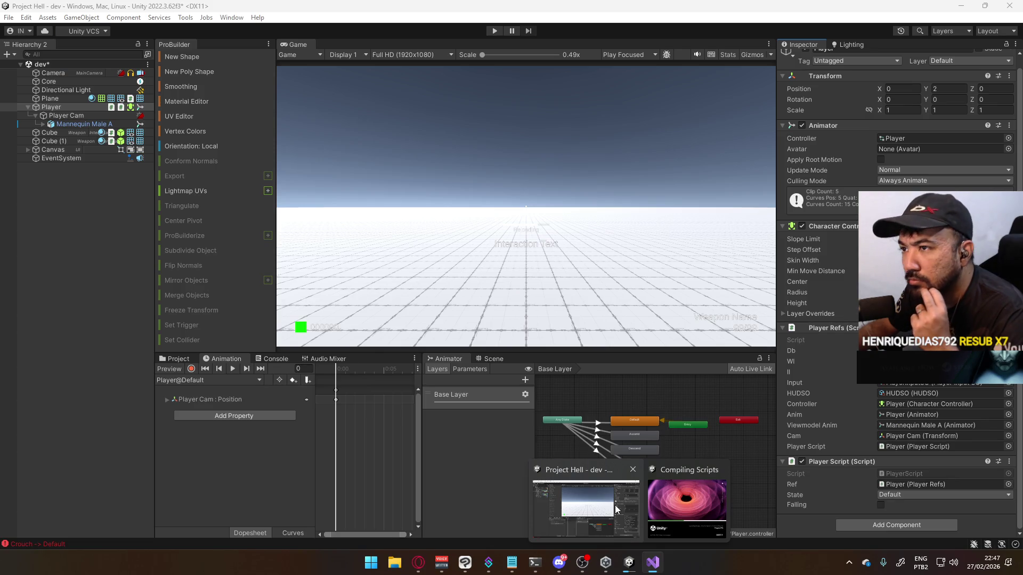
{"action": "left_click", "coordinate": [615, 505]}
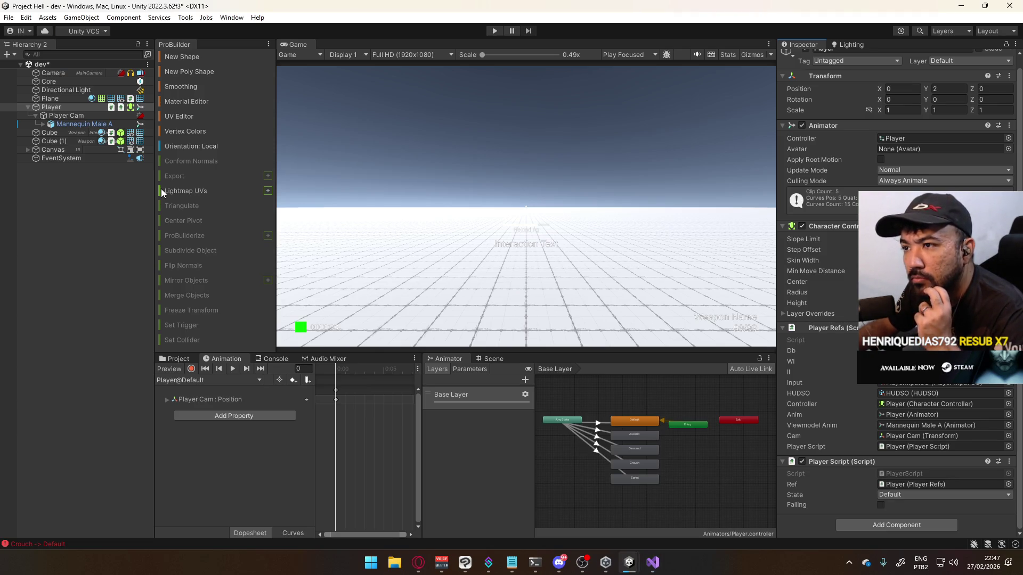
- Expand Mannequin Male A, Viewmodel Rig and root in the Hierarchy, then return to Visual Studio
{"action": "left_click", "coordinate": [42, 124]}
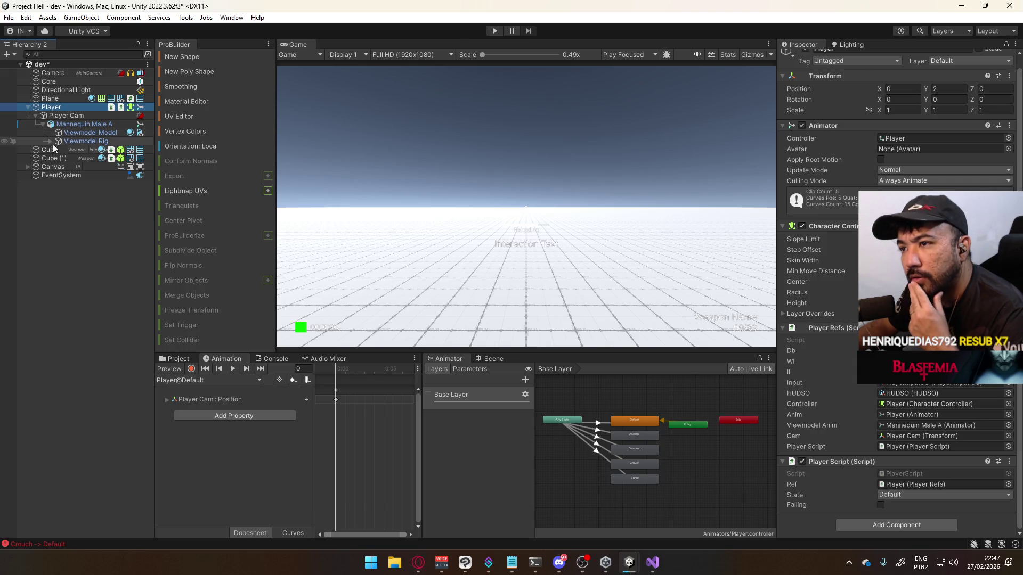
{"action": "left_click", "coordinate": [50, 141]}
{"action": "left_click", "coordinate": [59, 149]}
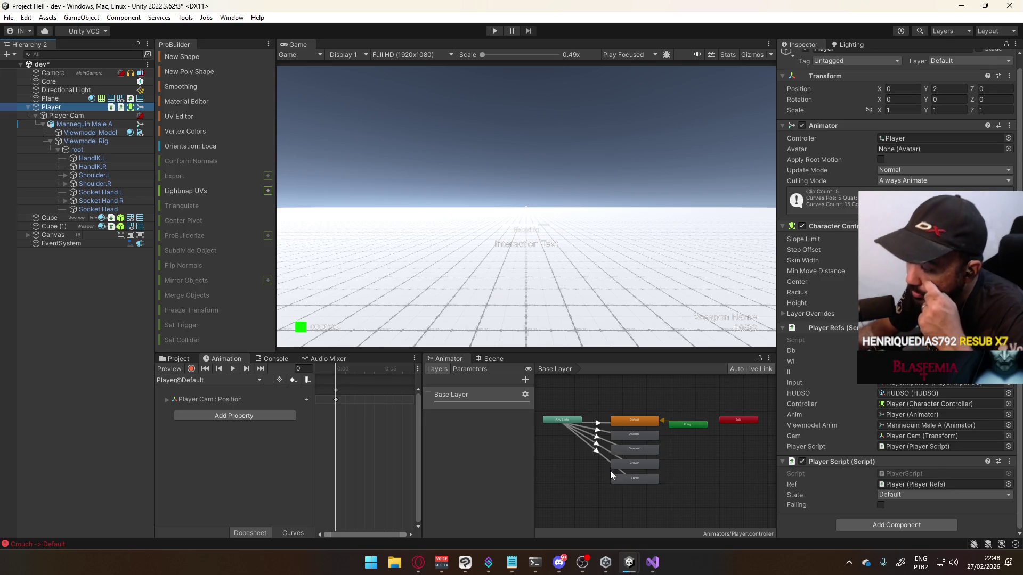
{"action": "left_click", "coordinate": [653, 562]}
- Expand the OnFire method to show its reloadTimer and _shooting lines
{"action": "scroll", "coordinate": [469, 357], "scroll_direction": "down", "scroll_amount": 3}
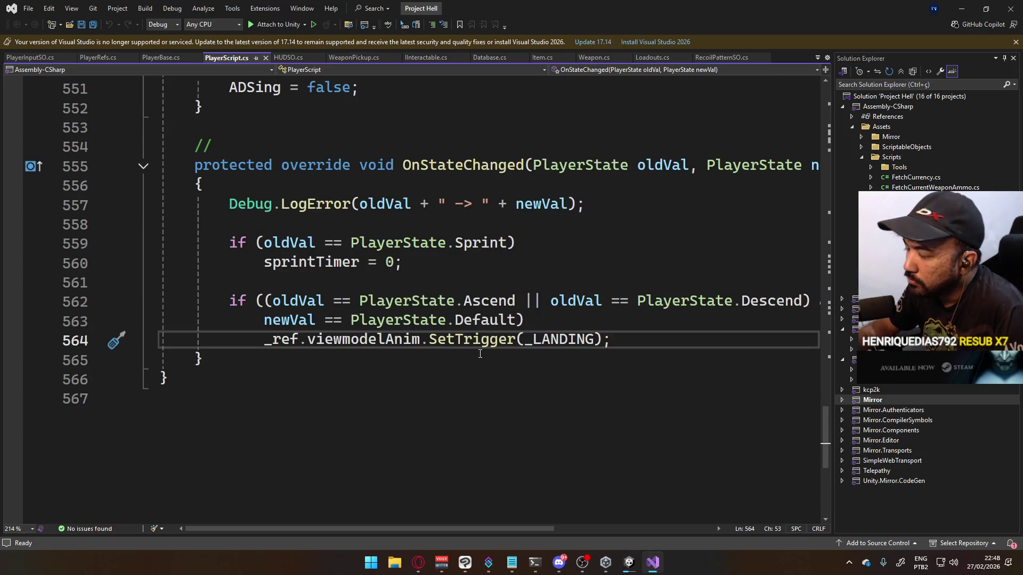
{"action": "scroll", "coordinate": [489, 267], "scroll_direction": "up", "scroll_amount": 2}
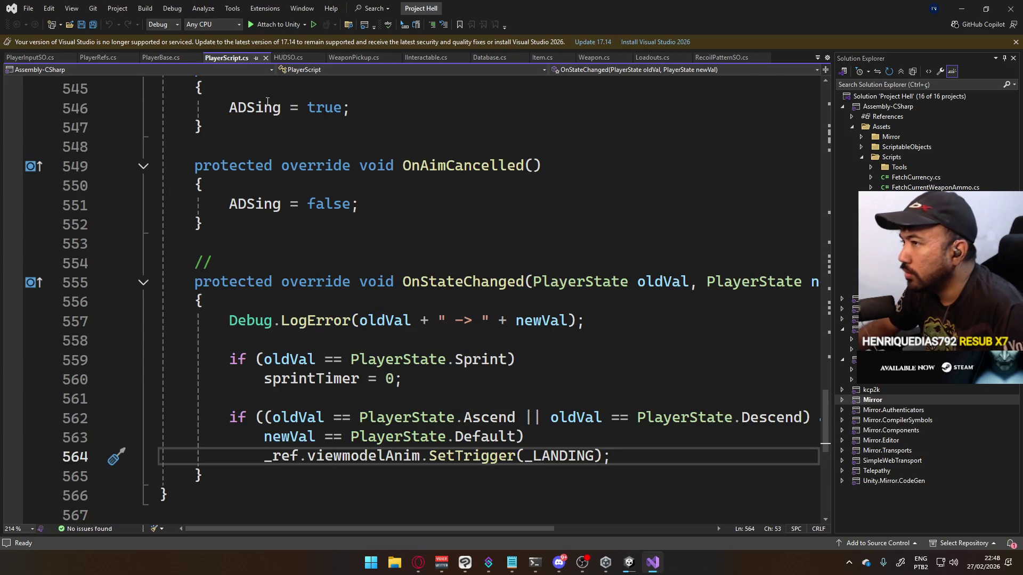
{"action": "scroll", "coordinate": [483, 339], "scroll_direction": "up", "scroll_amount": 7}
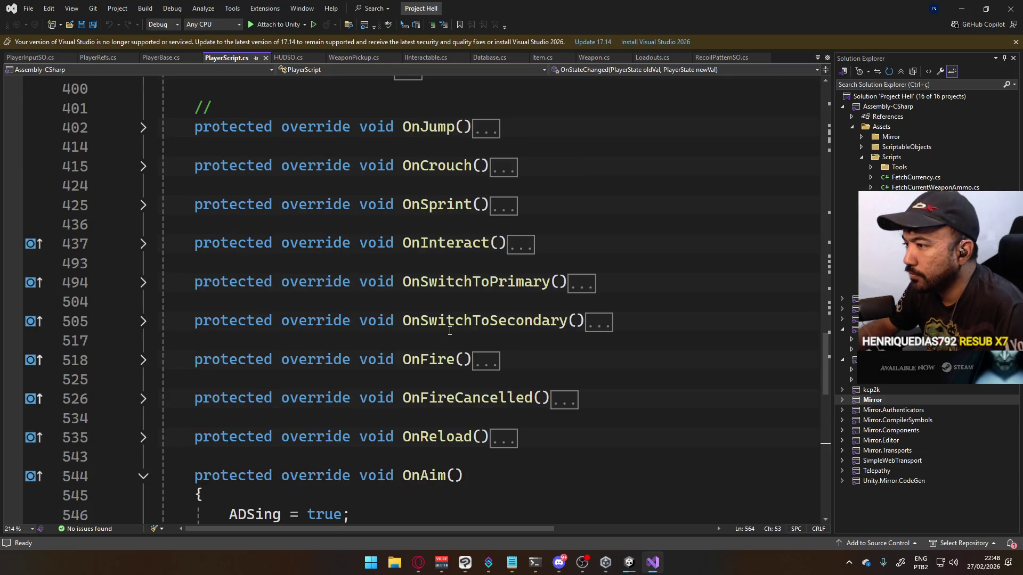
{"action": "scroll", "coordinate": [449, 331], "scroll_direction": "down", "scroll_amount": 4}
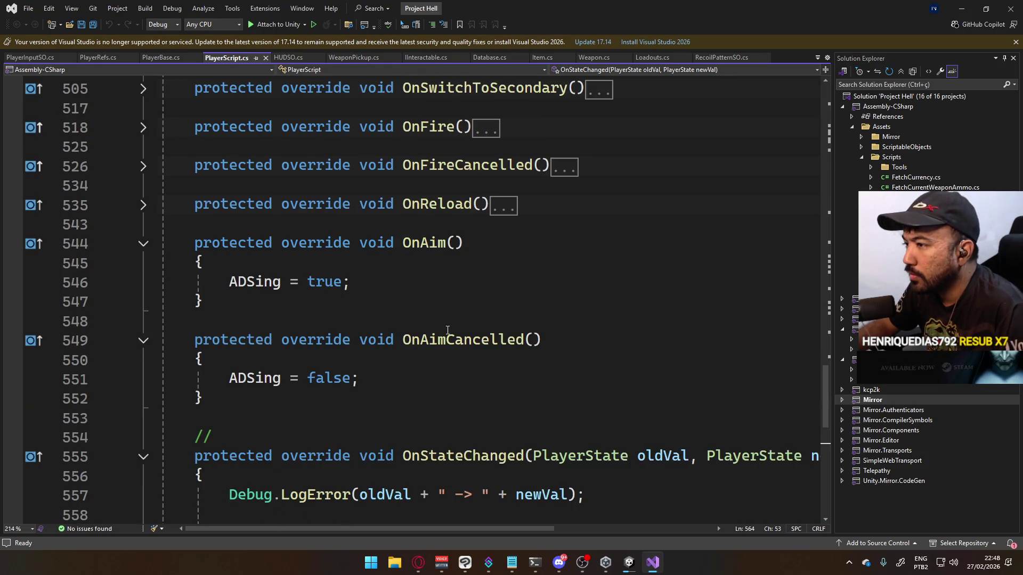
{"action": "left_click", "coordinate": [144, 128]}
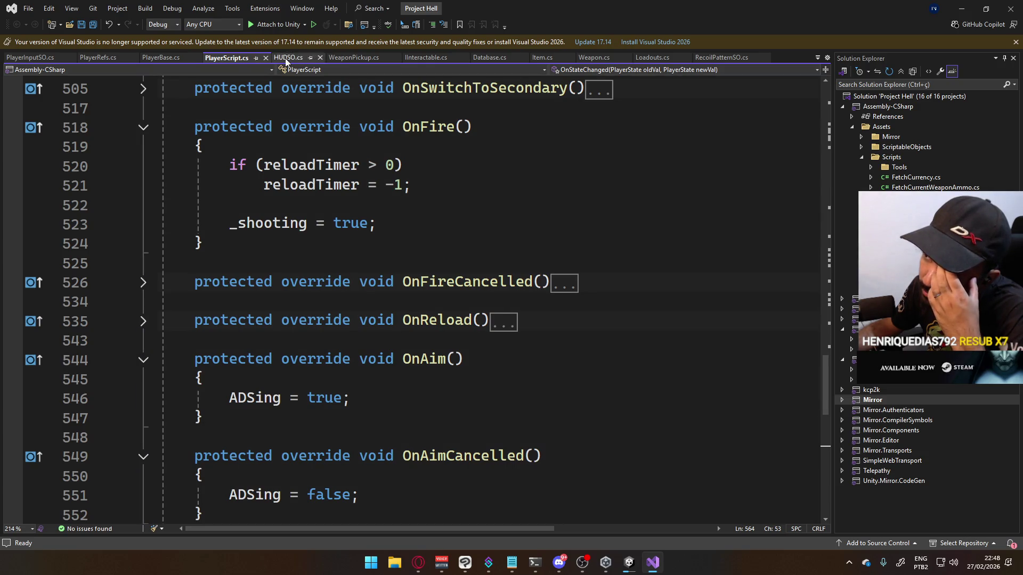
- Close every document tab except PlayerScript.cs and scroll through the script
{"action": "right_click", "coordinate": [243, 58]}
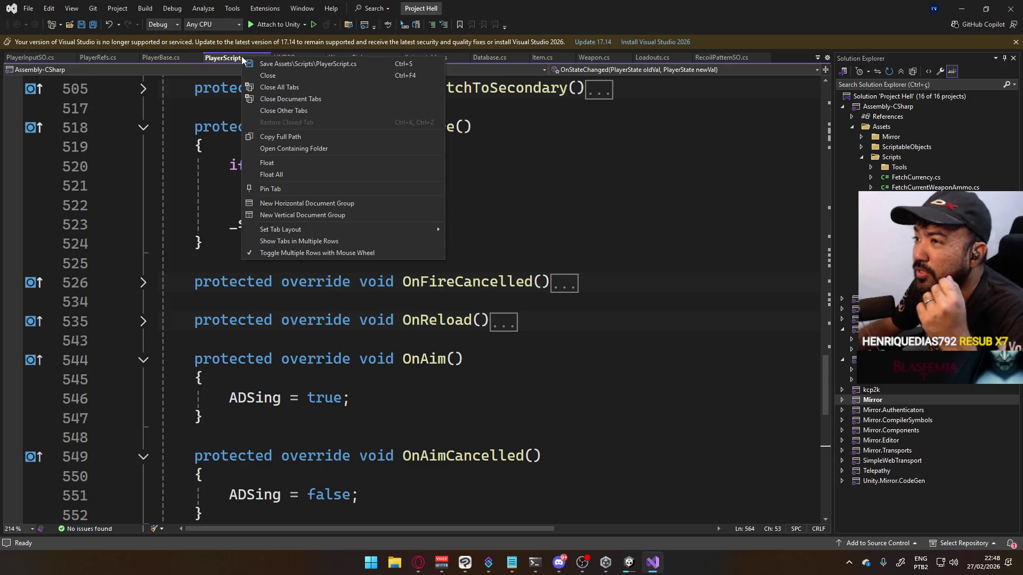
{"action": "left_click", "coordinate": [292, 110]}
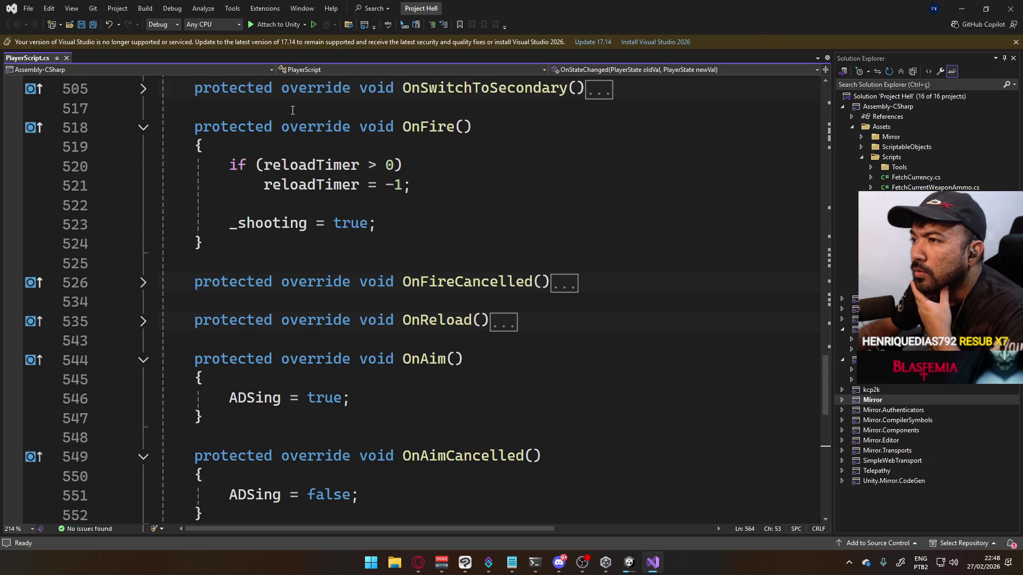
{"action": "scroll", "coordinate": [466, 262], "scroll_direction": "up", "scroll_amount": 9}
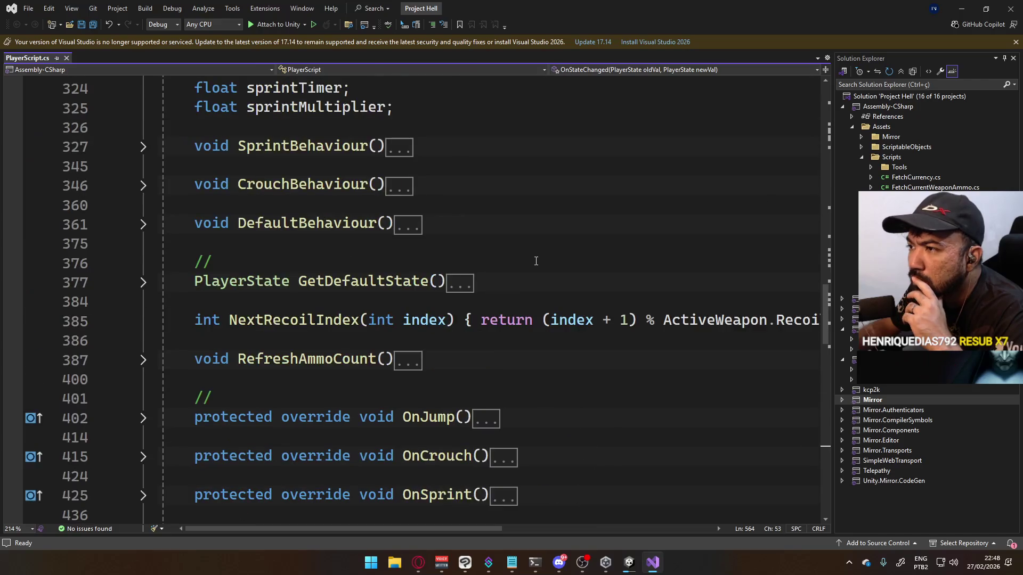
{"action": "scroll", "coordinate": [467, 262], "scroll_direction": "up", "scroll_amount": 12}
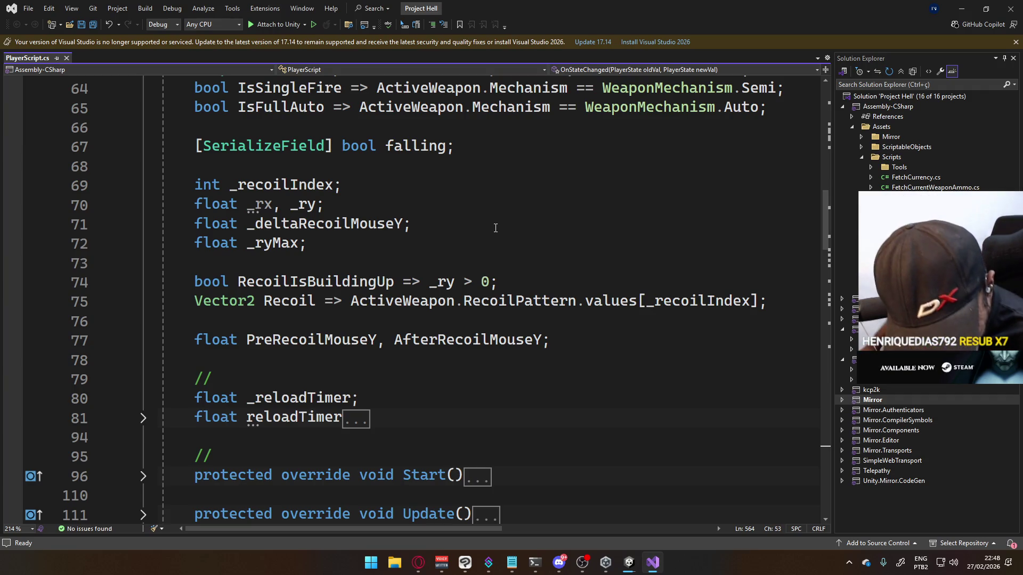
{"action": "scroll", "coordinate": [496, 228], "scroll_direction": "down", "scroll_amount": 5}
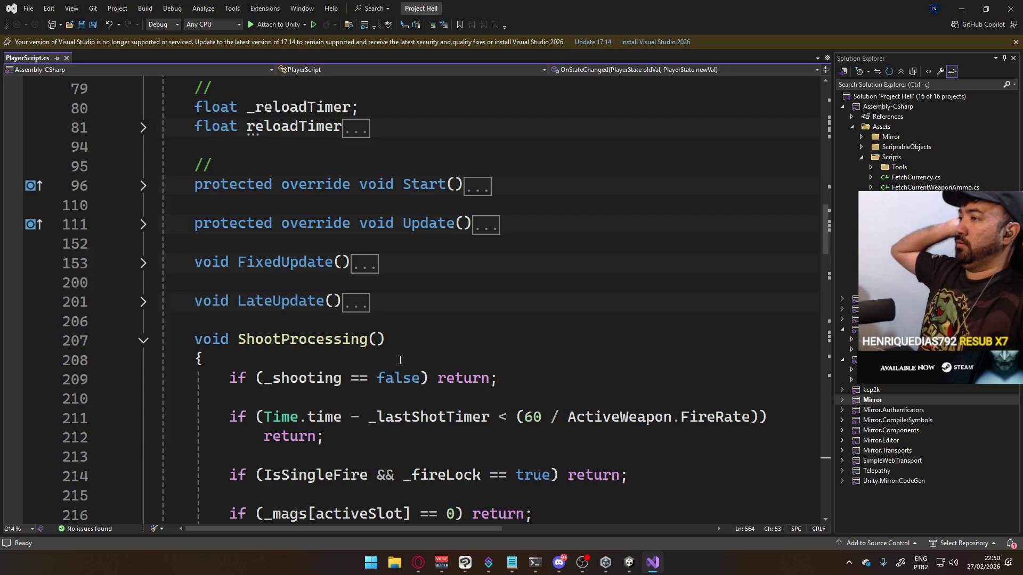
- Dismiss the unsupported-version warning bar and read through the ShootProcessing method
{"action": "left_click", "coordinate": [1015, 41]}
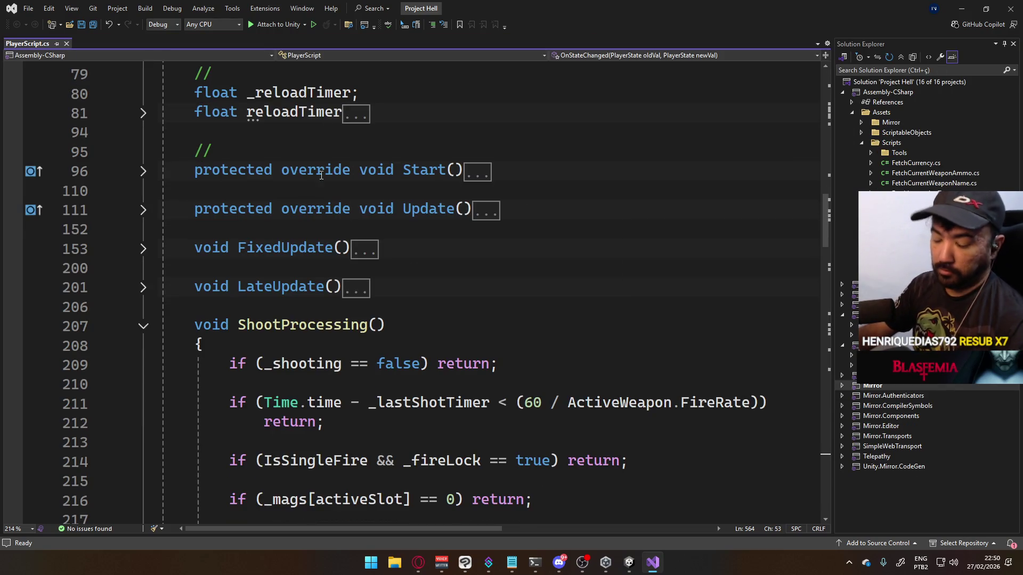
{"action": "scroll", "coordinate": [399, 252], "scroll_direction": "down", "scroll_amount": 3}
{"action": "scroll", "coordinate": [395, 298], "scroll_direction": "down", "scroll_amount": 3}
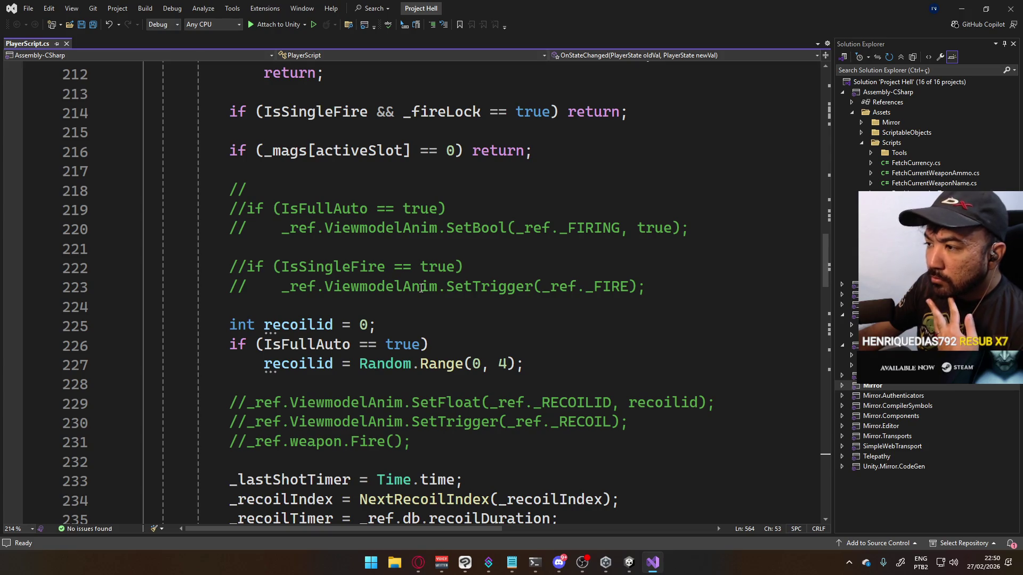
{"action": "scroll", "coordinate": [421, 288], "scroll_direction": "down", "scroll_amount": 3}
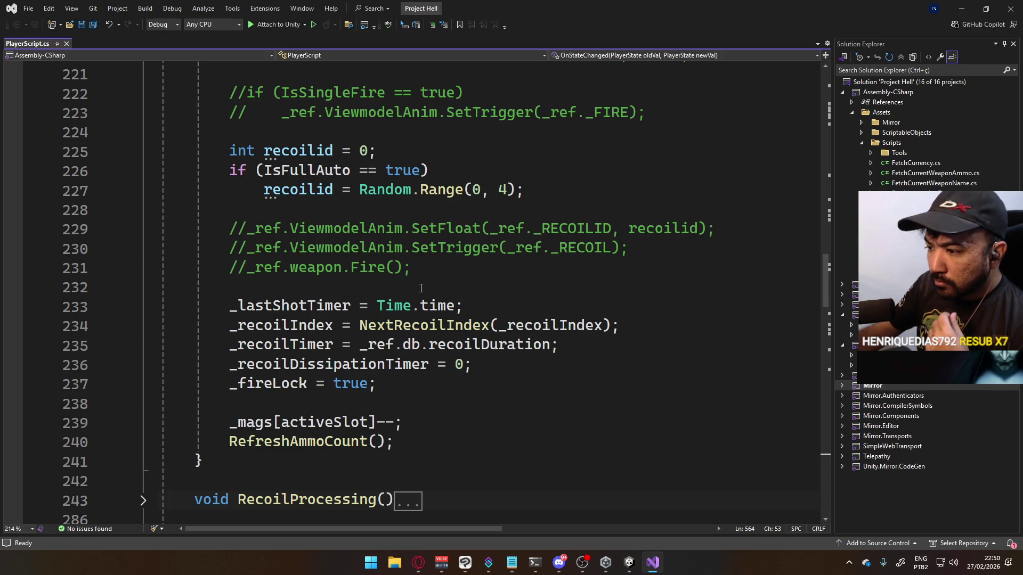
{"action": "mouse_move", "coordinate": [414, 299]}
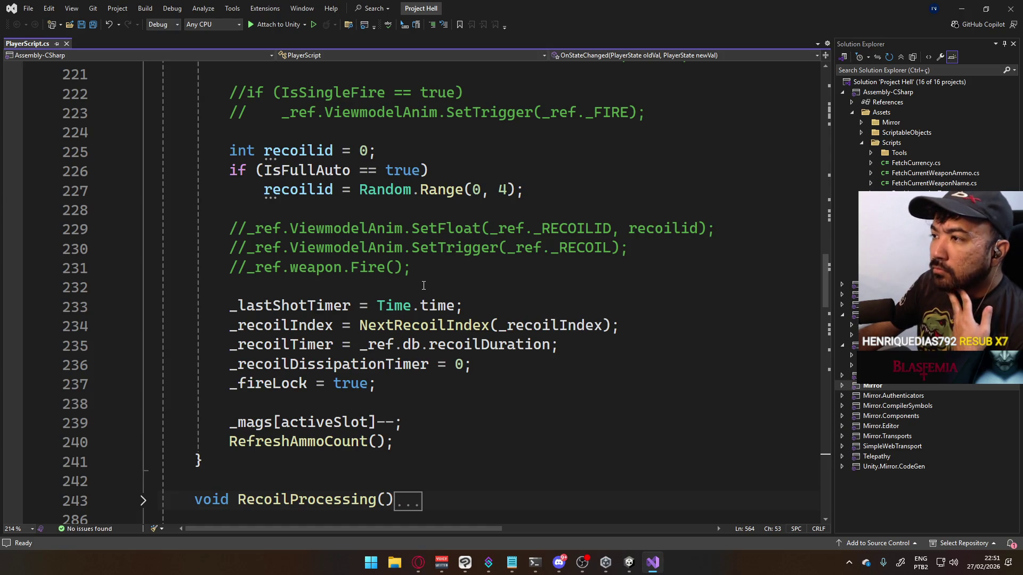
{"action": "scroll", "coordinate": [424, 286], "scroll_direction": "up", "scroll_amount": 3}
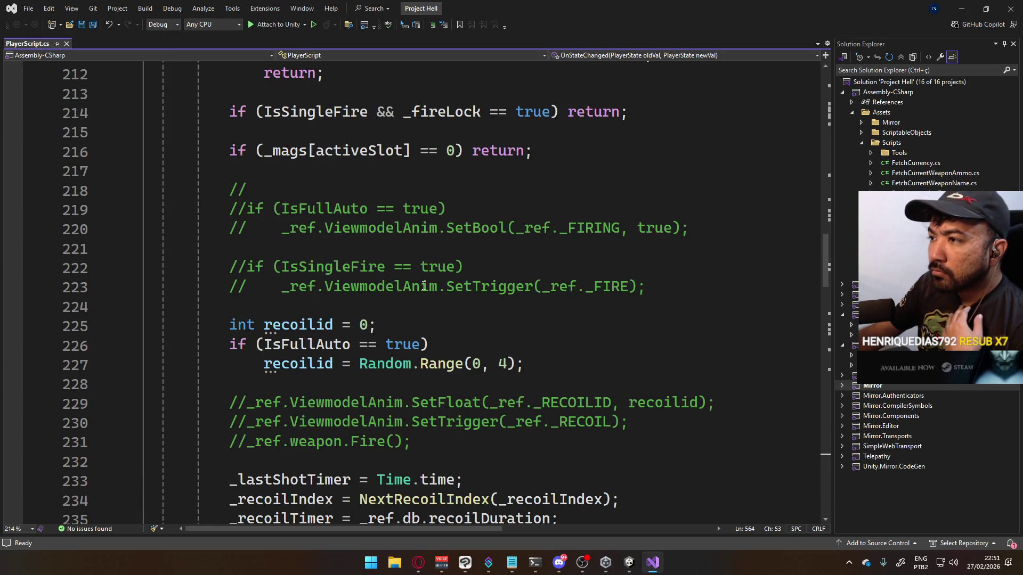
{"action": "scroll", "coordinate": [423, 286], "scroll_direction": "up", "scroll_amount": 2}
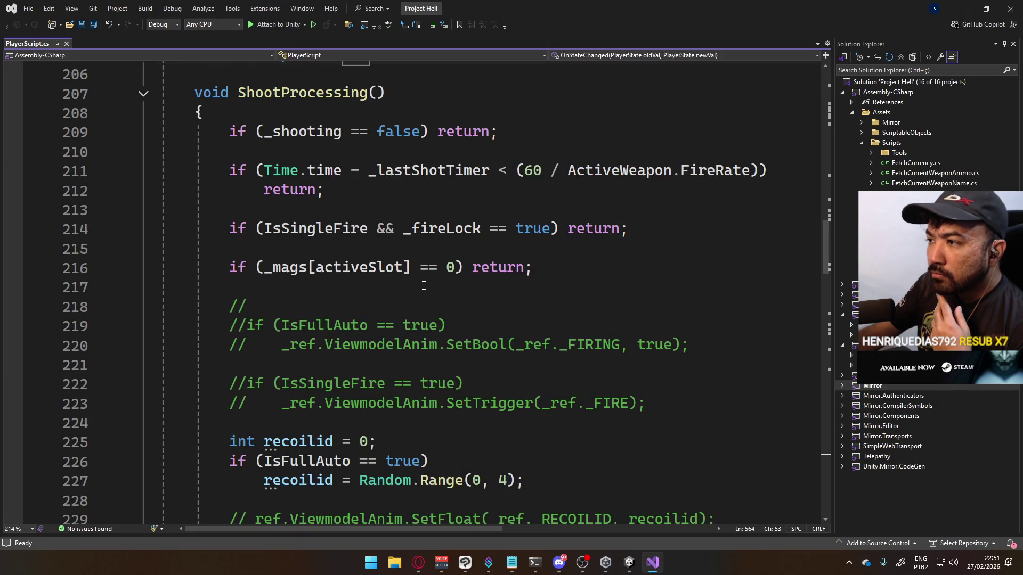
{"action": "scroll", "coordinate": [424, 286], "scroll_direction": "down", "scroll_amount": 3}
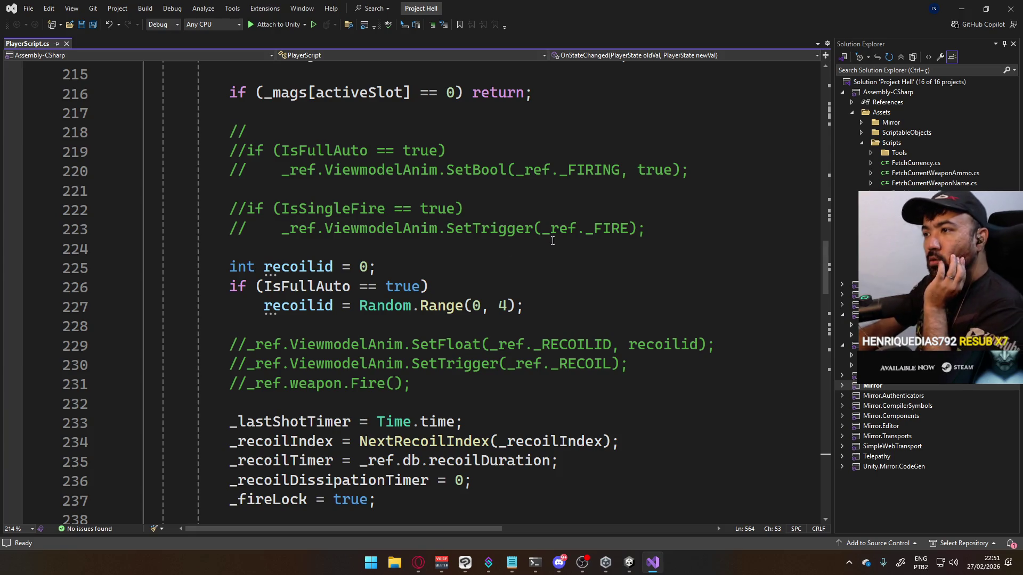
- Scroll down to OnFireCancelled and place the cursor on its commented SetBool line 529
{"action": "scroll", "coordinate": [482, 216], "scroll_direction": "up", "scroll_amount": 4}
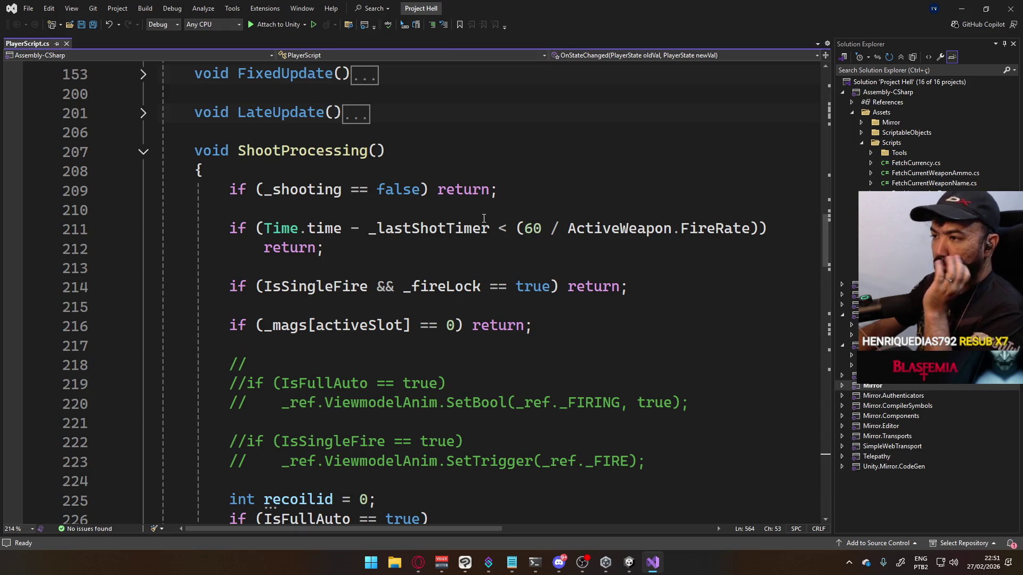
{"action": "scroll", "coordinate": [485, 219], "scroll_direction": "down", "scroll_amount": 6}
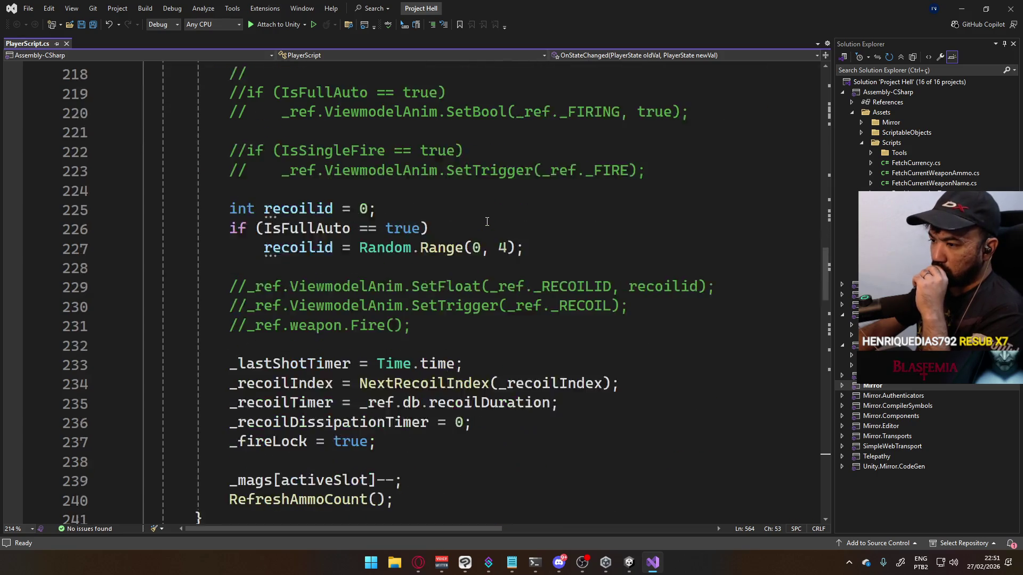
{"action": "scroll", "coordinate": [487, 221], "scroll_direction": "down", "scroll_amount": 2}
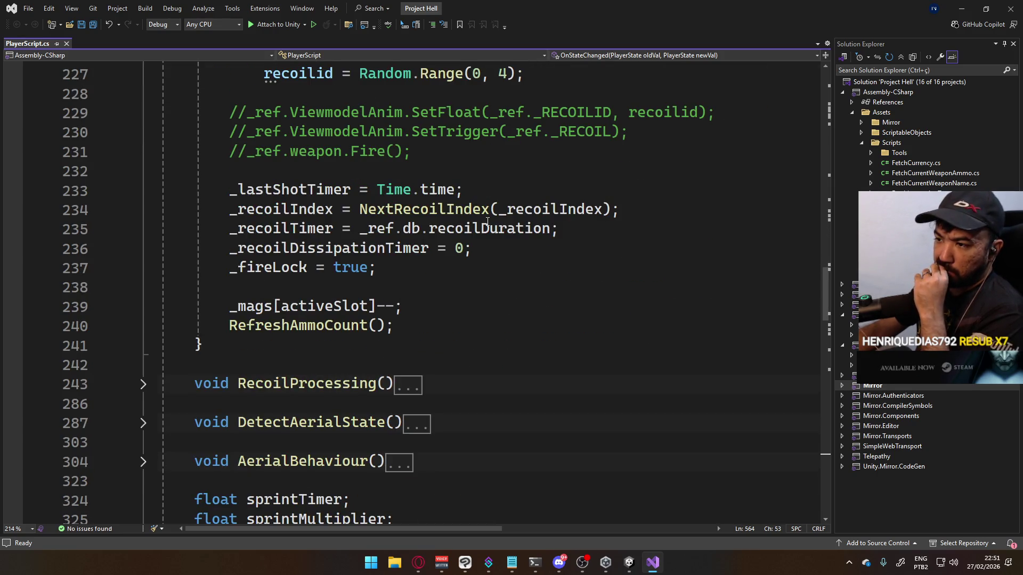
{"action": "scroll", "coordinate": [377, 290], "scroll_direction": "up", "scroll_amount": 2}
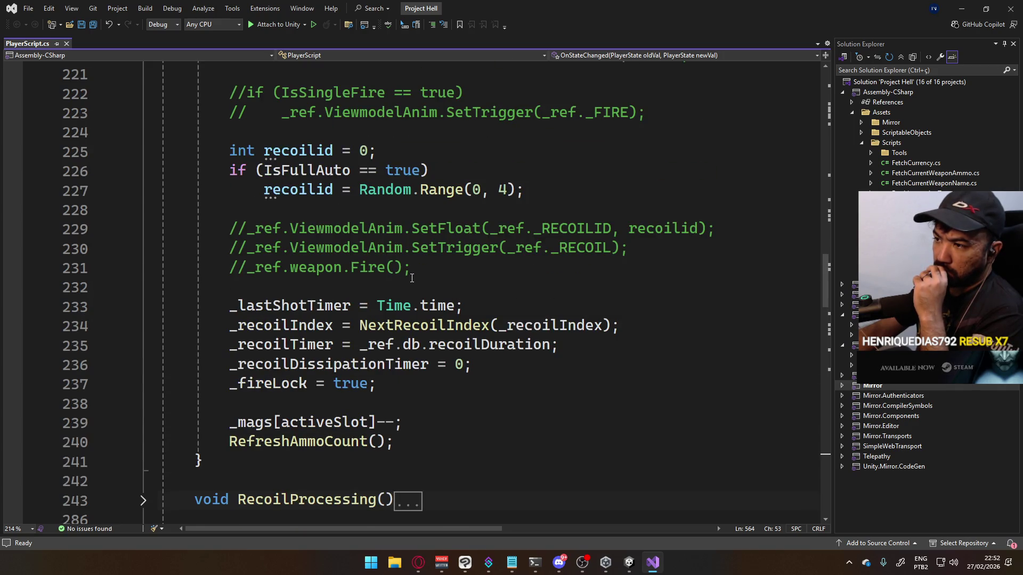
{"action": "scroll", "coordinate": [412, 278], "scroll_direction": "down", "scroll_amount": 9}
{"action": "scroll", "coordinate": [412, 277], "scroll_direction": "down", "scroll_amount": 5}
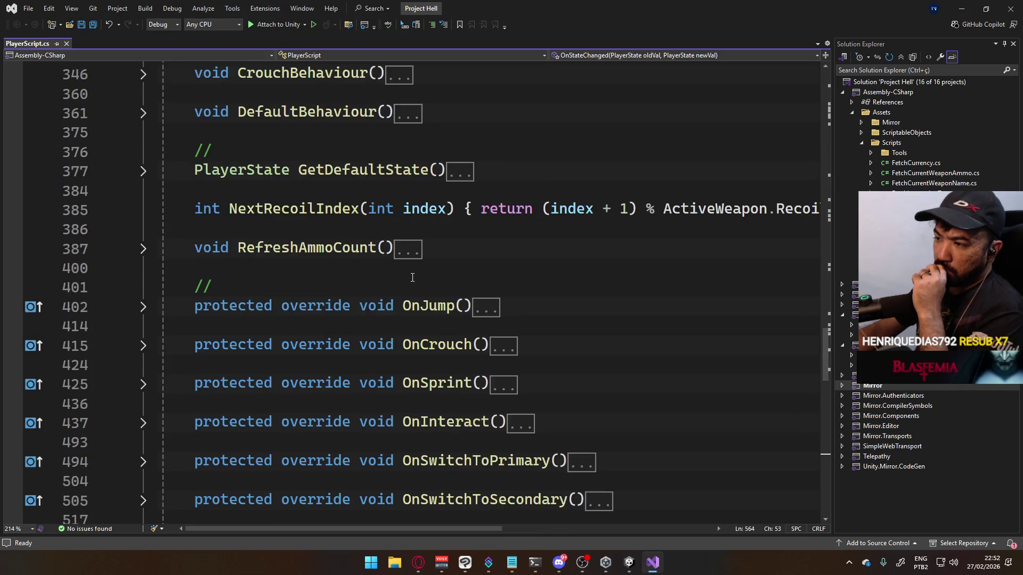
{"action": "scroll", "coordinate": [412, 277], "scroll_direction": "down", "scroll_amount": 2}
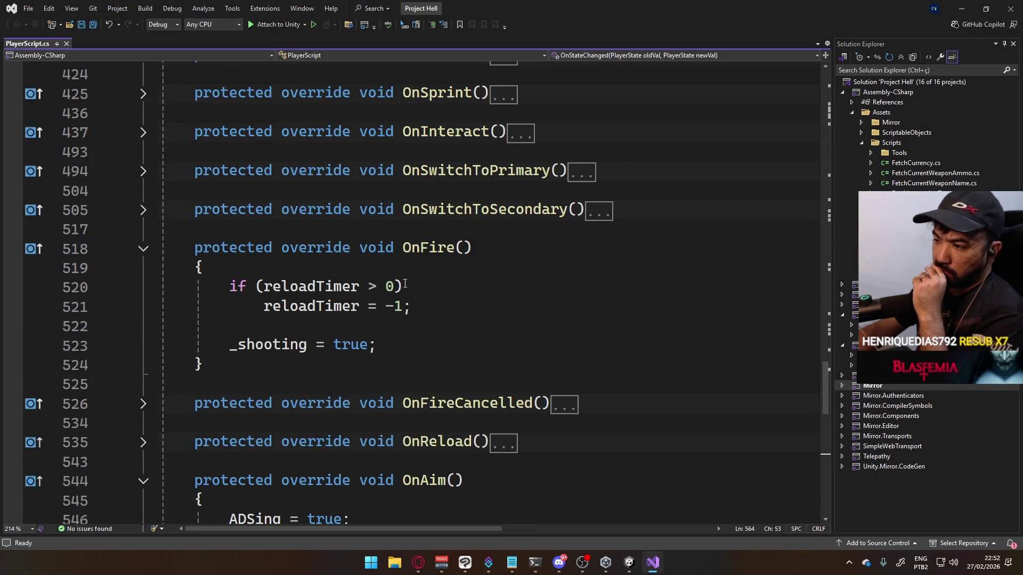
{"action": "scroll", "coordinate": [300, 359], "scroll_direction": "down", "scroll_amount": 2}
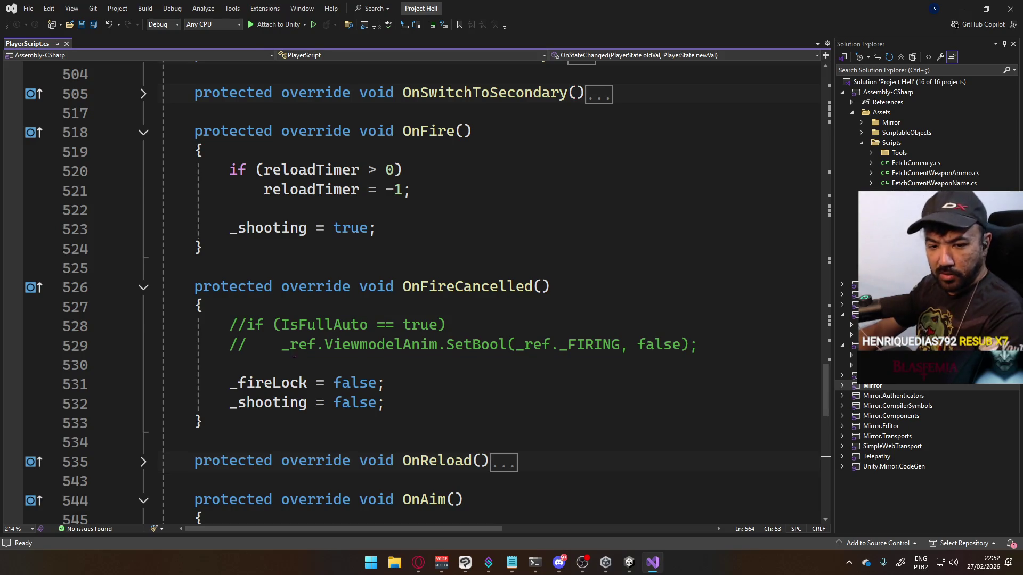
{"action": "left_click", "coordinate": [224, 340]}
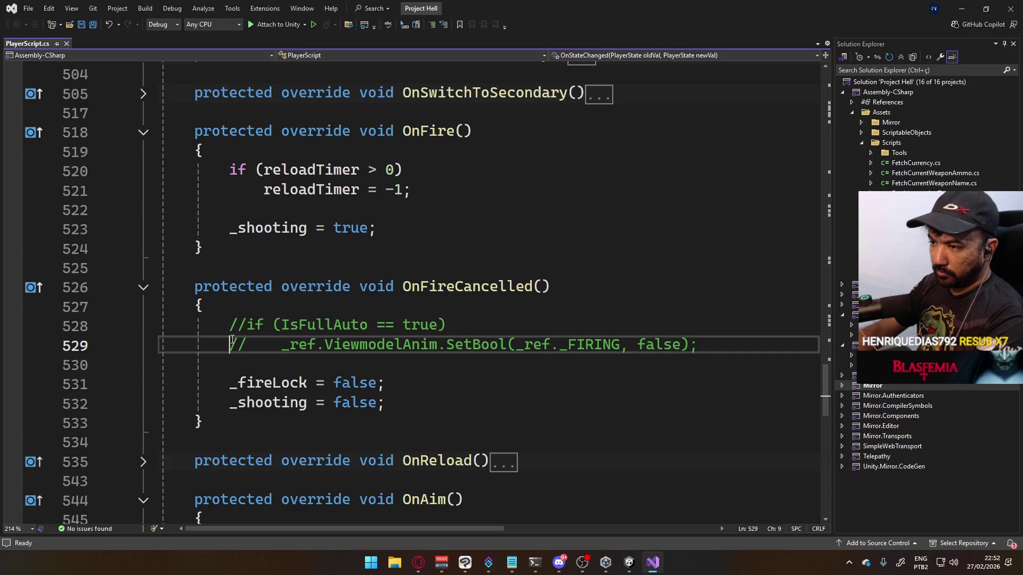
- Uncomment lines 528–529 and change ViewmodelAnim to viewmodelAnim in the SetBool(_FIRING, false) call
{"action": "key", "text": "Delete"}
{"action": "key", "text": "Delete"}
{"action": "key", "text": "Up"}
{"action": "key", "text": "Delete"}
{"action": "key", "text": "Delete"}
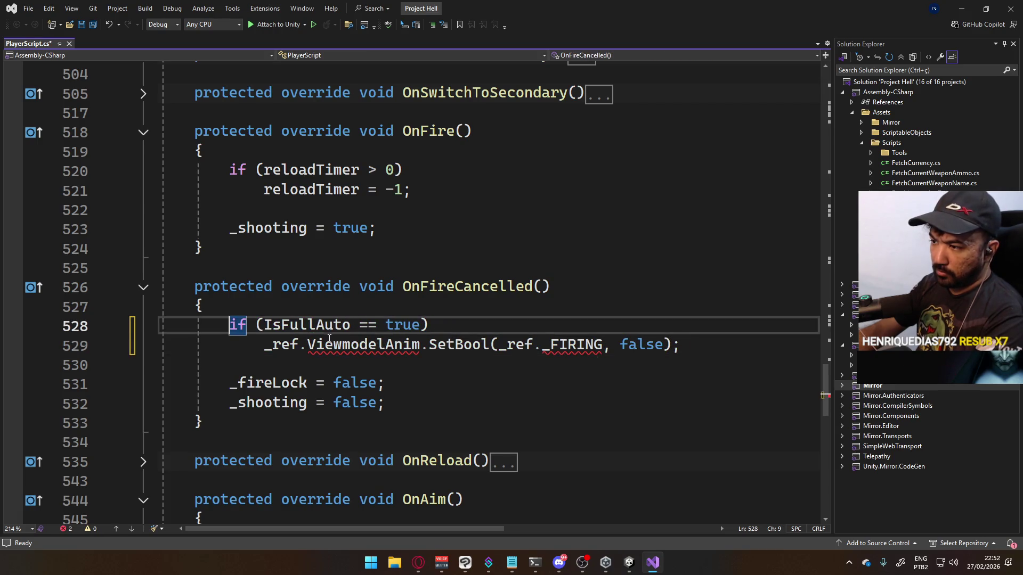
{"action": "double_click", "coordinate": [348, 344]}
{"action": "type", "text": "v"}
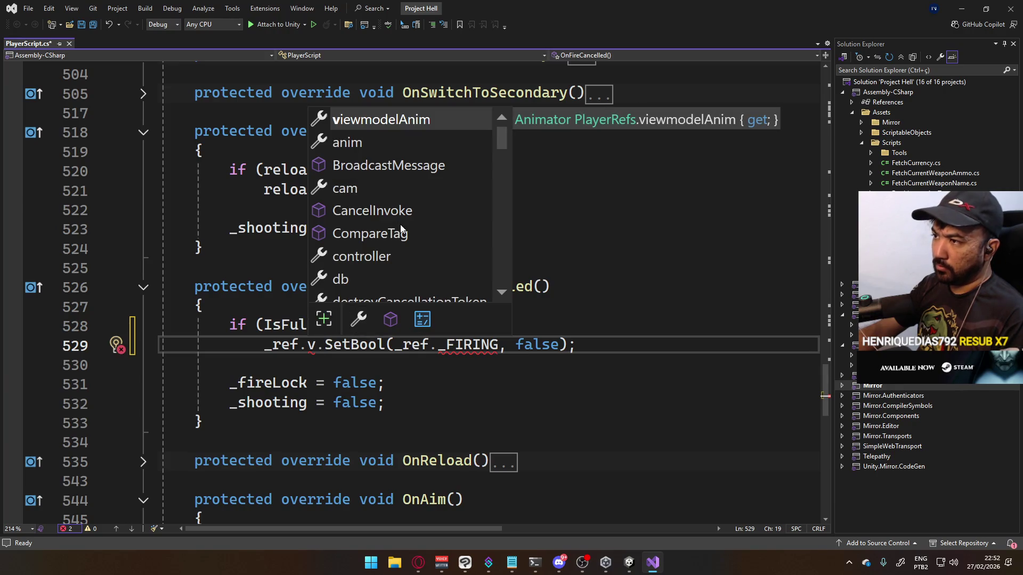
{"action": "double_click", "coordinate": [405, 120]}
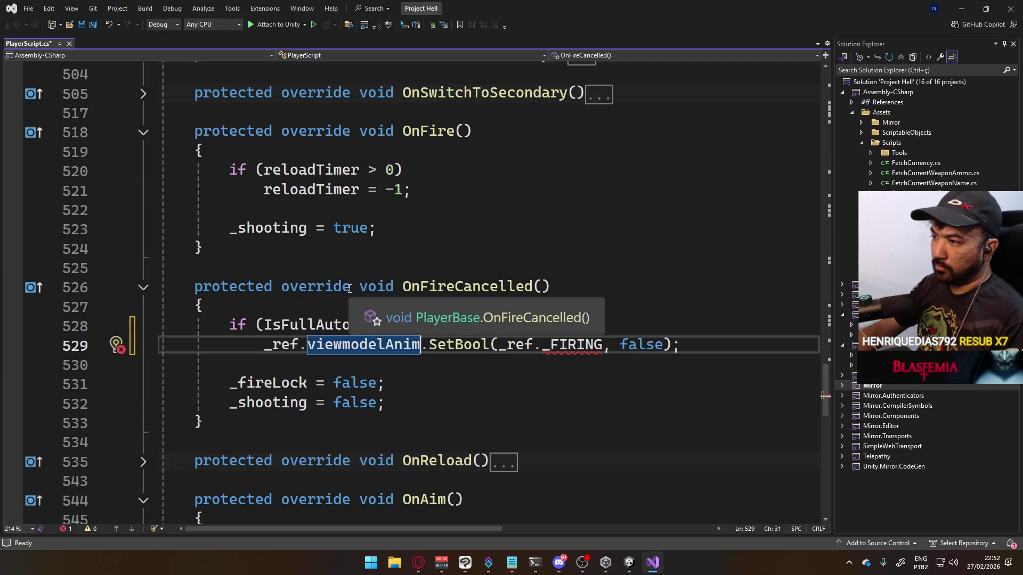
{"action": "scroll", "coordinate": [298, 274], "scroll_direction": "up", "scroll_amount": 20}
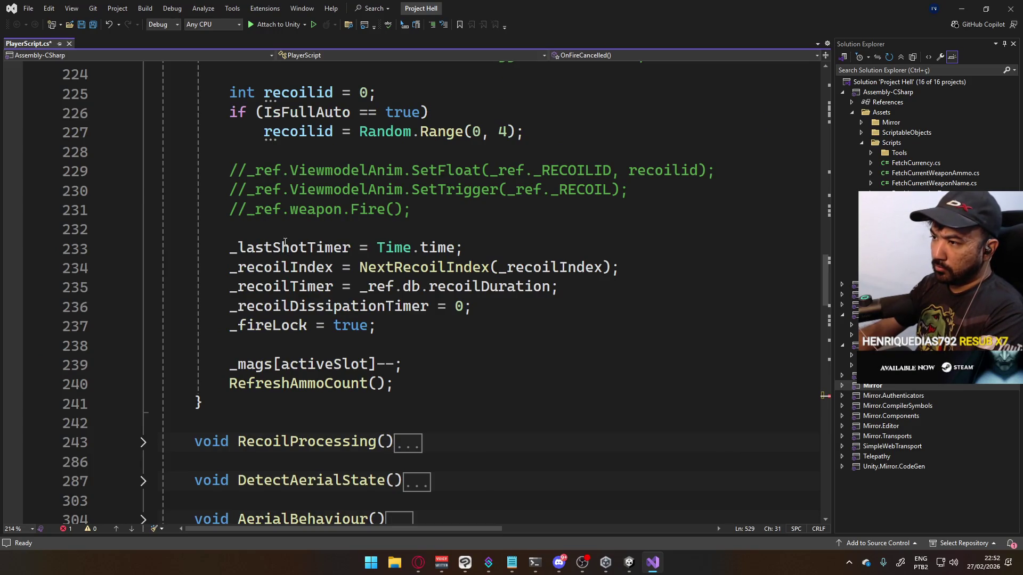
{"action": "scroll", "coordinate": [277, 243], "scroll_direction": "up", "scroll_amount": 5}
- Uncomment the IsFullAuto SetBool lines 219–220 and the IsSingleFire SetTrigger lines 222–223
{"action": "left_click", "coordinate": [229, 288]}
{"action": "key", "text": "Delete"}
{"action": "key", "text": "Delete"}
{"action": "left_click", "coordinate": [230, 267]}
{"action": "key", "text": "Delete"}
{"action": "key", "text": "Delete"}
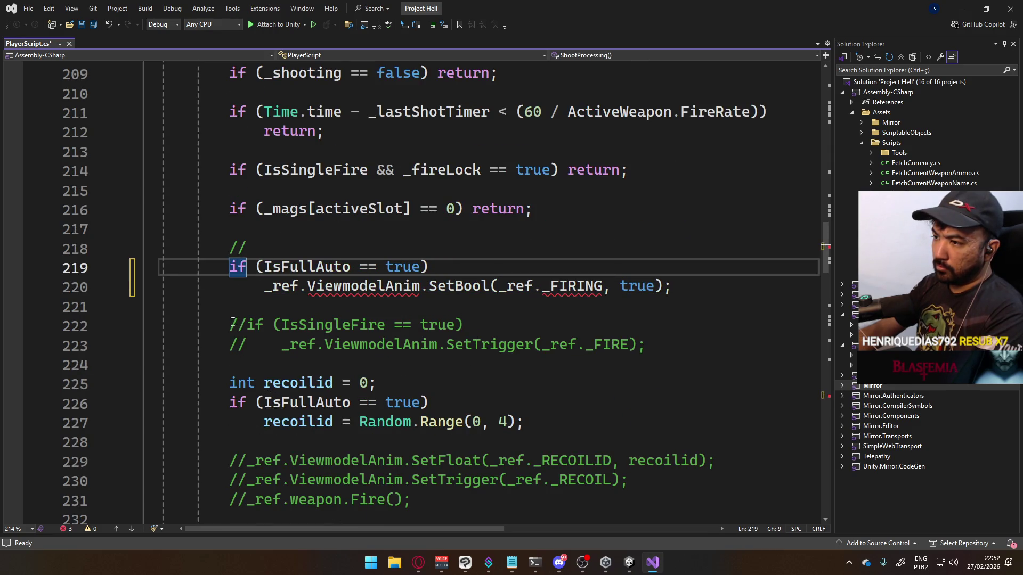
{"action": "left_click", "coordinate": [230, 324]}
{"action": "key", "text": "Delete"}
{"action": "key", "text": "Delete"}
{"action": "key", "text": "Down"}
{"action": "key", "text": "Delete"}
{"action": "key", "text": "Delete"}
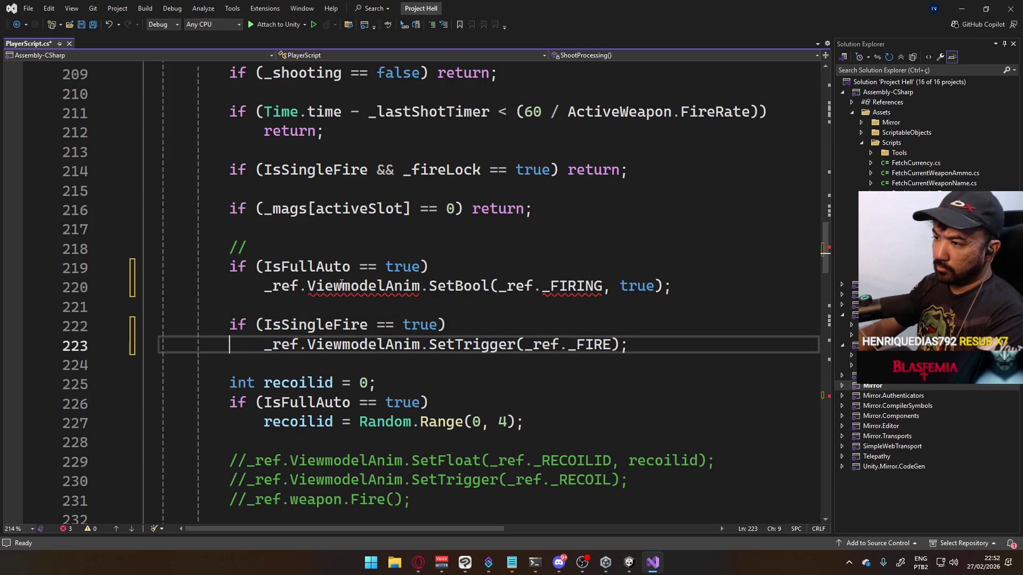
- Fix the animator reference on line 220 from ViewmodelAnim to viewmodelAnim
{"action": "left_click", "coordinate": [351, 345]}
{"action": "type", "text": "v"}
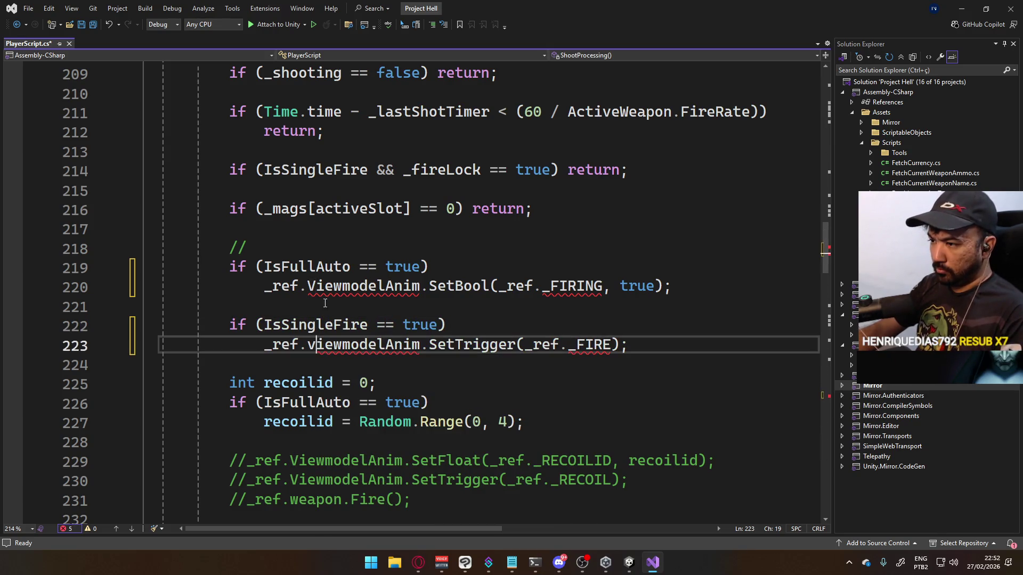
{"action": "left_click", "coordinate": [316, 288]}
{"action": "key", "text": "BackSpace"}
{"action": "type", "text": "v"}
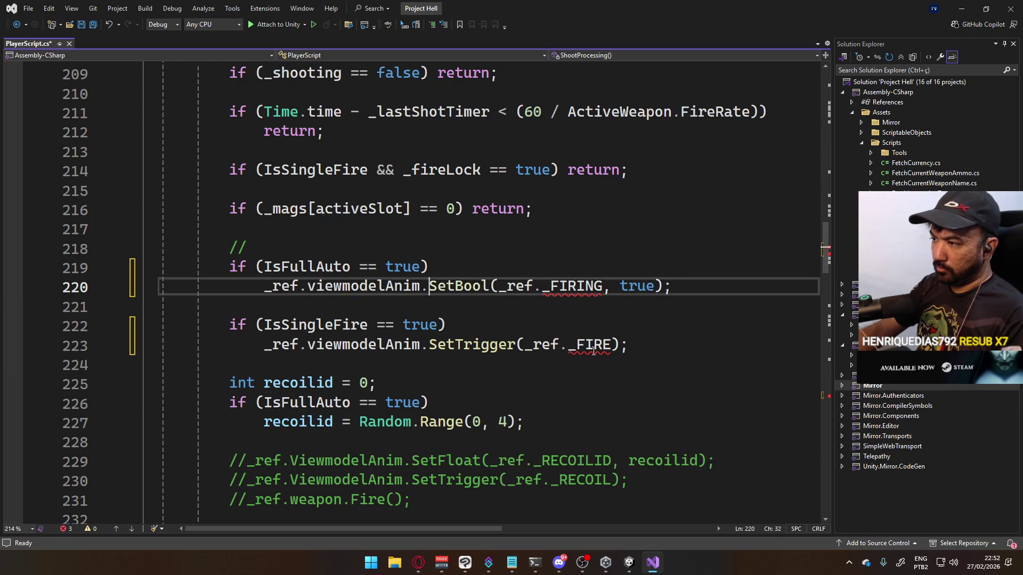
{"action": "key", "text": "ctrl+Right"}
{"action": "key", "text": "ctrl+Right"}
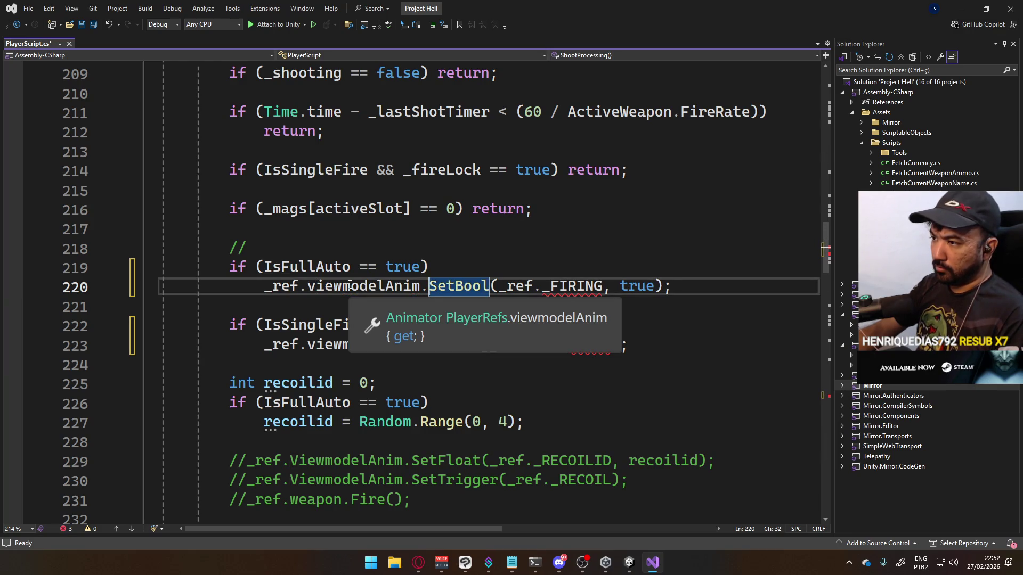
{"action": "key", "text": "ctrl+Left"}
- Rename viewmodelAnim to ViewmodelAnim across all 9 references and save all files
{"action": "key", "text": "ctrl+r"}
{"action": "key", "text": "ctrl+r"}
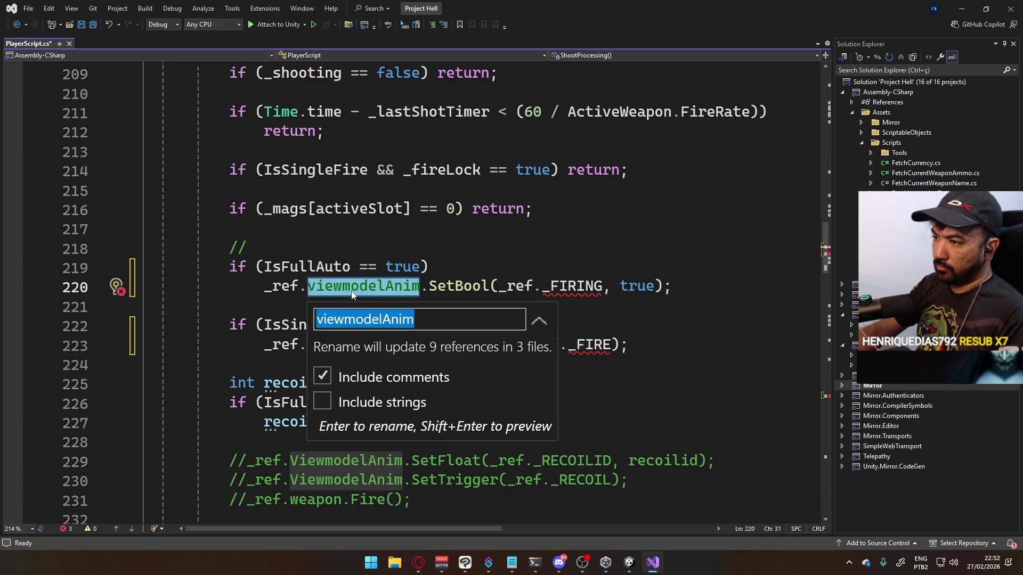
{"action": "left_click", "coordinate": [321, 321]}
{"action": "key", "text": "Delete"}
{"action": "type", "text": "V"}
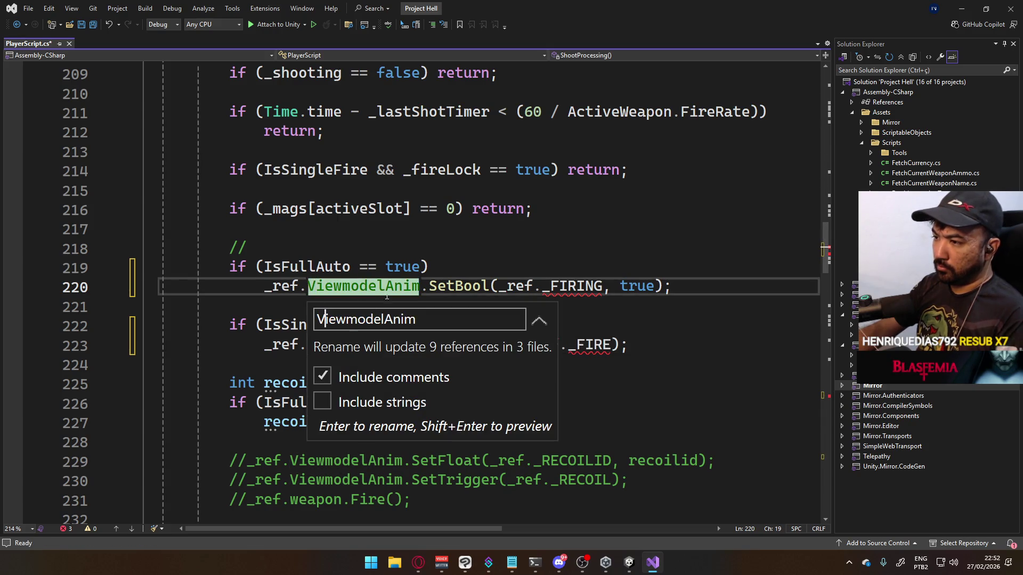
{"action": "key", "text": "Return"}
{"action": "key", "text": "ctrl+s"}
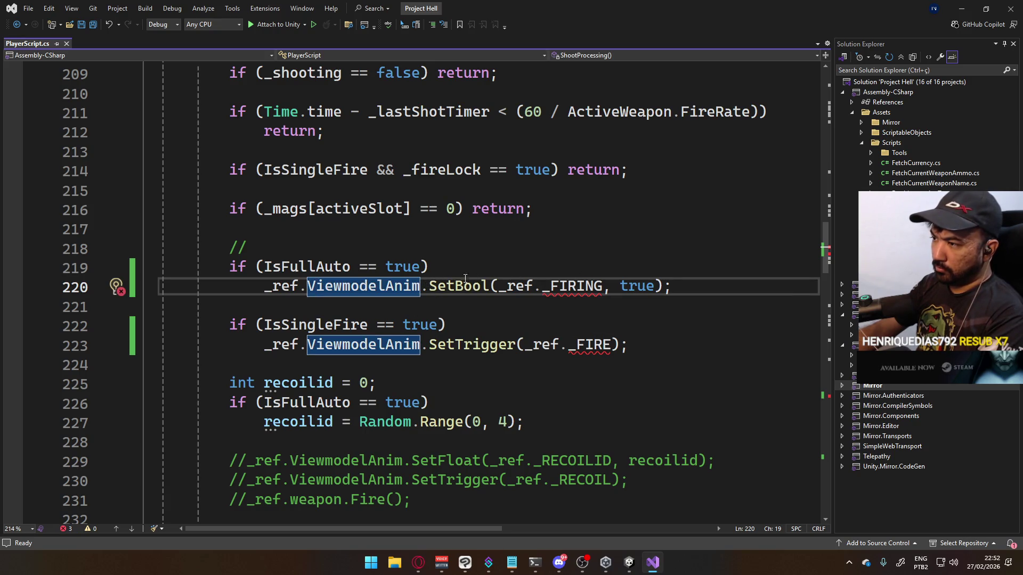
{"action": "scroll", "coordinate": [474, 293], "scroll_direction": "down", "scroll_amount": 4}
{"action": "scroll", "coordinate": [475, 295], "scroll_direction": "up", "scroll_amount": 2}
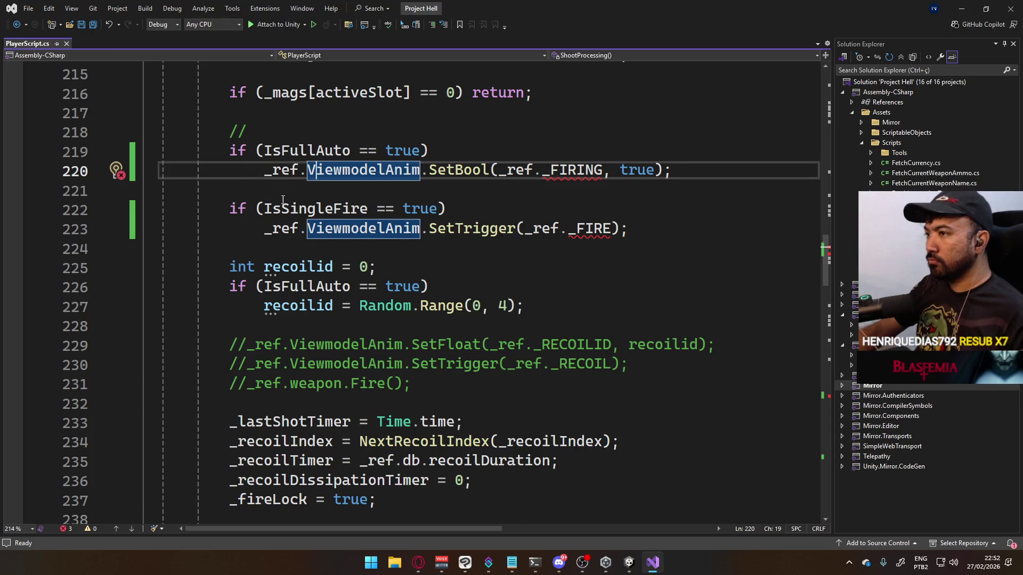
{"action": "scroll", "coordinate": [271, 199], "scroll_direction": "up", "scroll_amount": 20}
{"action": "key", "text": "ctrl+s"}
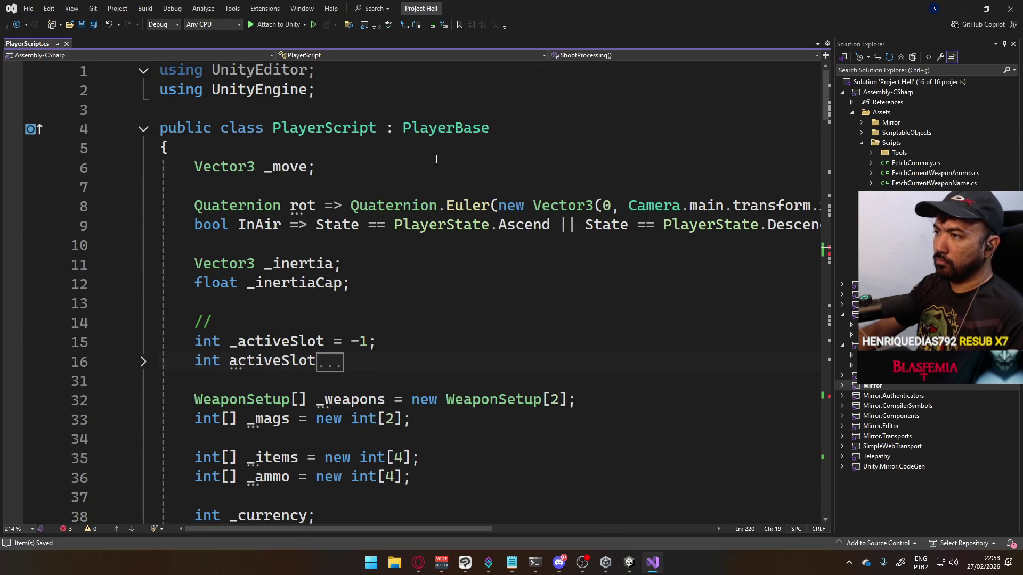
- Open PlayerBase.cs as a regular tab and collapse its State and ADSing property blocks
{"action": "key", "text": "alt"}
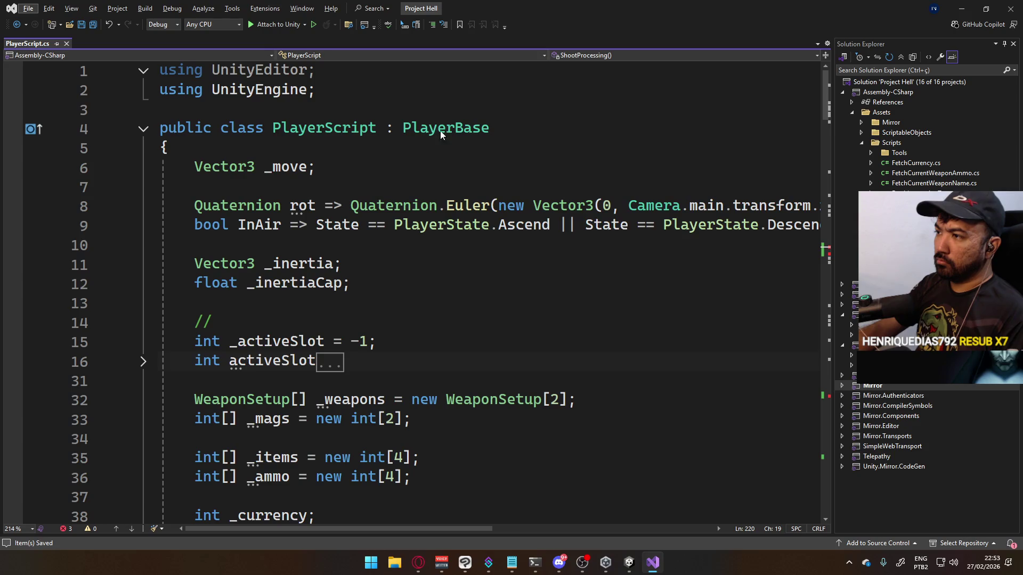
{"action": "left_click", "coordinate": [432, 129]}
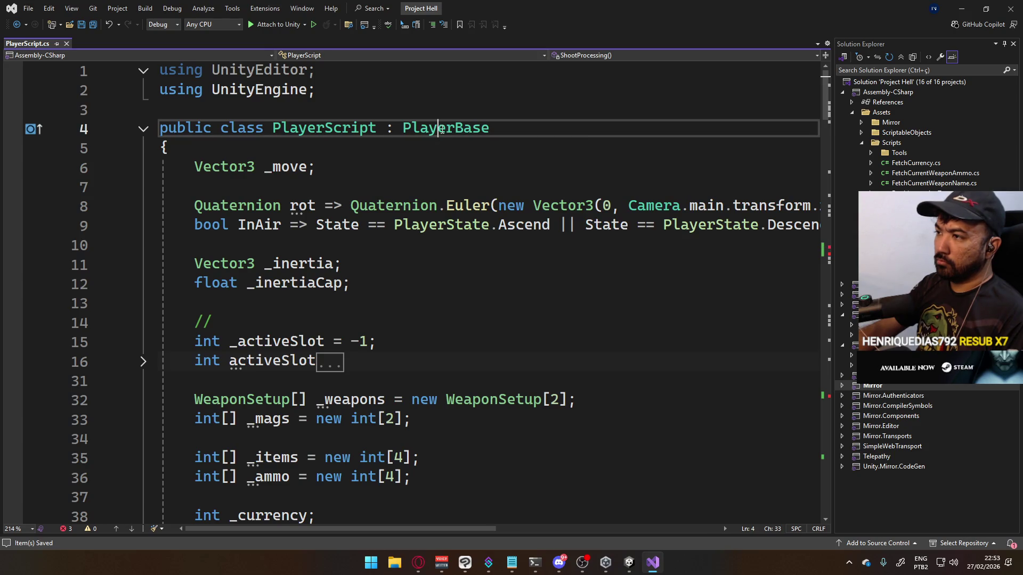
{"action": "left_click", "coordinate": [433, 128], "text": "ctrl"}
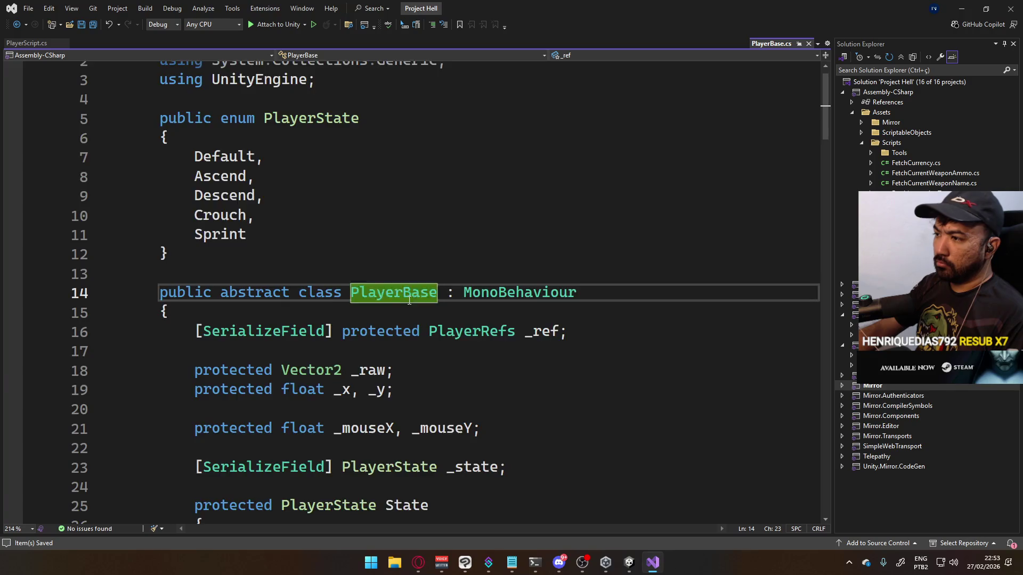
{"action": "scroll", "coordinate": [410, 297], "scroll_direction": "down", "scroll_amount": 4}
{"action": "scroll", "coordinate": [417, 112], "scroll_direction": "up", "scroll_amount": 3}
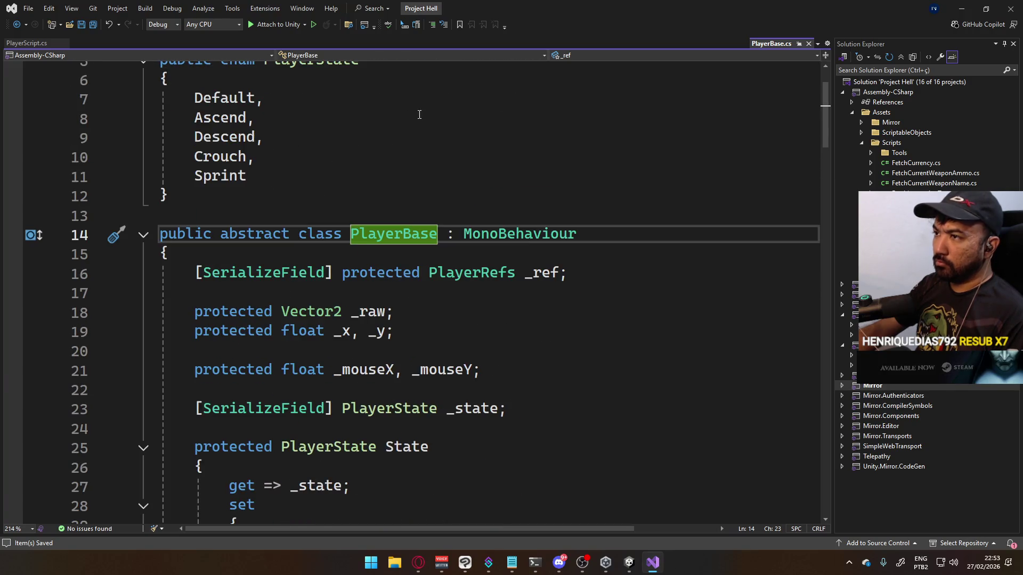
{"action": "left_click", "coordinate": [799, 44]}
{"action": "scroll", "coordinate": [382, 230], "scroll_direction": "down", "scroll_amount": 7}
{"action": "scroll", "coordinate": [382, 230], "scroll_direction": "up", "scroll_amount": 3}
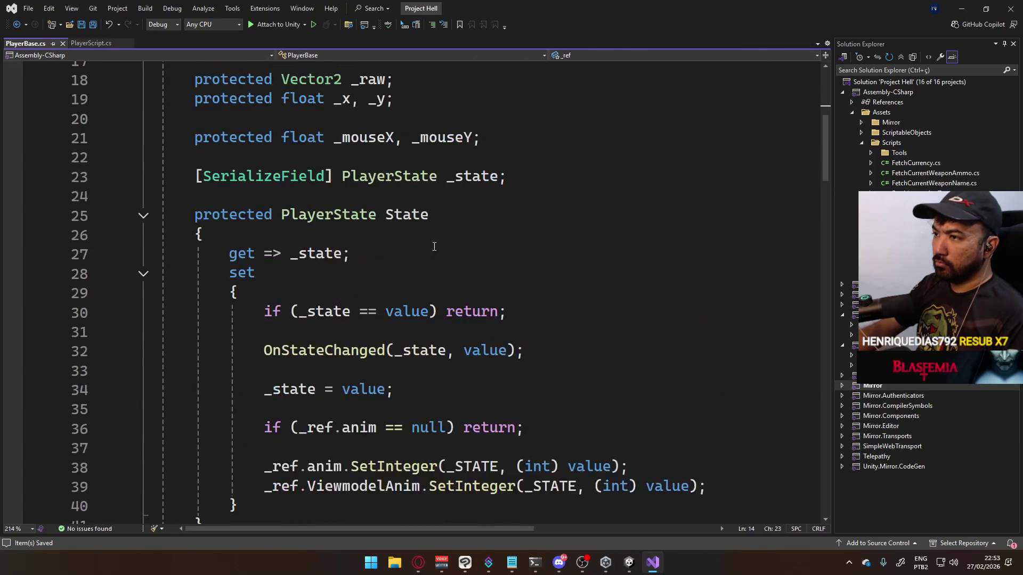
{"action": "left_click", "coordinate": [143, 218]}
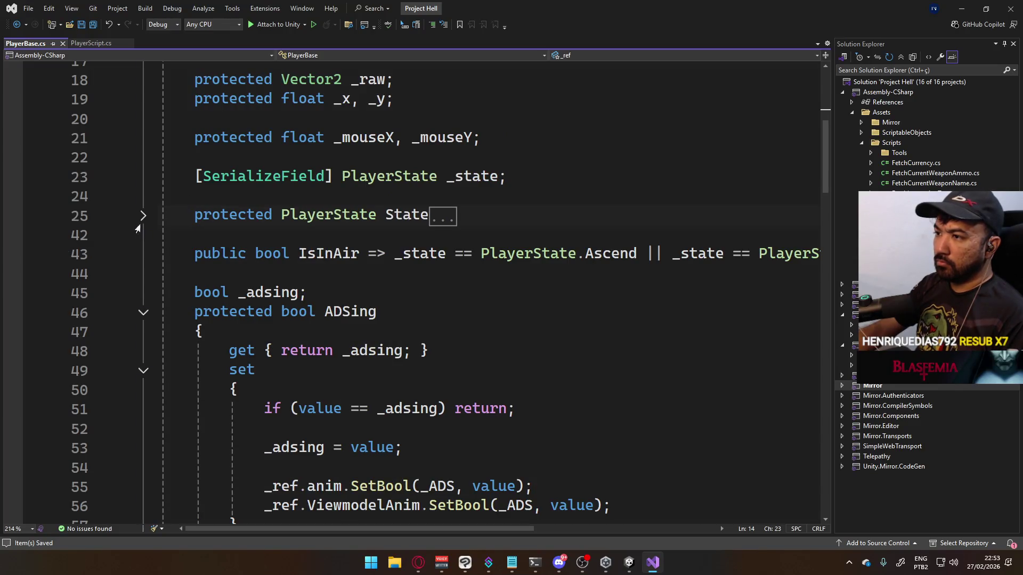
{"action": "left_click", "coordinate": [144, 312]}
{"action": "scroll", "coordinate": [296, 311], "scroll_direction": "down", "scroll_amount": 1}
{"action": "left_click", "coordinate": [685, 358]}
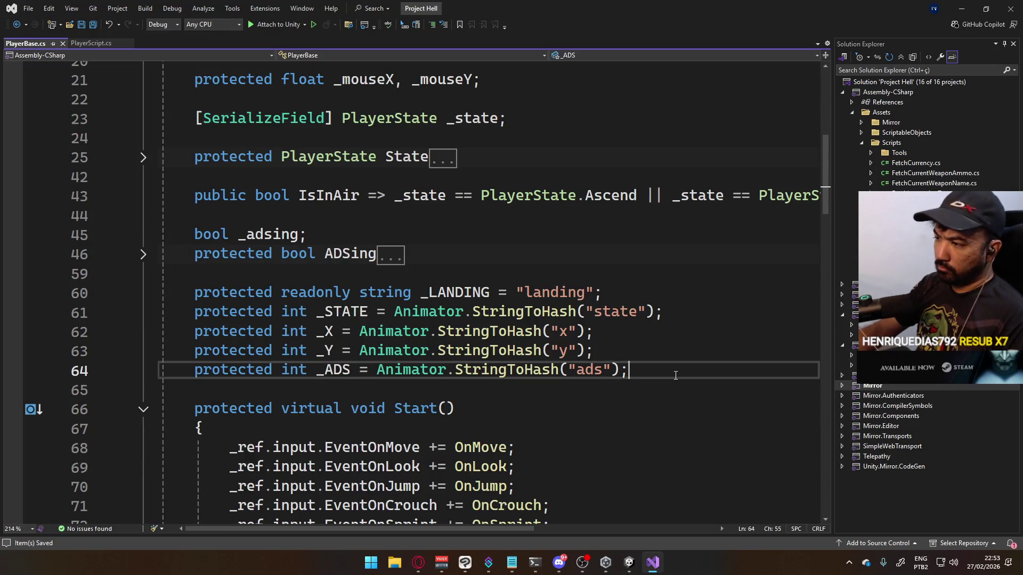
- Below the ads hash, declare protected int _FIRING = Animator.StringToHash("firing");
{"action": "key", "text": "Return"}
{"action": "type", "text": "protected i"}
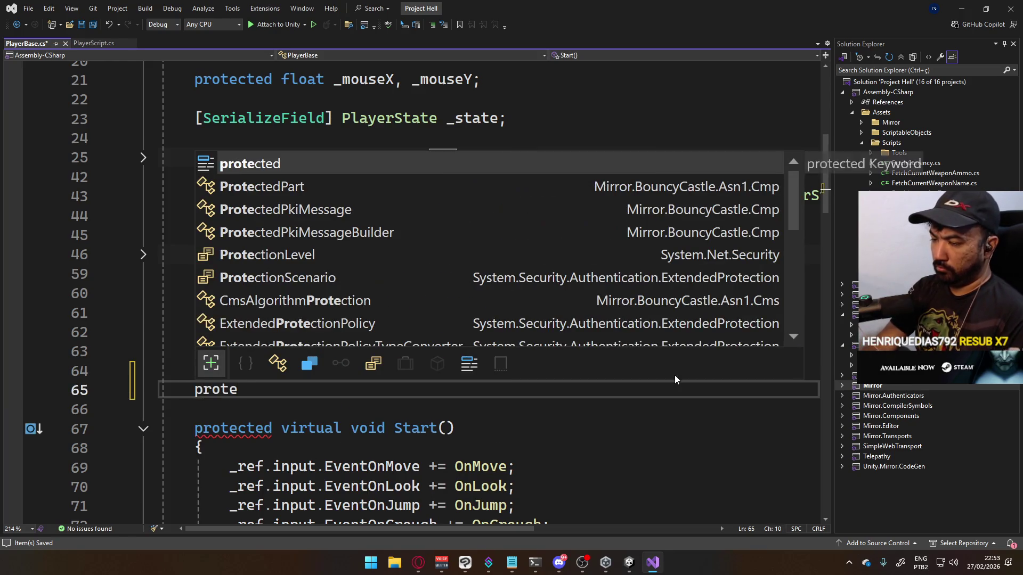
{"action": "type", "text": "nt _FIRING ="}
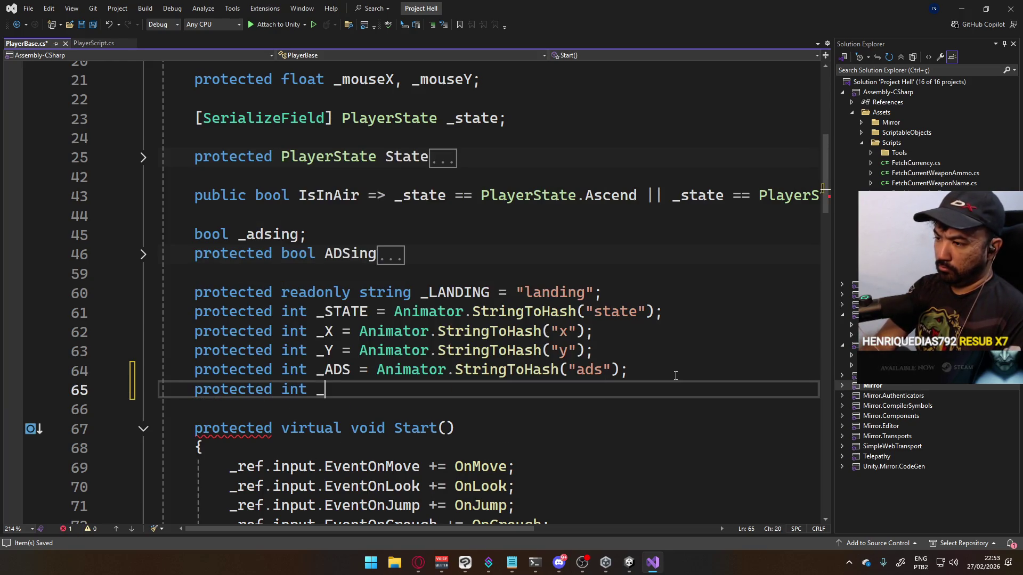
{"action": "type", "text": " ANima"}
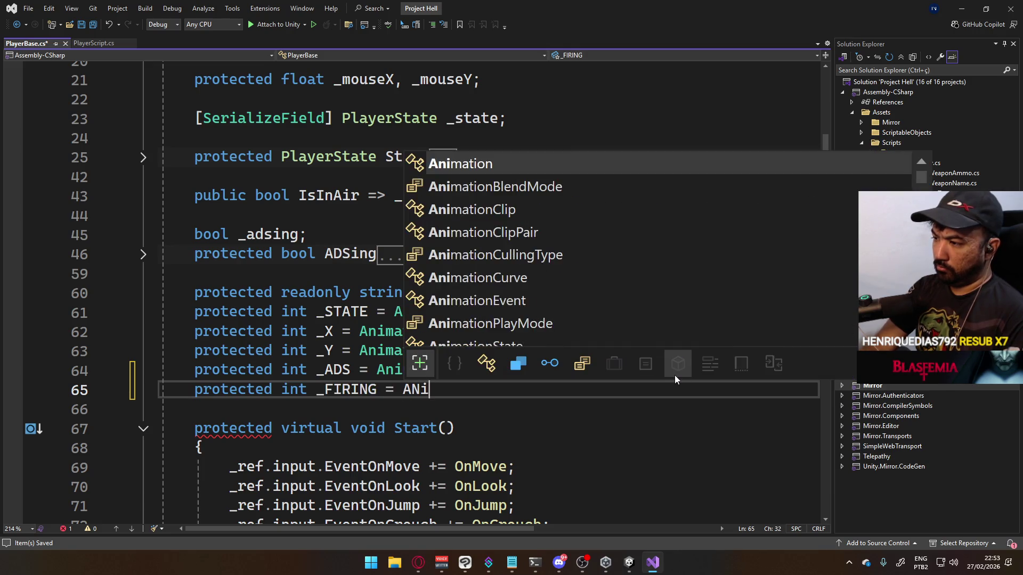
{"action": "key", "text": "BackSpace"}
{"action": "key", "text": "BackSpace"}
{"action": "key", "text": "BackSpace"}
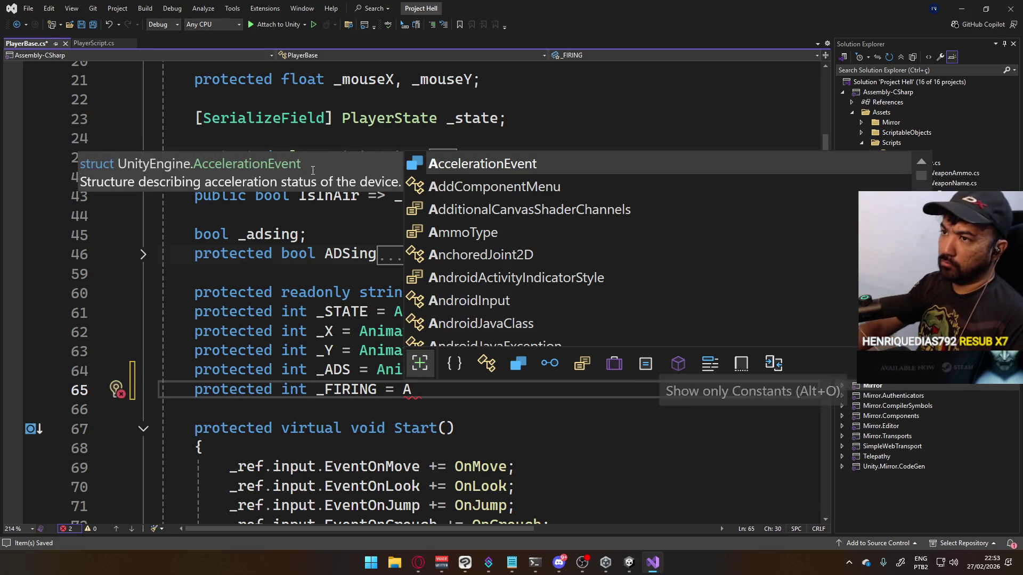
{"action": "left_click", "coordinate": [96, 43]}
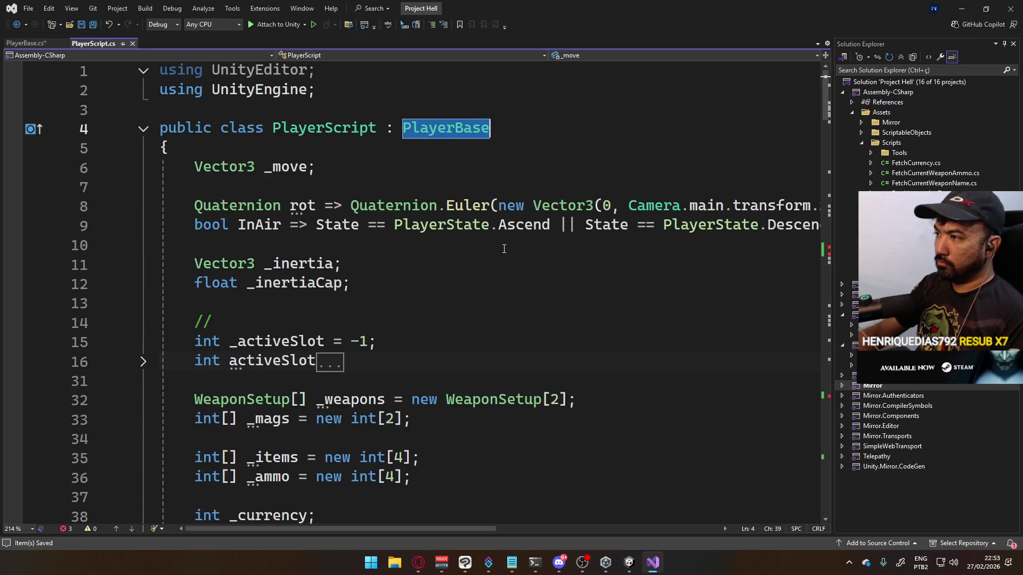
{"action": "scroll", "coordinate": [565, 252], "scroll_direction": "down", "scroll_amount": 14}
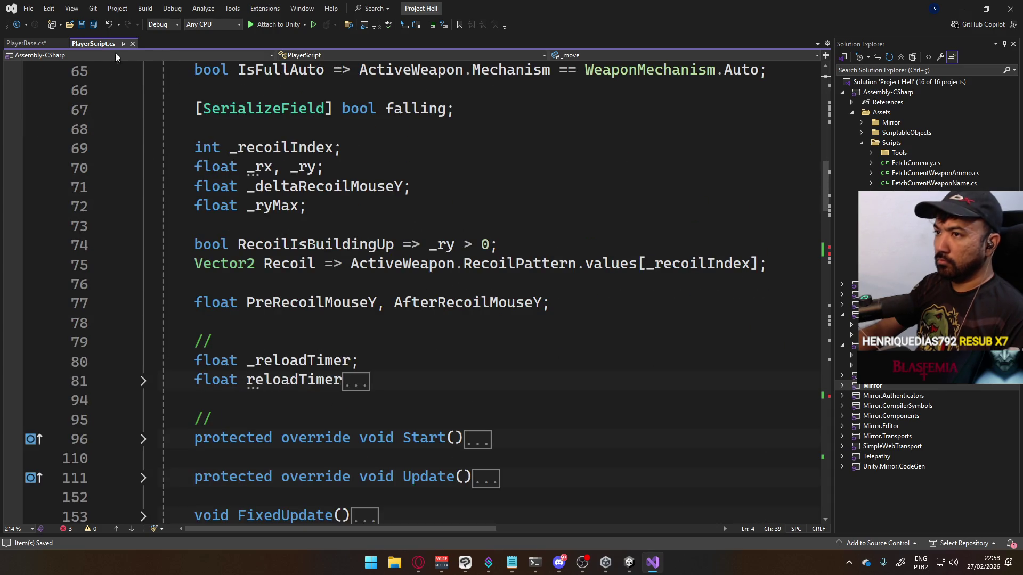
{"action": "key", "text": "ctrl+Tab"}
{"action": "type", "text": "nimator.Strin"}
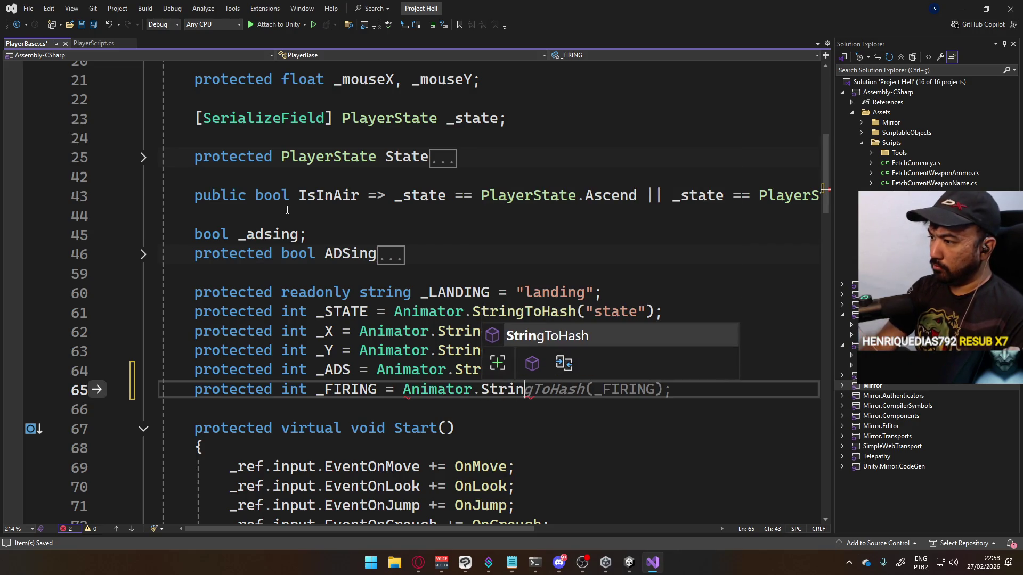
{"action": "key", "text": "Tab"}
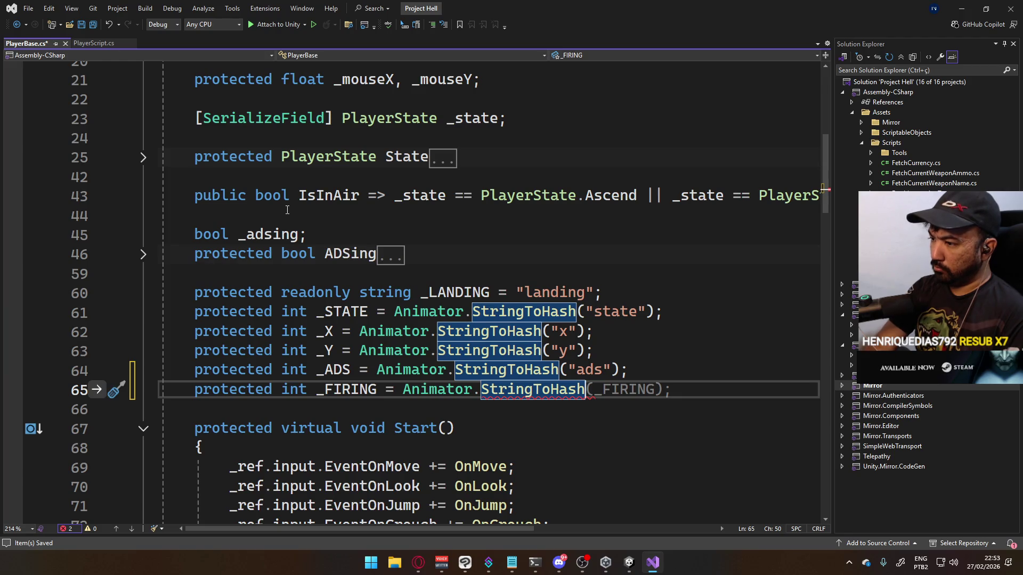
{"action": "type", "text": "(\"firing\")"}
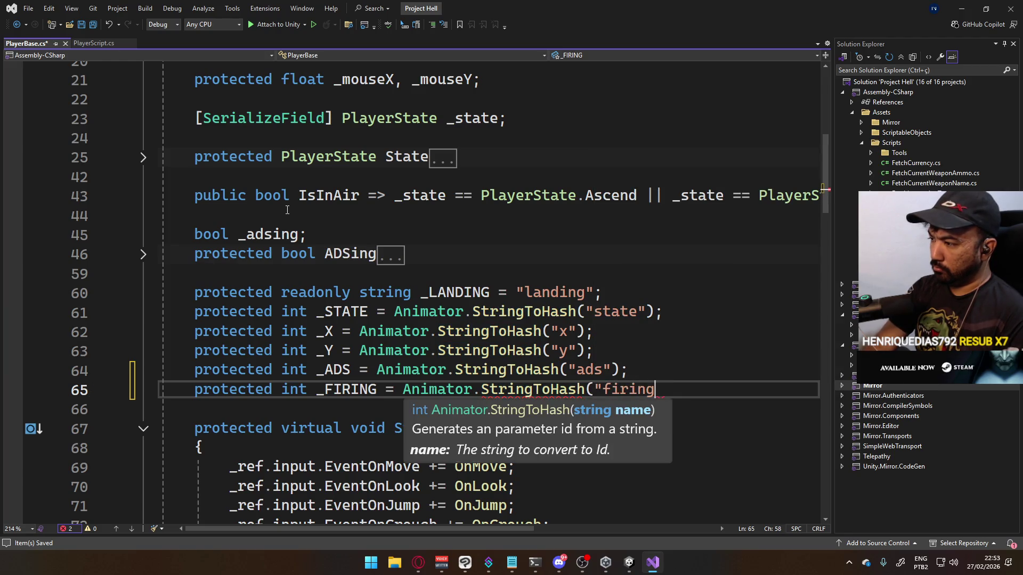
{"action": "type", "text": ";"}
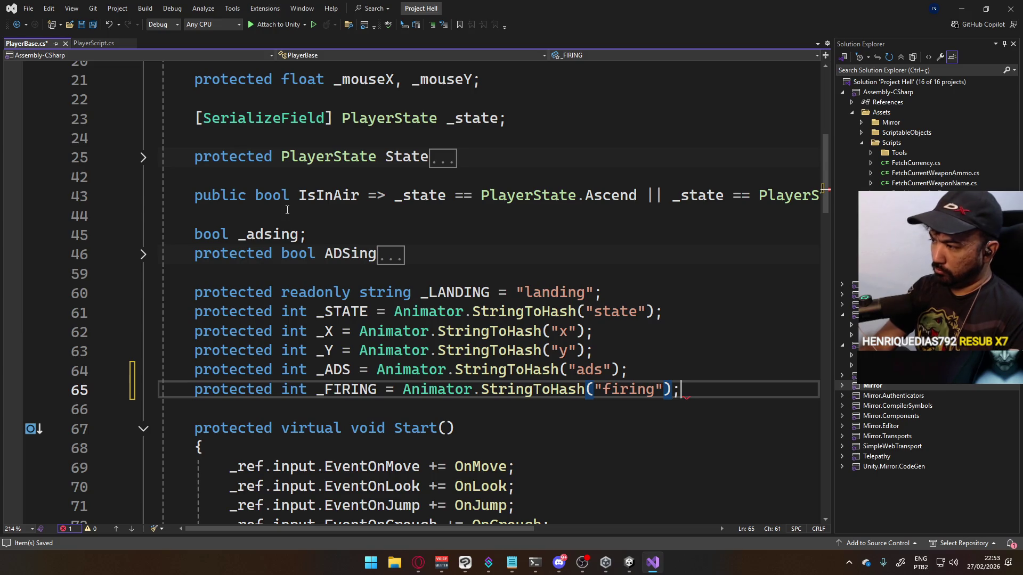
- On the next line, start a protected readonly string _FIRE field, using completion for readonly
{"action": "key", "text": "Return"}
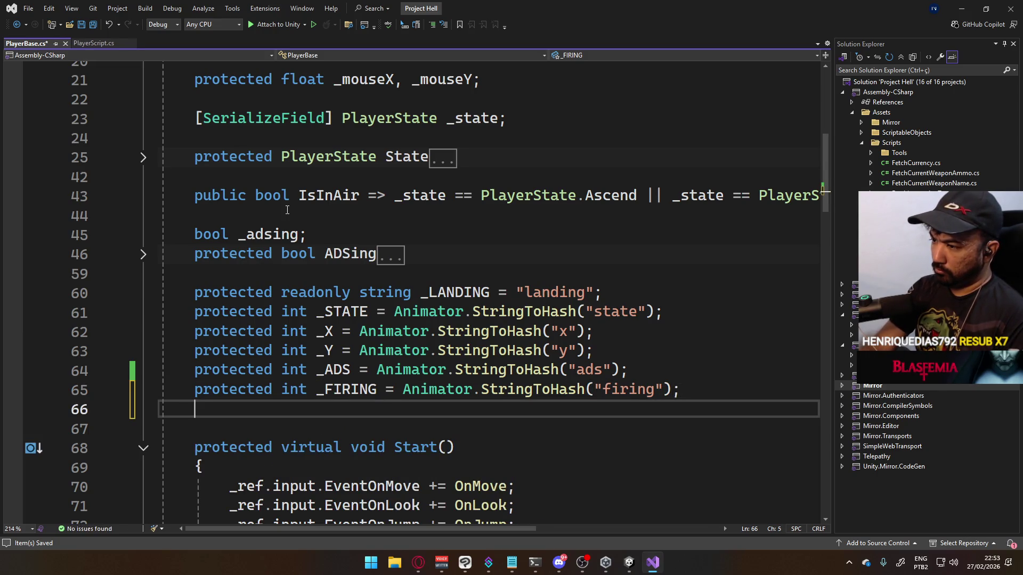
{"action": "type", "text": "protected"}
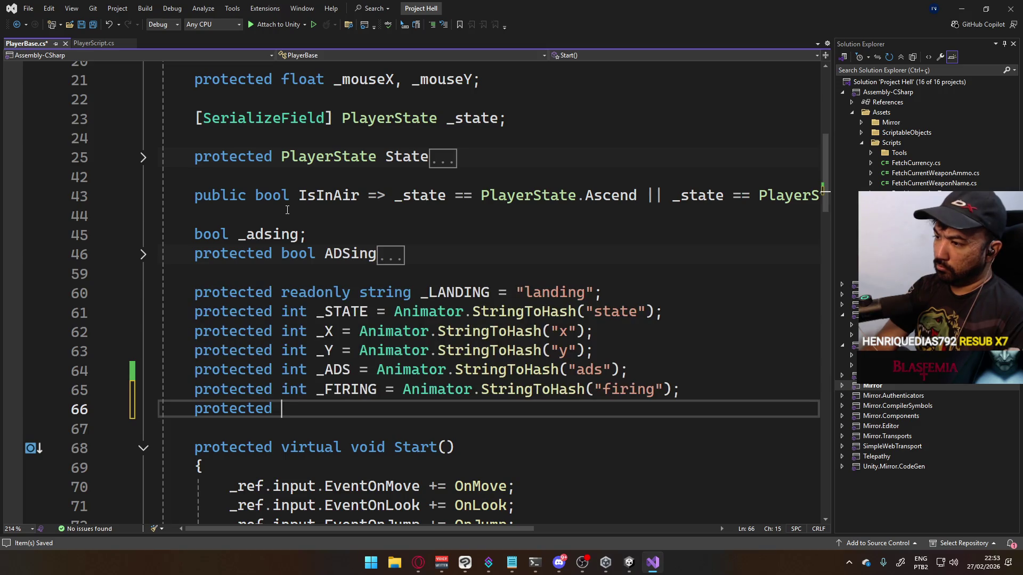
{"action": "key", "text": "ctrl+space"}
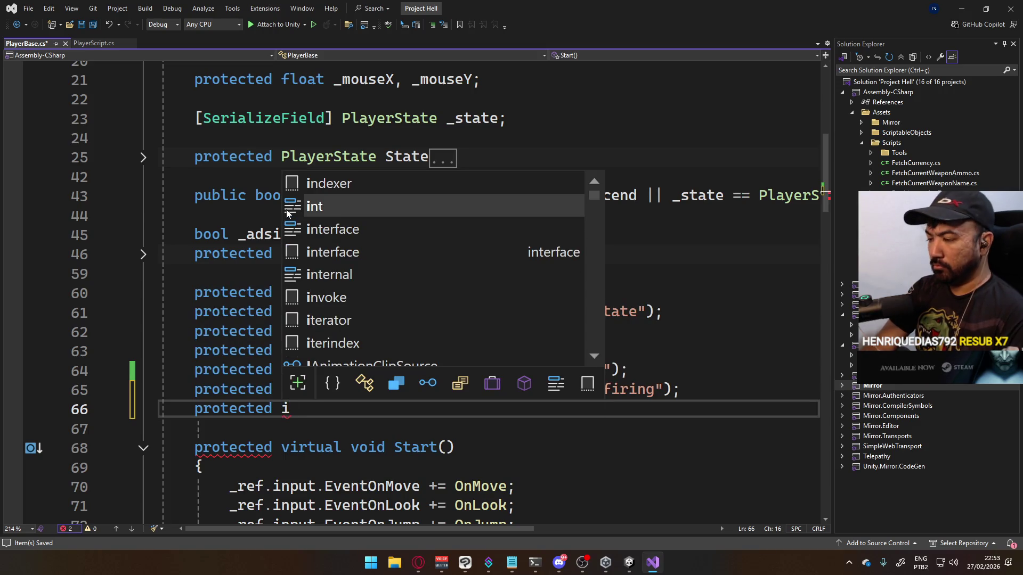
{"action": "scroll", "coordinate": [287, 213], "scroll_direction": "up", "scroll_amount": 2}
{"action": "type", "text": "strin"}
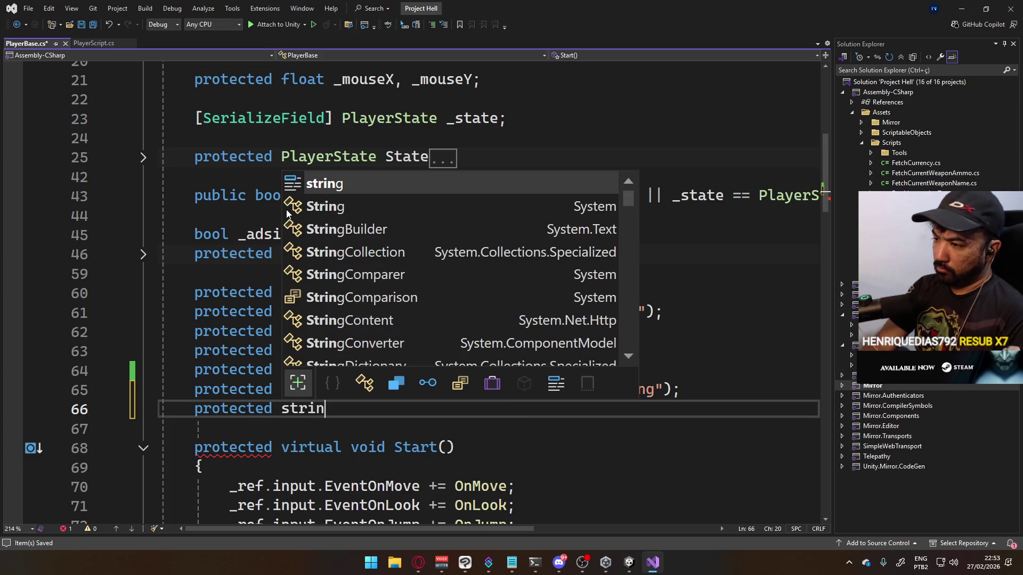
{"action": "key", "text": "BackSpace"}
{"action": "key", "text": "BackSpace"}
{"action": "key", "text": "BackSpace"}
{"action": "type", "text": "at"}
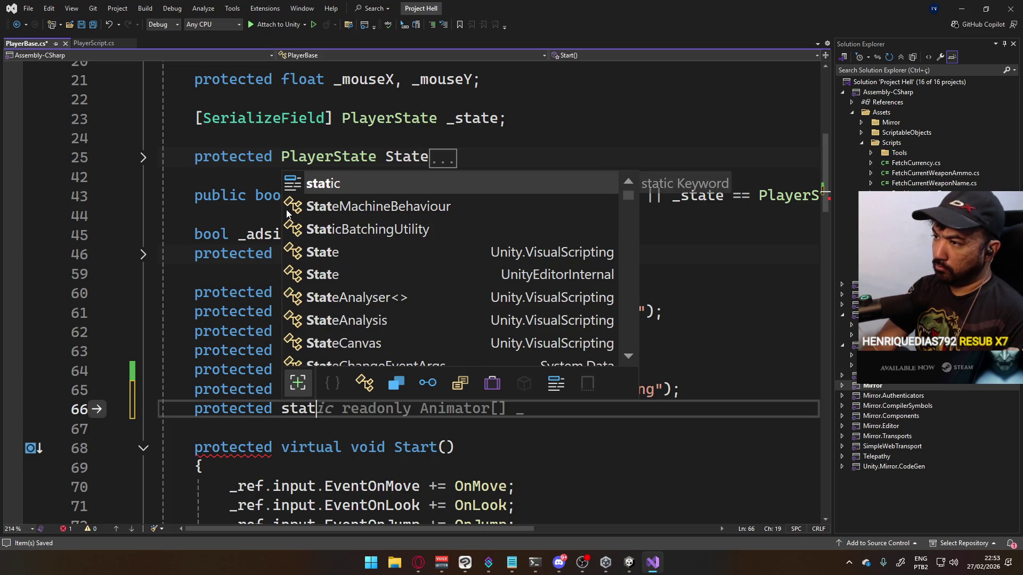
{"action": "key", "text": "BackSpace"}
{"action": "key", "text": "BackSpace"}
{"action": "key", "text": "BackSpace"}
{"action": "type", "text": "read"}
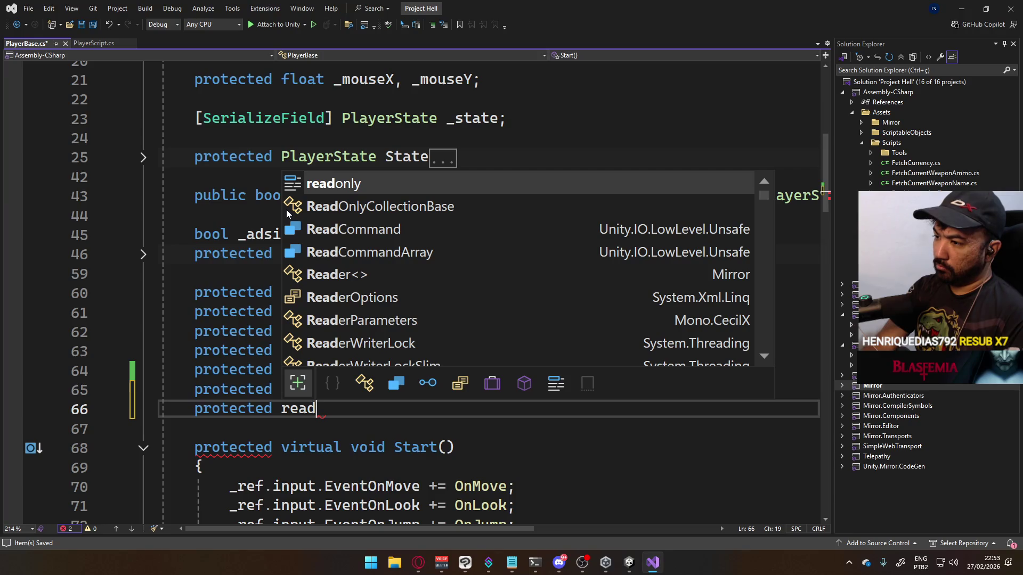
{"action": "key", "text": "Tab"}
{"action": "type", "text": "string _"}
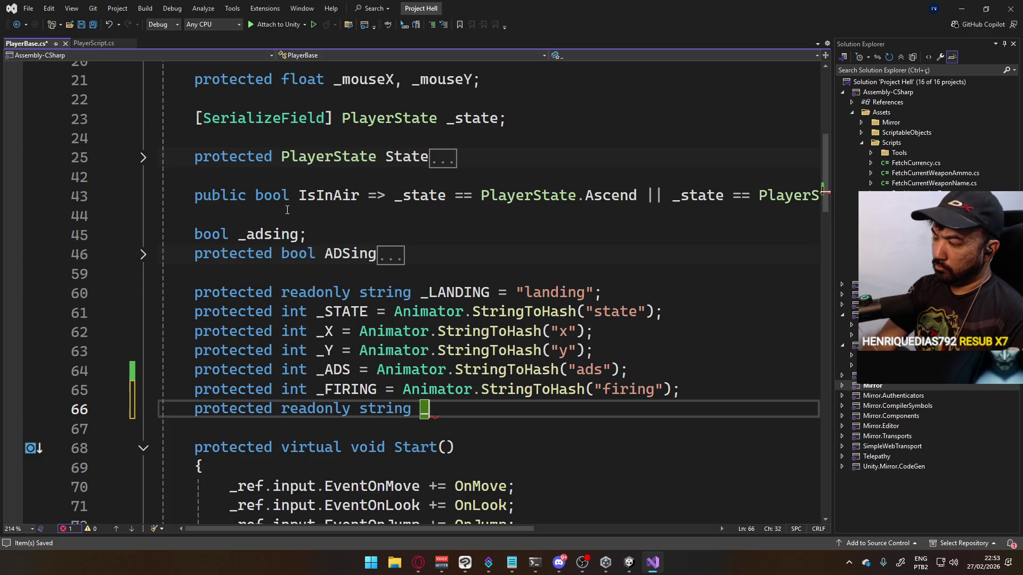
{"action": "type", "text": "FIRE"}
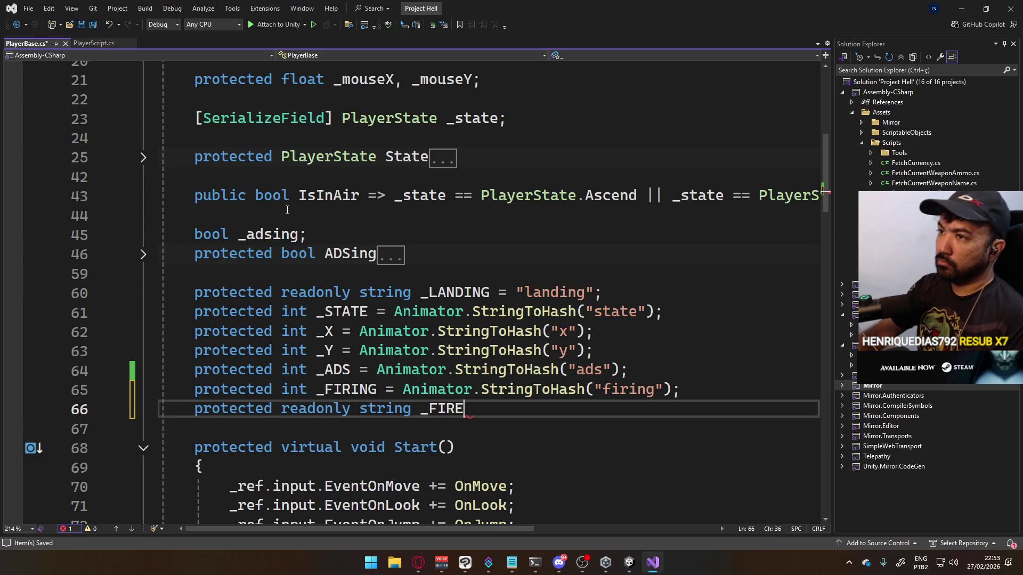
- Finish the declaration as _FIRE = "fire"; and save PlayerBase.cs
{"action": "left_click", "coordinate": [106, 46]}
{"action": "scroll", "coordinate": [478, 333], "scroll_direction": "down", "scroll_amount": 8}
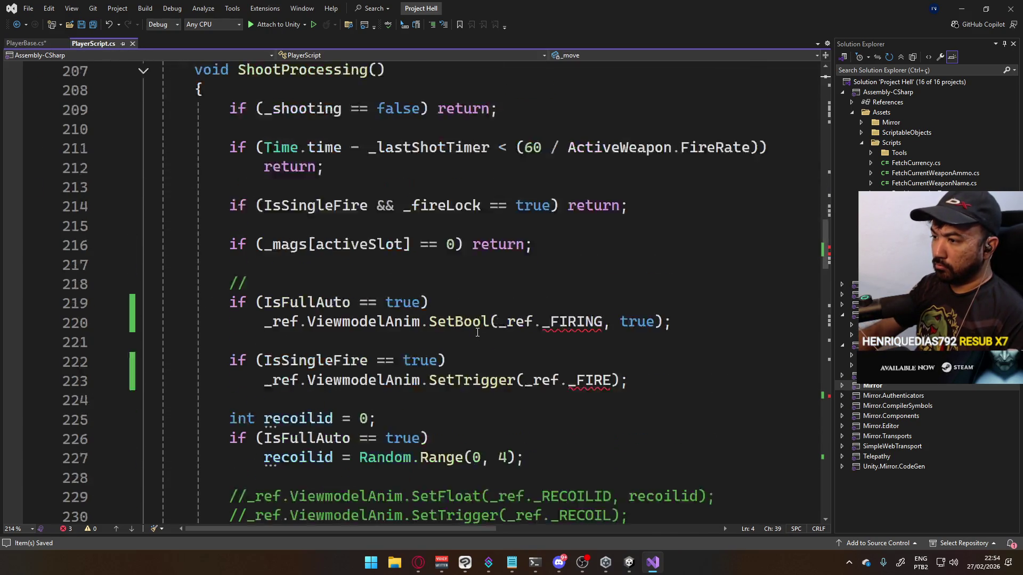
{"action": "left_click", "coordinate": [33, 41]}
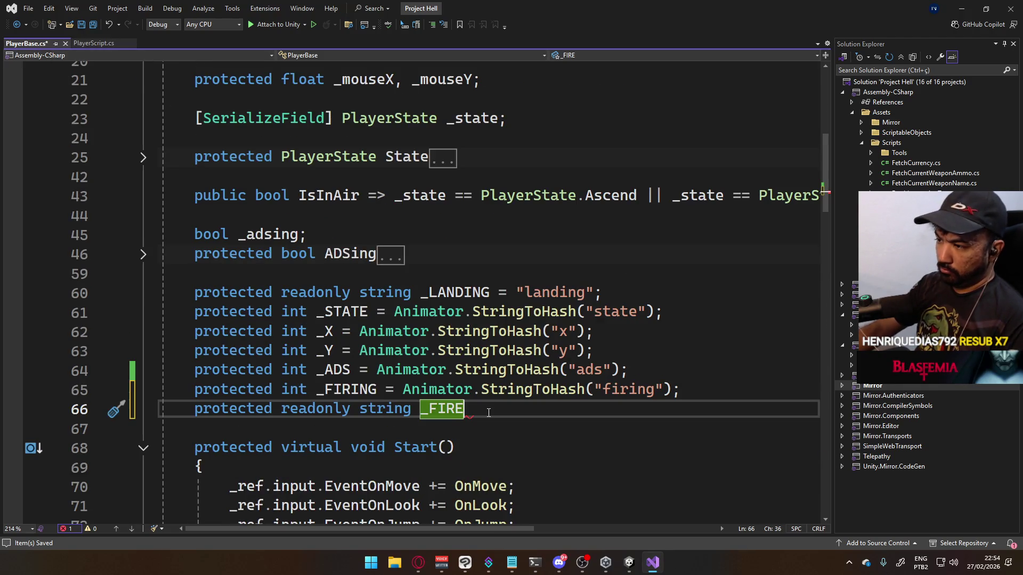
{"action": "type", "text": "= \"fure"}
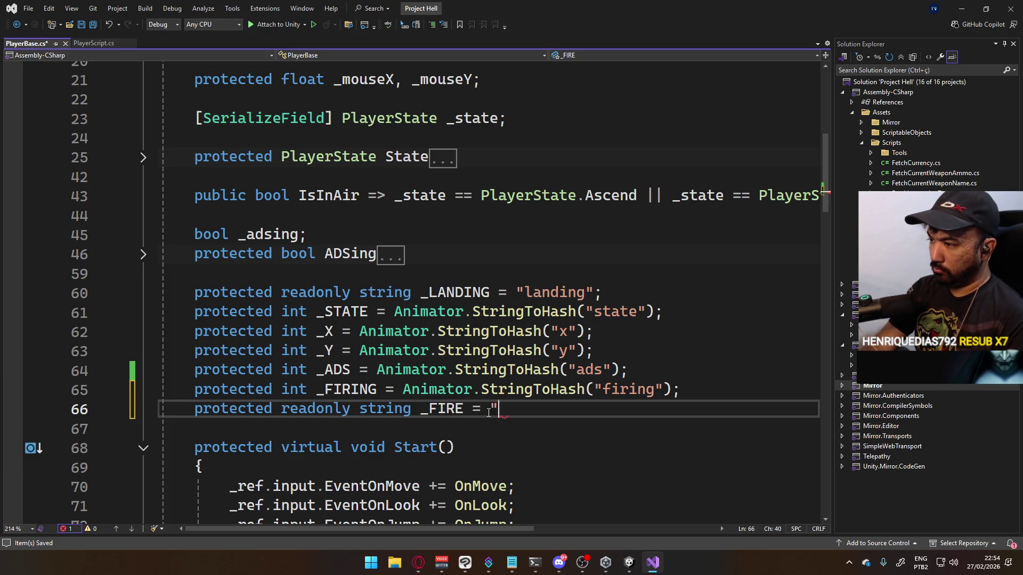
{"action": "key", "text": "BackSpace"}
{"action": "key", "text": "BackSpace"}
{"action": "key", "text": "BackSpace"}
{"action": "type", "text": "ire\";"}
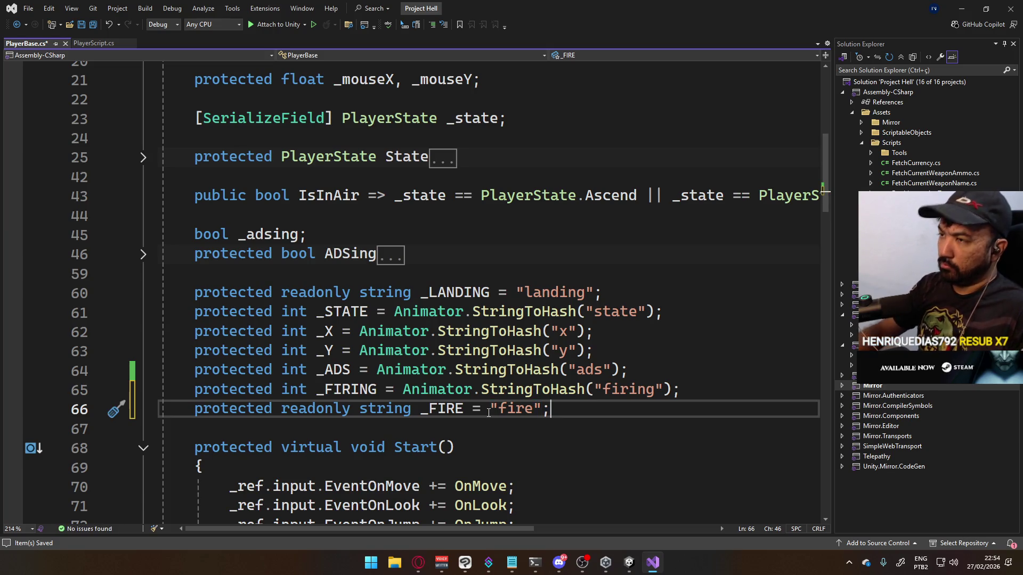
{"action": "key", "text": "ctrl+s"}
{"action": "key", "text": "ctrl+Tab"}
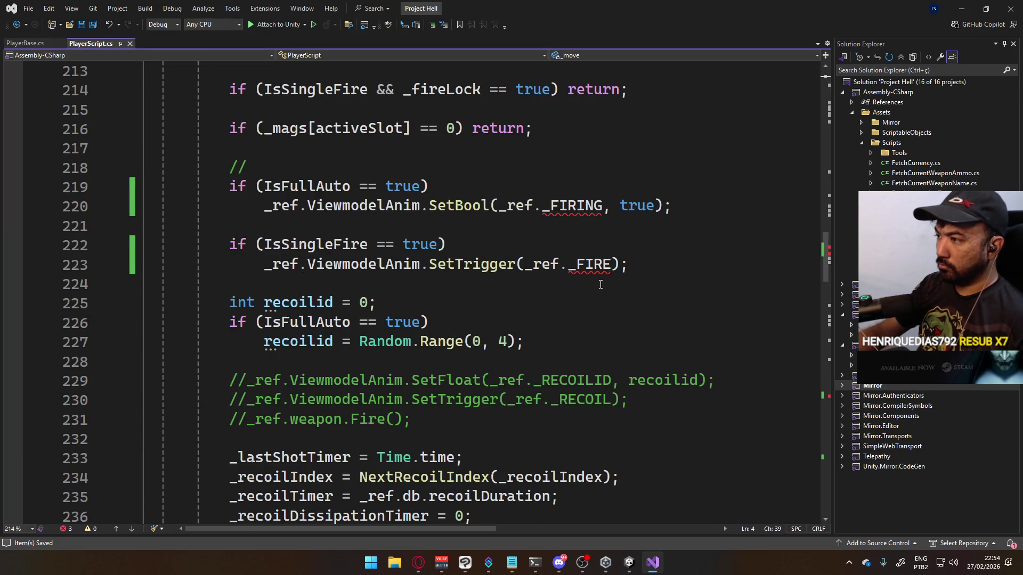
{"action": "left_click", "coordinate": [37, 46]}
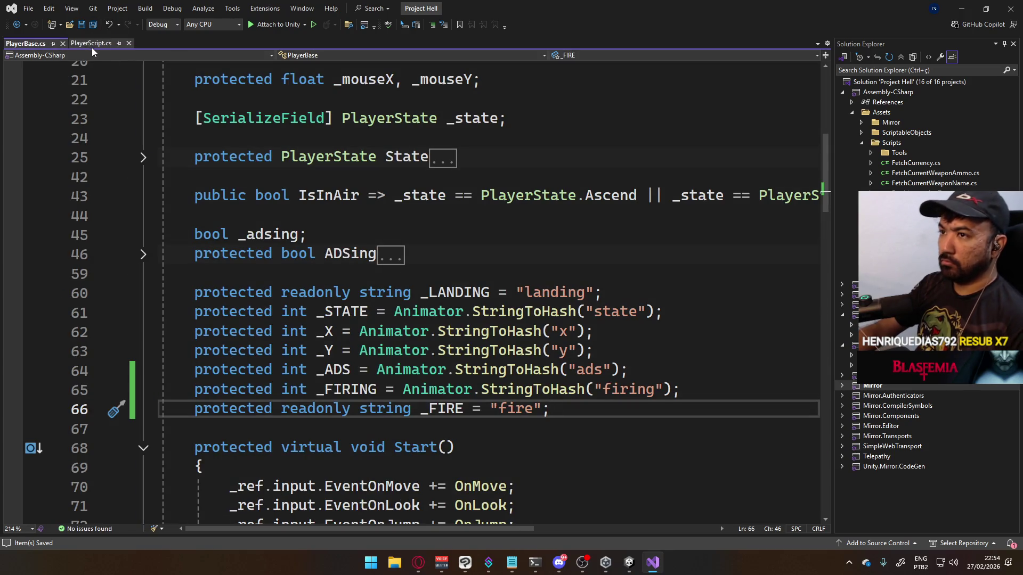
{"action": "left_click", "coordinate": [93, 45]}
- Remove the _ref. prefixes from the SetTrigger(_FIRE) and SetBool(_FIRING, true) calls, then save PlayerScript.cs
{"action": "double_click", "coordinate": [534, 272]}
{"action": "key", "text": "Delete"}
{"action": "key", "text": "Delete"}
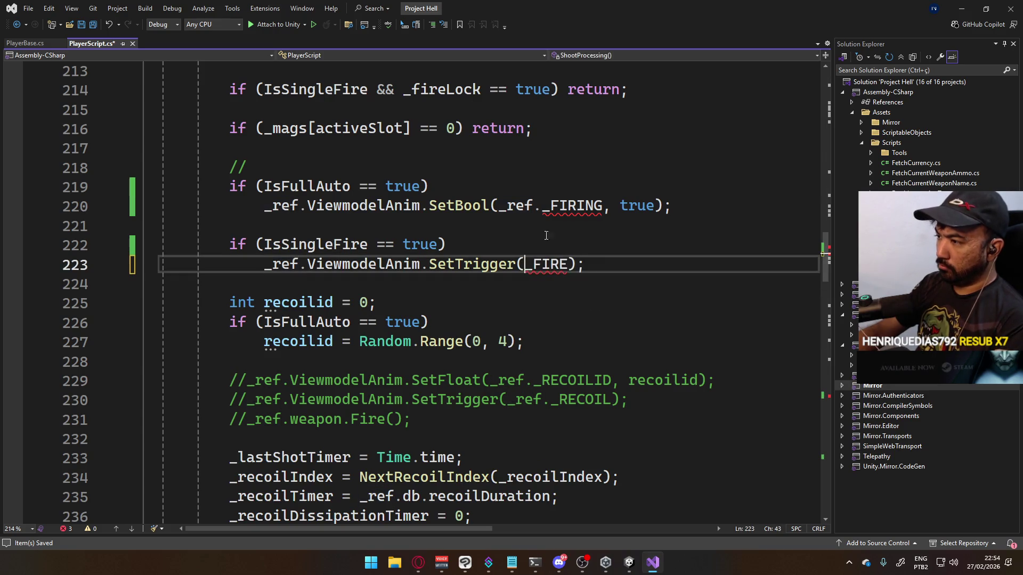
{"action": "double_click", "coordinate": [517, 207]}
{"action": "key", "text": "Delete"}
{"action": "key", "text": "Delete"}
{"action": "left_click", "coordinate": [607, 264]}
{"action": "key", "text": "ctrl+s"}
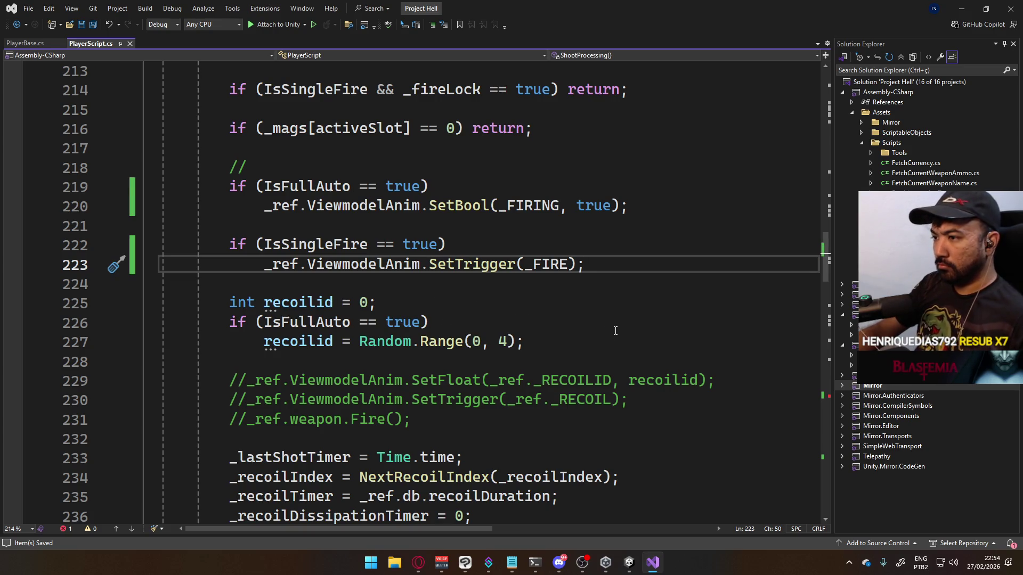
{"action": "scroll", "coordinate": [617, 333], "scroll_direction": "down", "scroll_amount": 7}
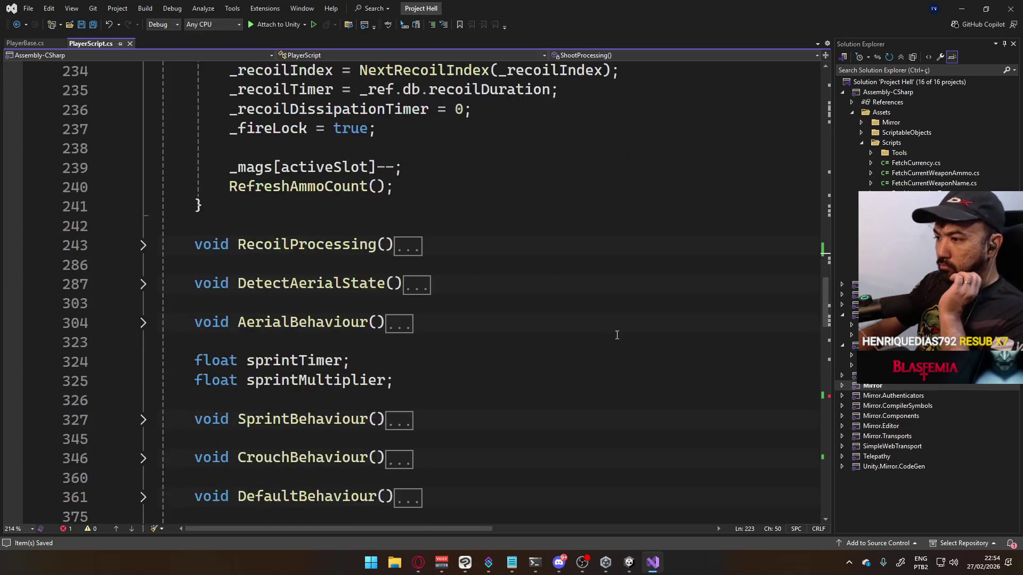
{"action": "scroll", "coordinate": [617, 334], "scroll_direction": "up", "scroll_amount": 7}
{"action": "scroll", "coordinate": [617, 335], "scroll_direction": "up", "scroll_amount": 15}
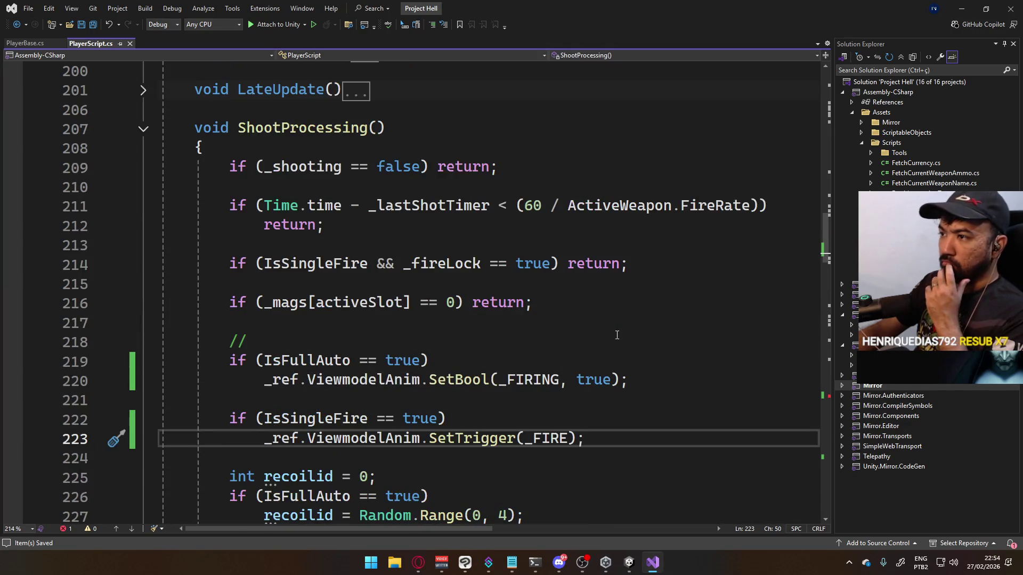
{"action": "scroll", "coordinate": [617, 335], "scroll_direction": "down", "scroll_amount": 4}
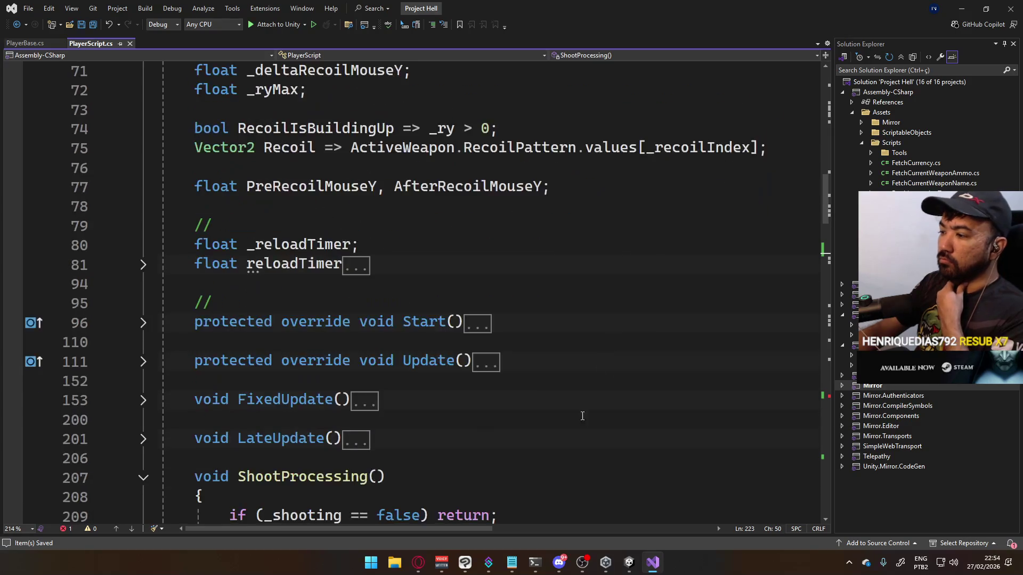
- In Project Hell, follow the console error to line 529 and delete its _ref. prefix
{"action": "mouse_move", "coordinate": [634, 566]}
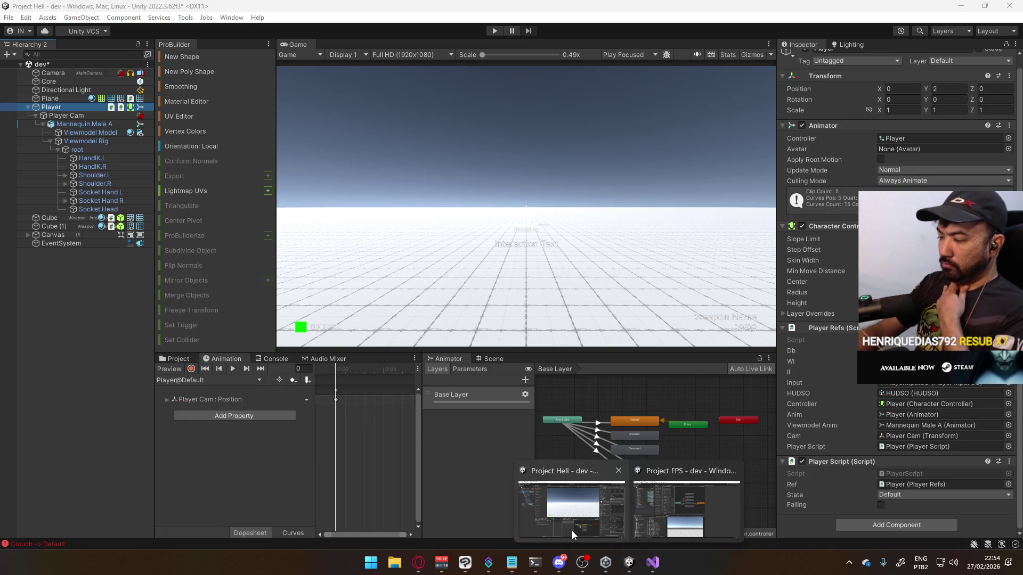
{"action": "left_click", "coordinate": [571, 530]}
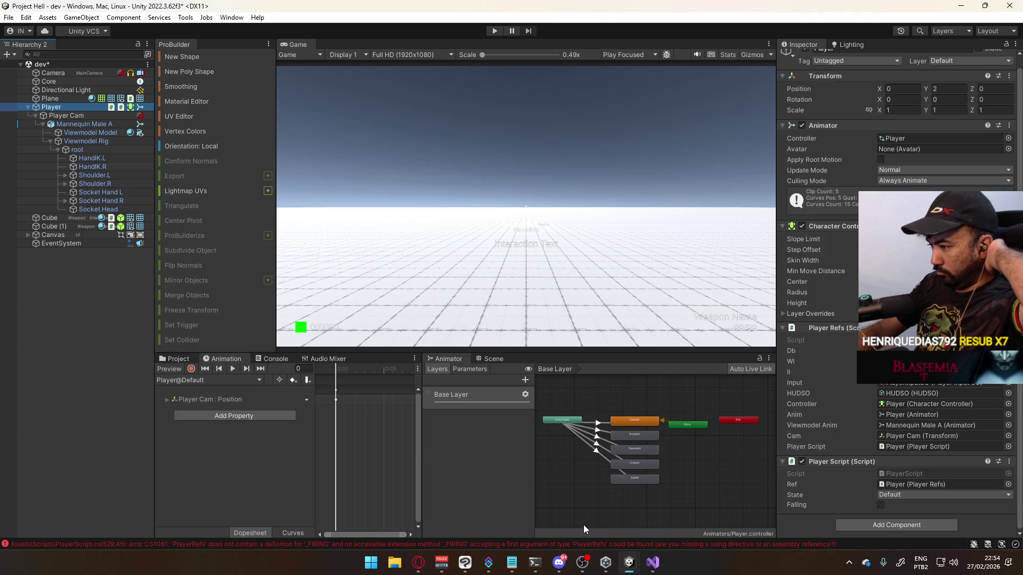
{"action": "left_click", "coordinate": [336, 544]}
{"action": "double_click", "coordinate": [282, 388]}
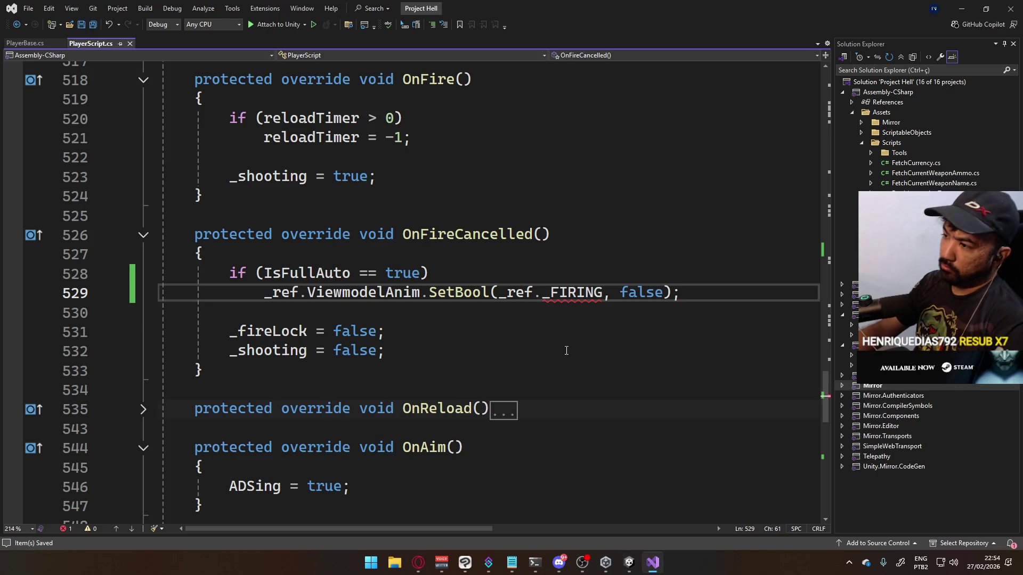
{"action": "double_click", "coordinate": [520, 294]}
{"action": "key", "text": "Delete"}
{"action": "key", "text": "Delete"}
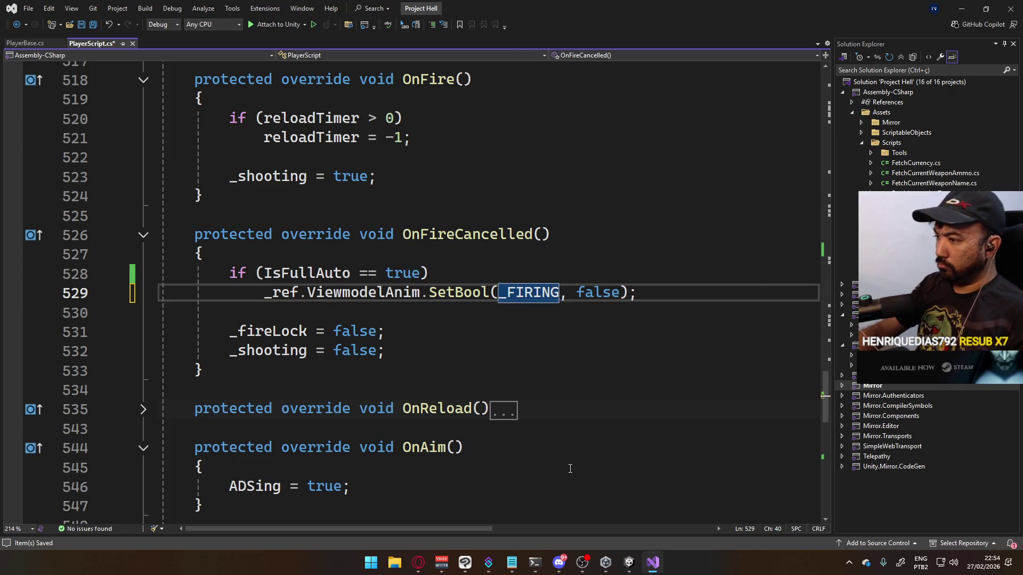
{"action": "mouse_move", "coordinate": [628, 563]}
{"action": "left_click", "coordinate": [583, 501]}
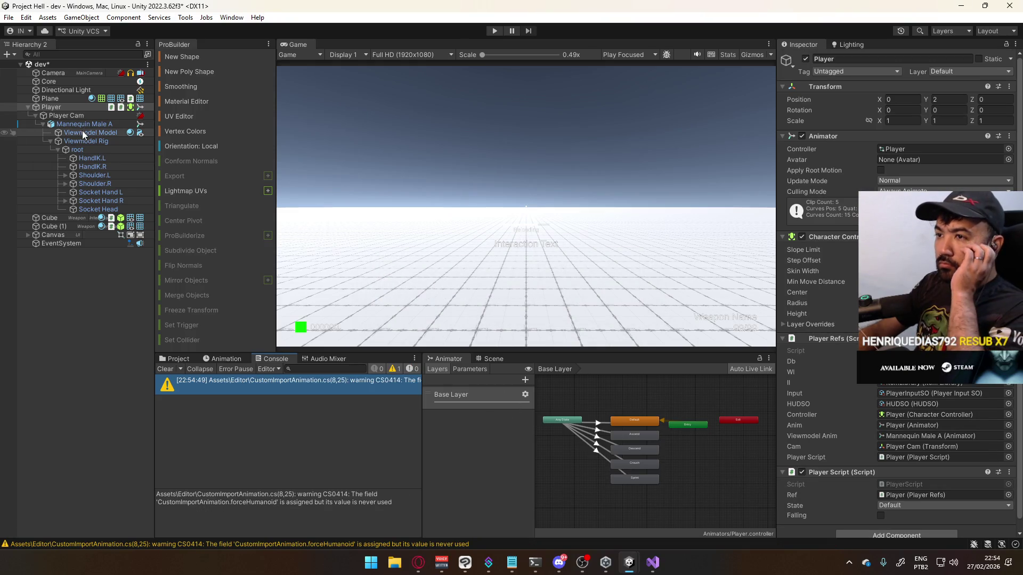
- Show the Viewmodel animator parameters of Mannequin Male A in Project FPS
{"action": "scroll", "coordinate": [831, 293], "scroll_direction": "down", "scroll_amount": 1}
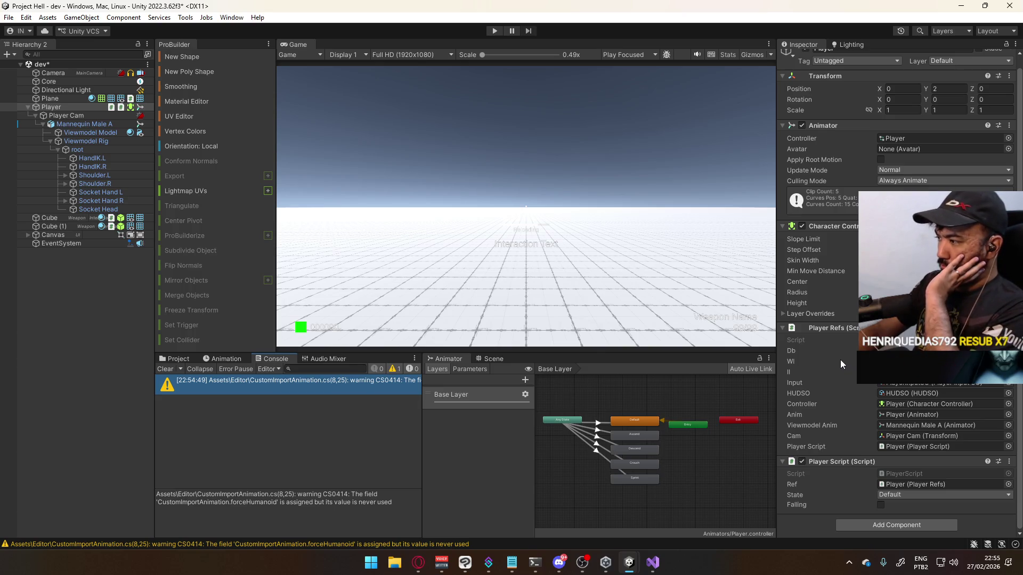
{"action": "left_click", "coordinate": [84, 124]}
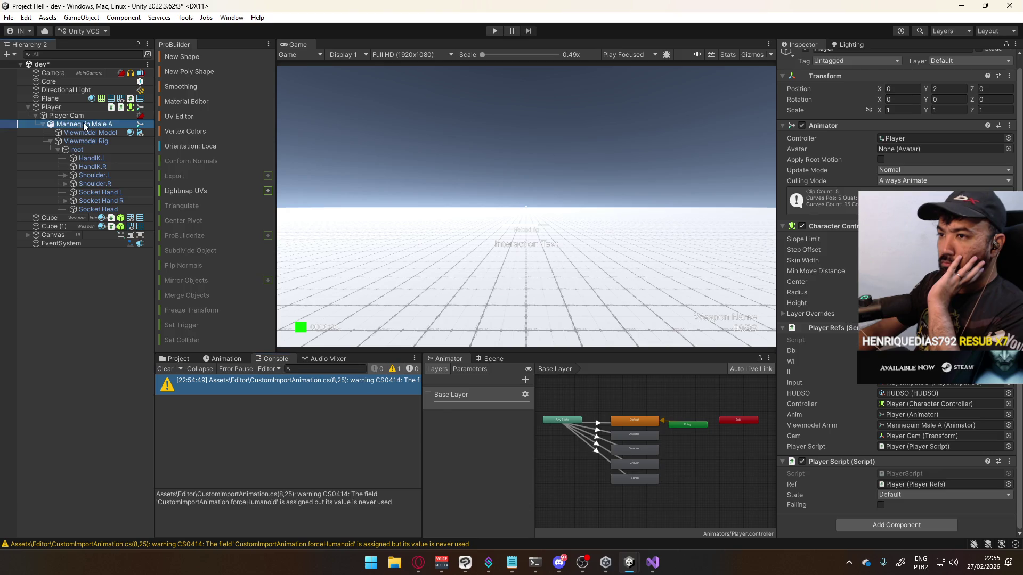
{"action": "left_click", "coordinate": [469, 369]}
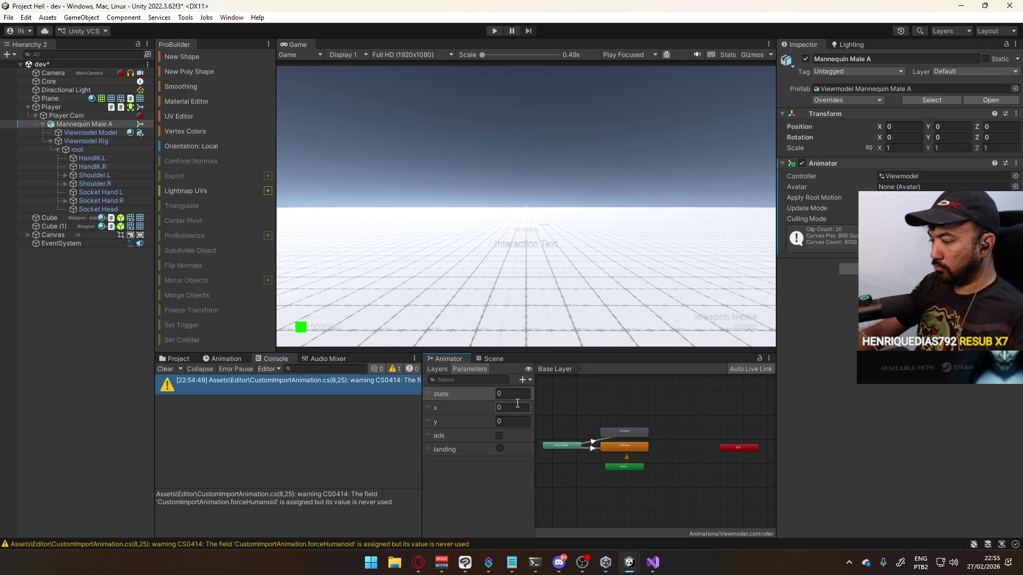
{"action": "key", "text": "alt+Tab"}
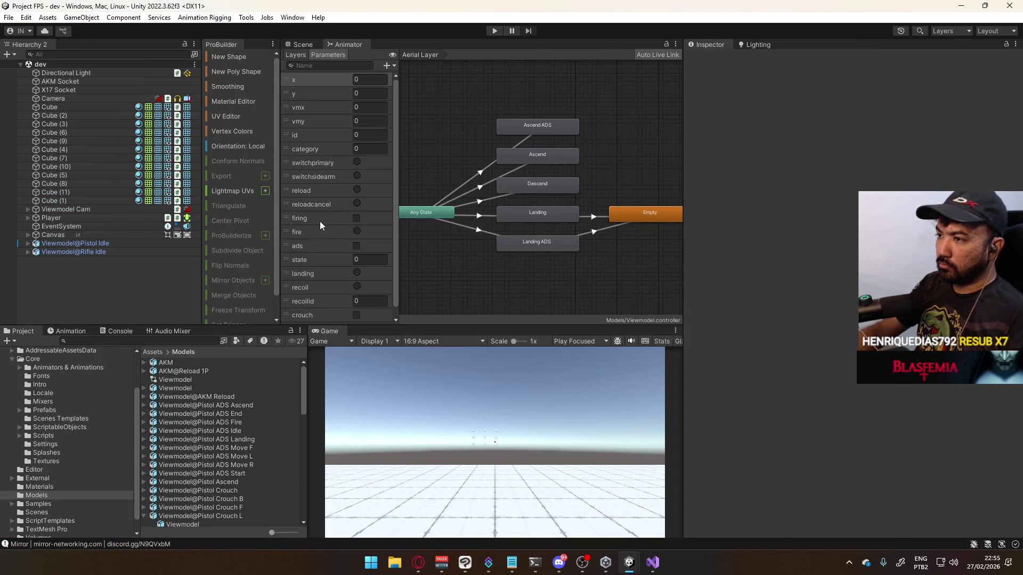
{"action": "left_click", "coordinate": [459, 224]}
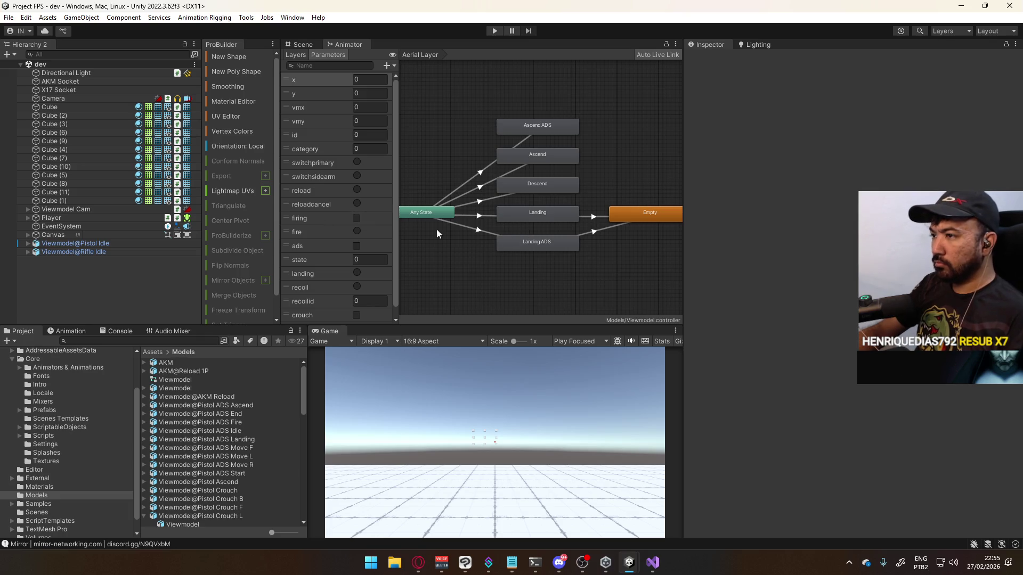
{"action": "left_click", "coordinate": [295, 56]}
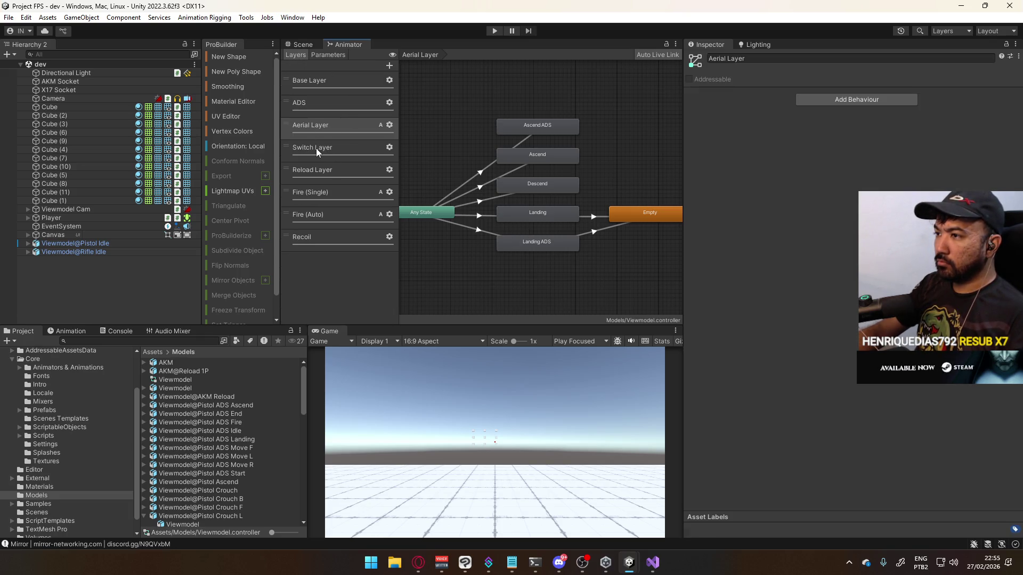
{"action": "left_click", "coordinate": [331, 196]}
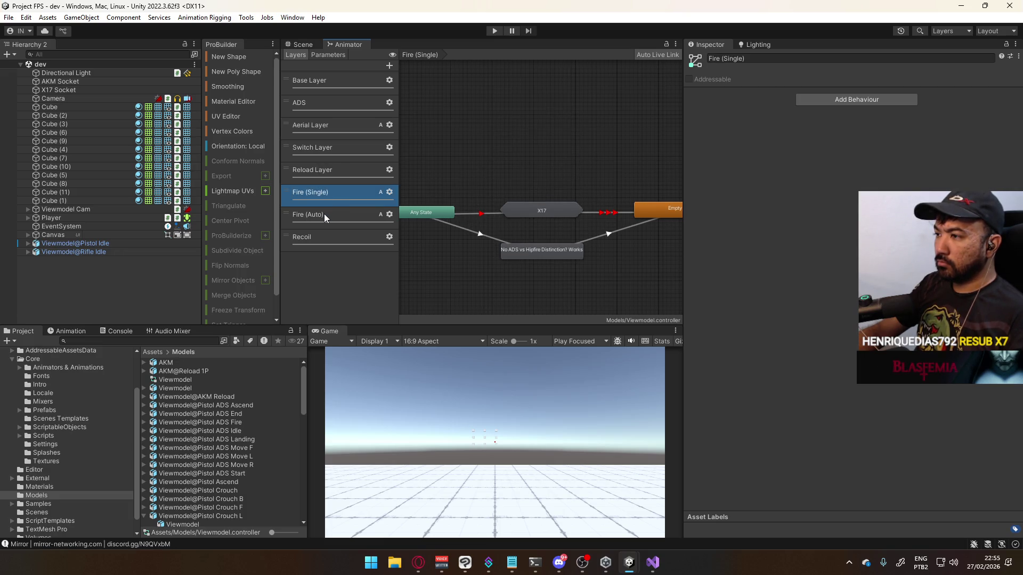
{"action": "left_click", "coordinate": [324, 218]}
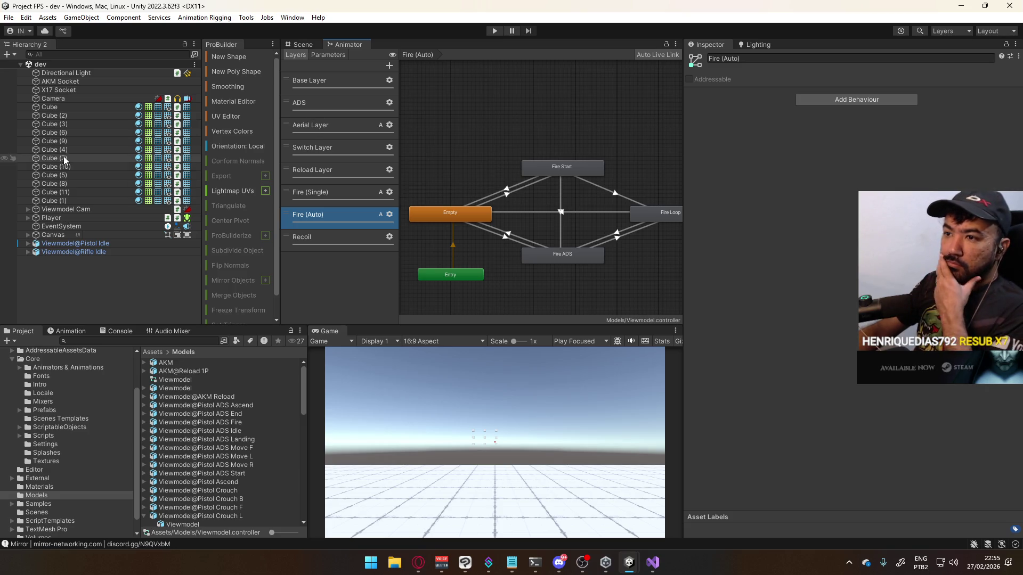
{"action": "left_click", "coordinate": [28, 219]}
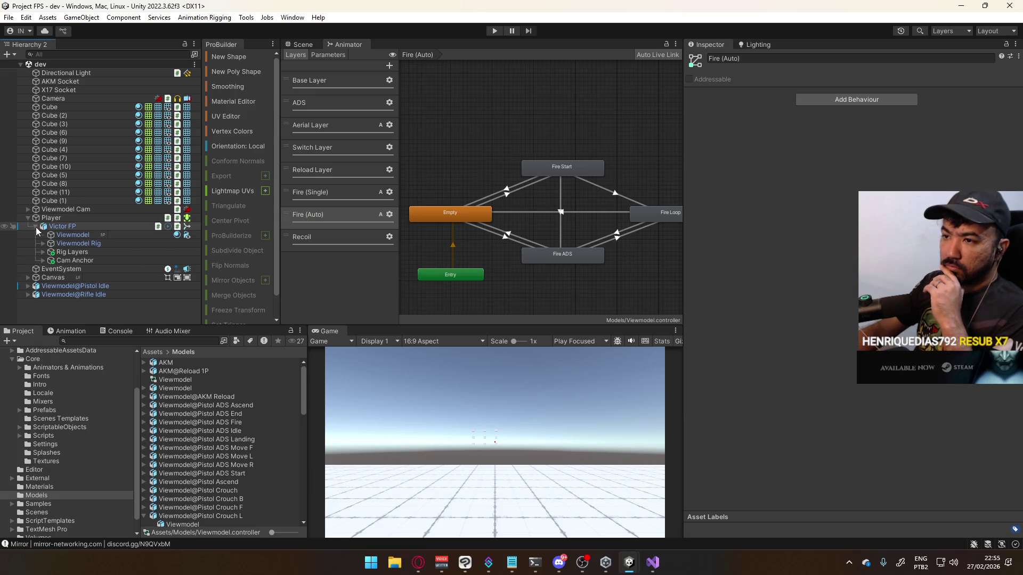
{"action": "left_click", "coordinate": [43, 260]}
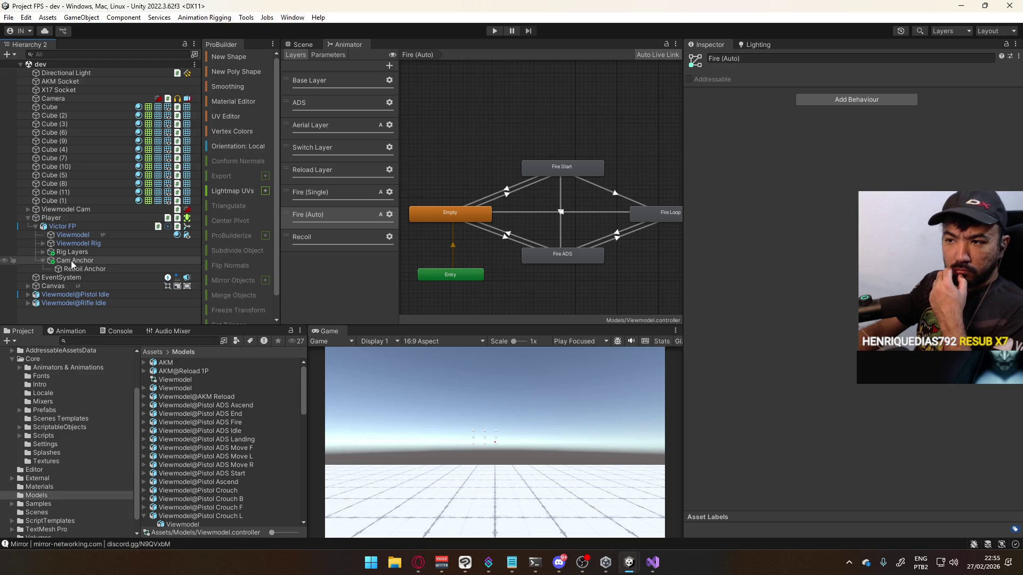
- Expand Viewmodel Rig, inspect Victor FP's weapon Setup settings, then return to PlayerScript.cs
{"action": "left_click", "coordinate": [42, 243]}
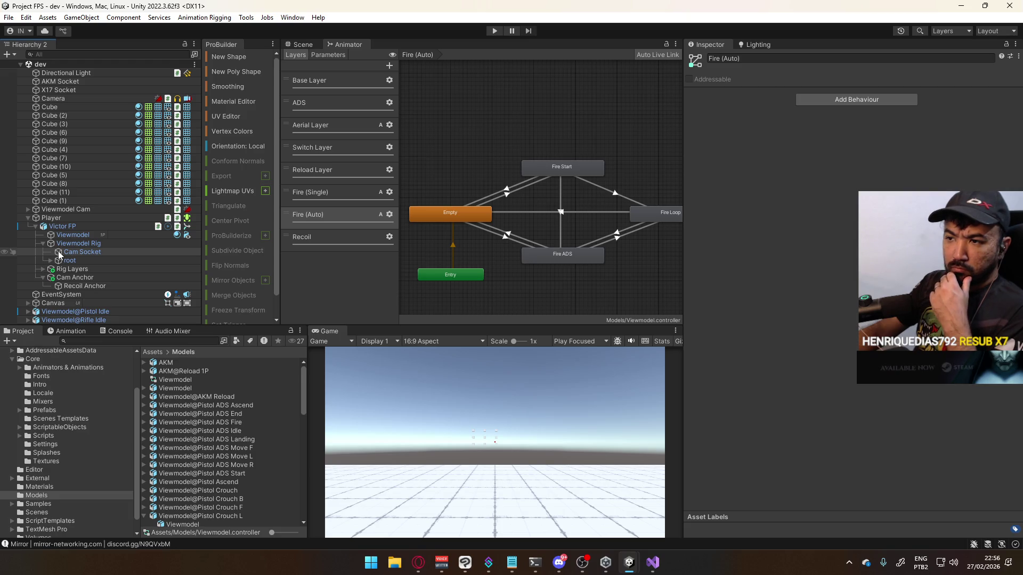
{"action": "left_click", "coordinate": [73, 226]}
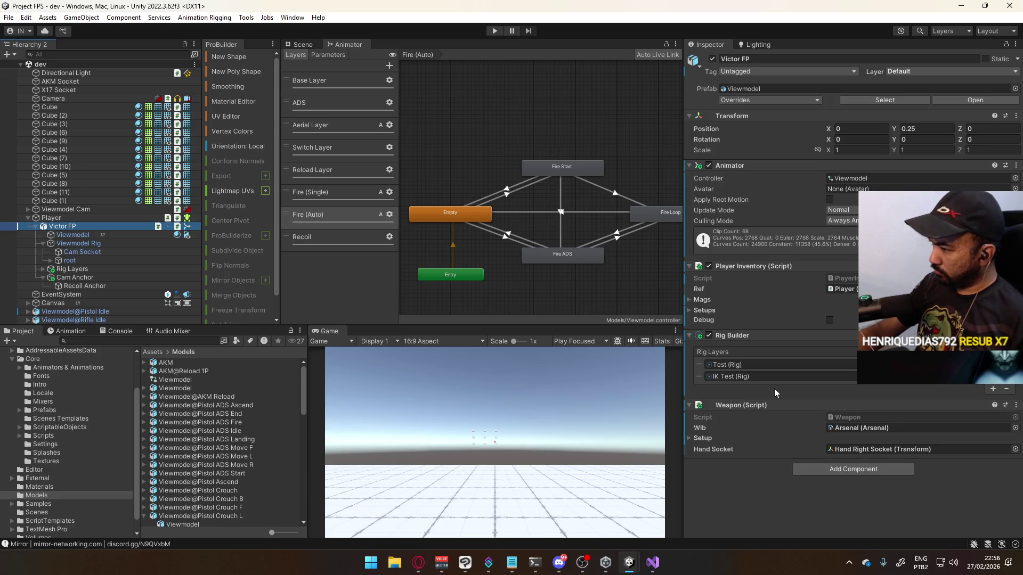
{"action": "left_click", "coordinate": [689, 437]}
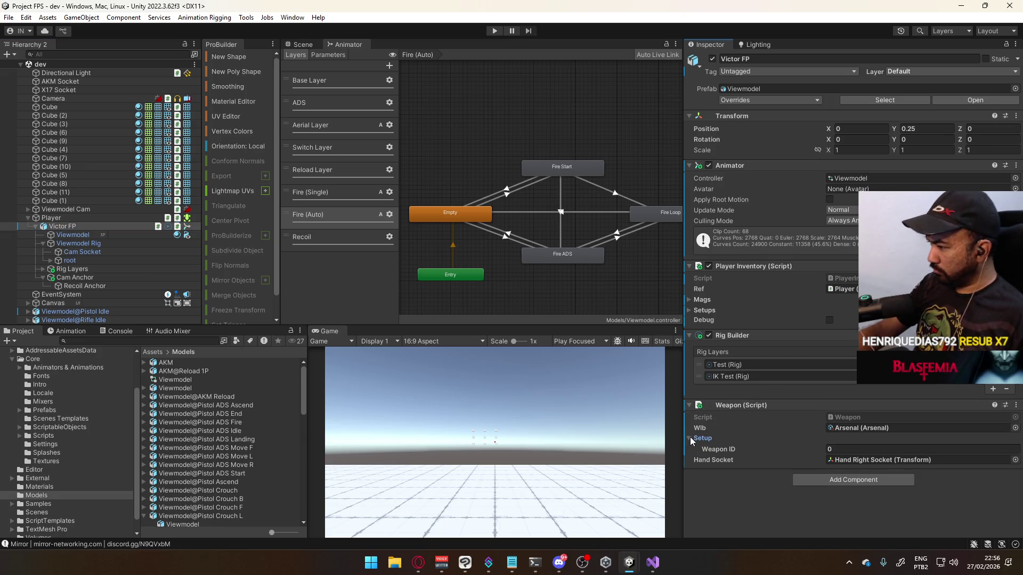
{"action": "left_click", "coordinate": [690, 440]}
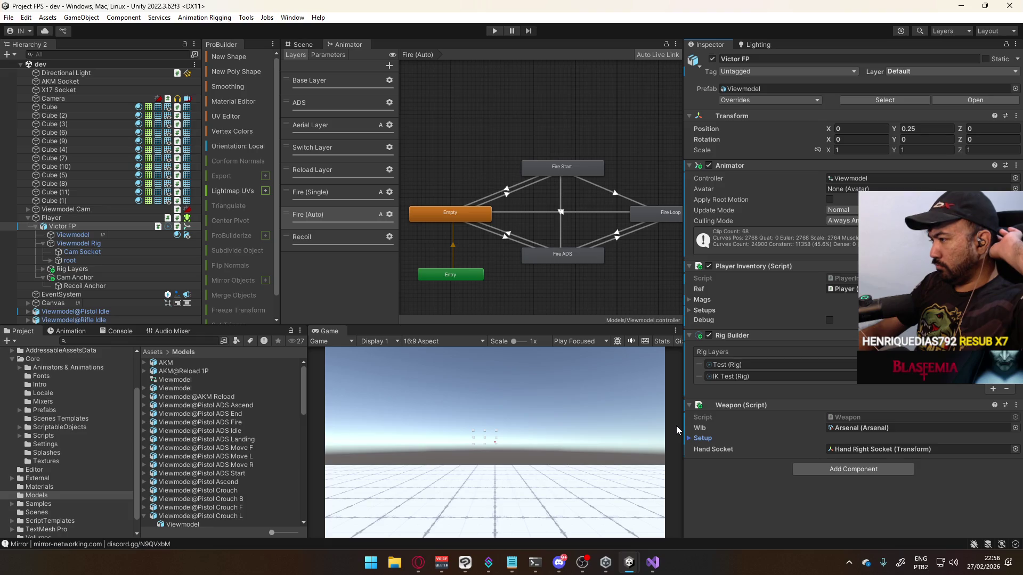
{"action": "left_click", "coordinate": [648, 567]}
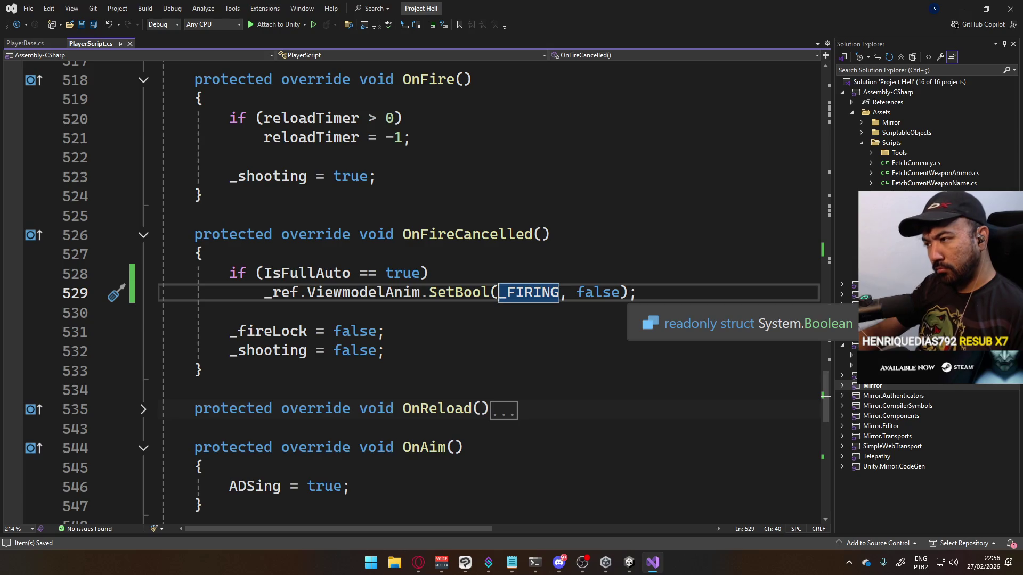
- Bring Project Hell forward and dock the Animator graph in a larger panel beside Game
{"action": "mouse_move", "coordinate": [629, 563]}
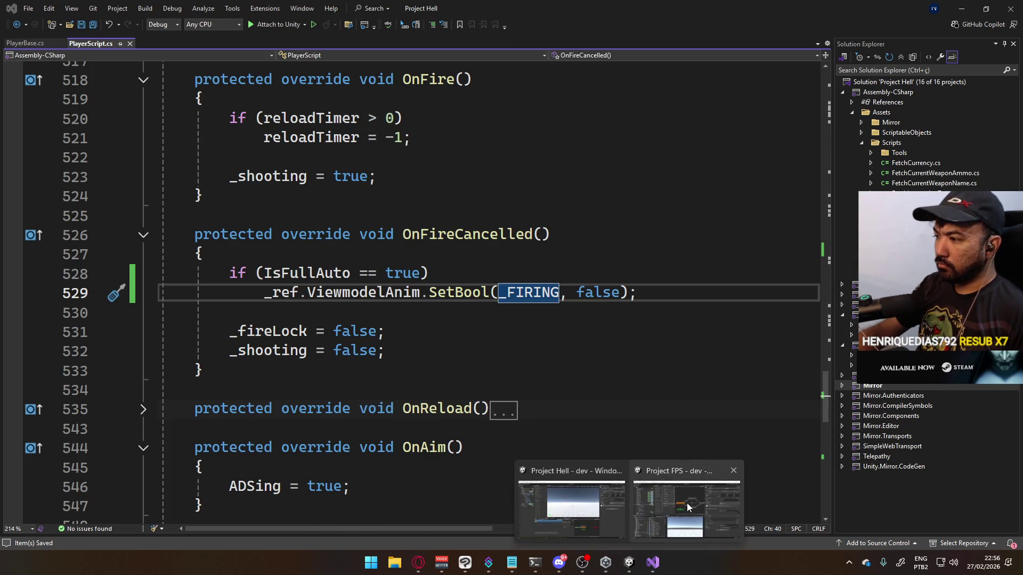
{"action": "mouse_move", "coordinate": [554, 498]}
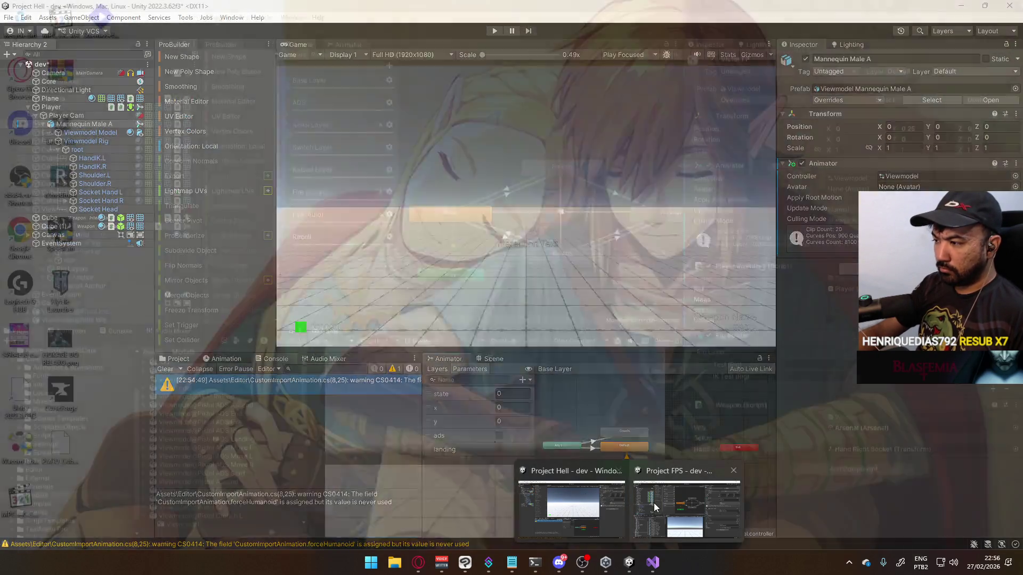
{"action": "mouse_move", "coordinate": [653, 503]}
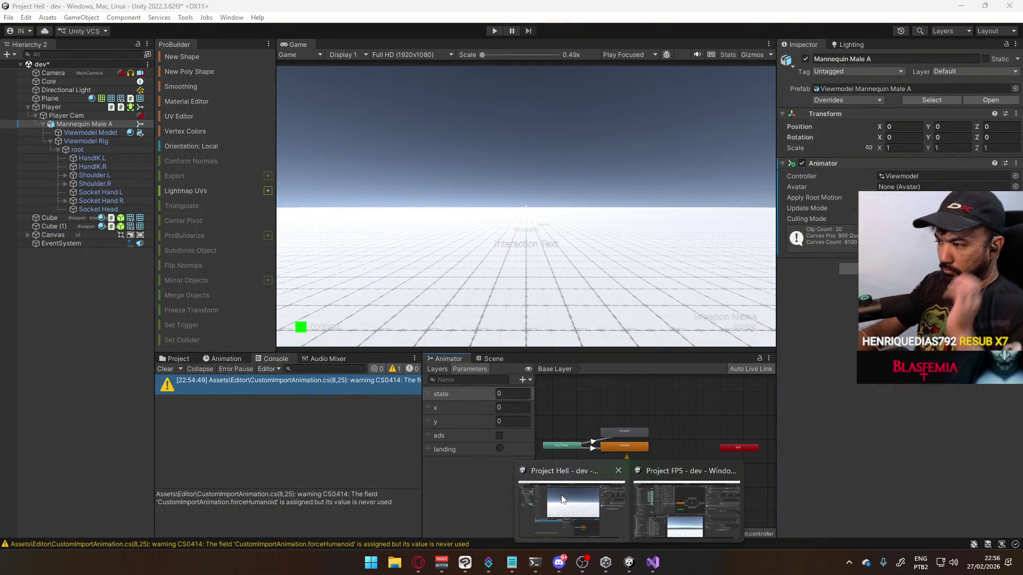
{"action": "left_click", "coordinate": [562, 500]}
{"action": "scroll", "coordinate": [594, 431], "scroll_direction": "up", "scroll_amount": 3}
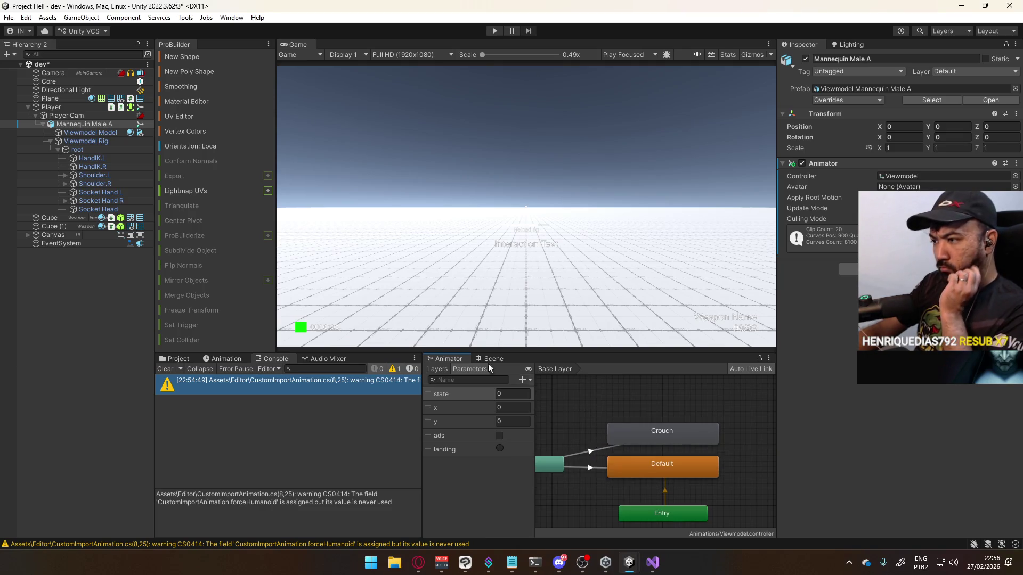
{"action": "left_click_drag", "start_coordinate": [456, 357], "coordinate": [340, 45]}
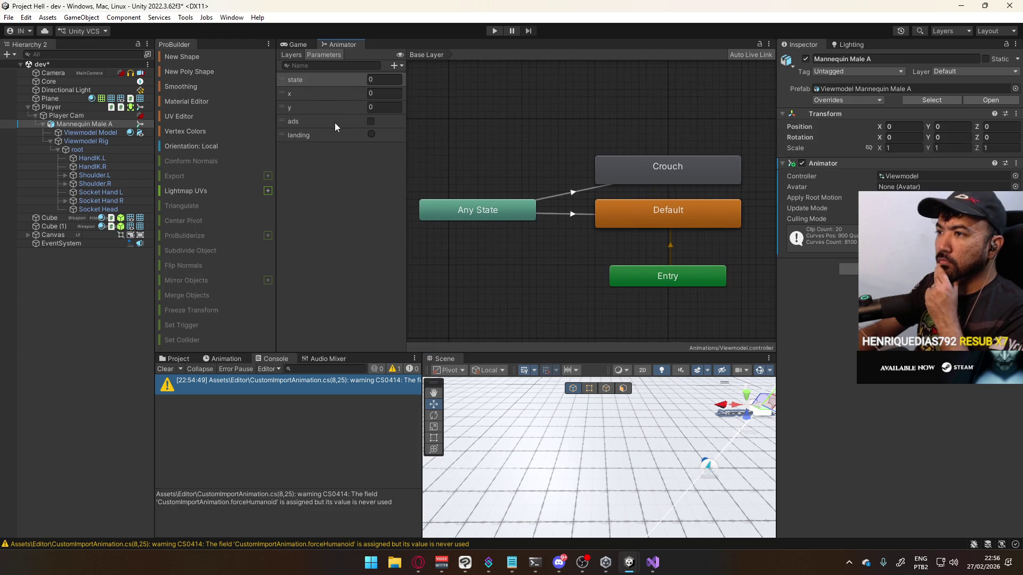
- Add a Bool parameter 'firing' and a Trigger parameter 'fire' to the Viewmodel controller
{"action": "left_click", "coordinate": [394, 65]}
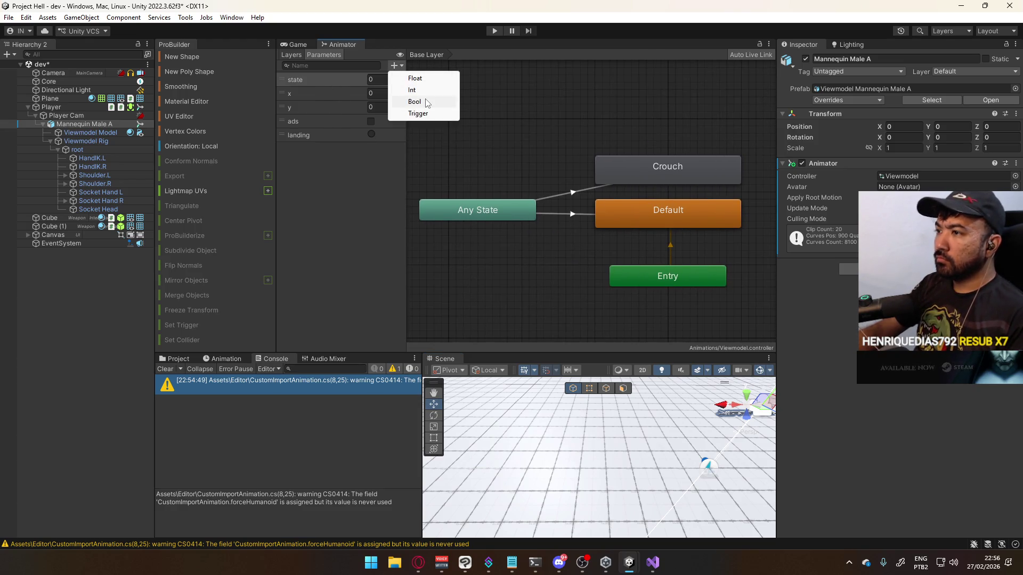
{"action": "left_click", "coordinate": [426, 102]}
{"action": "type", "text": "firing"}
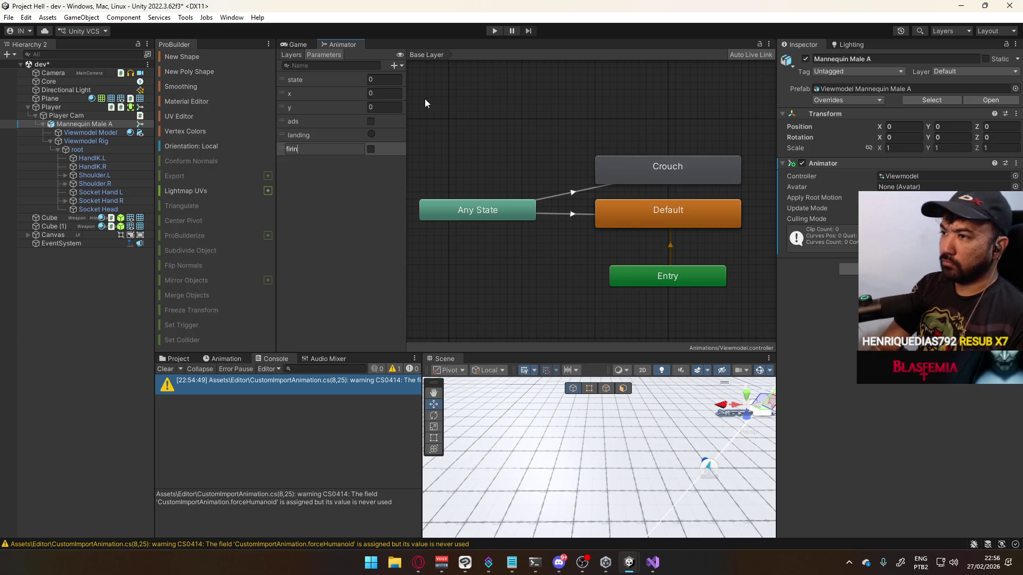
{"action": "key", "text": "Return"}
{"action": "left_click", "coordinate": [401, 67]}
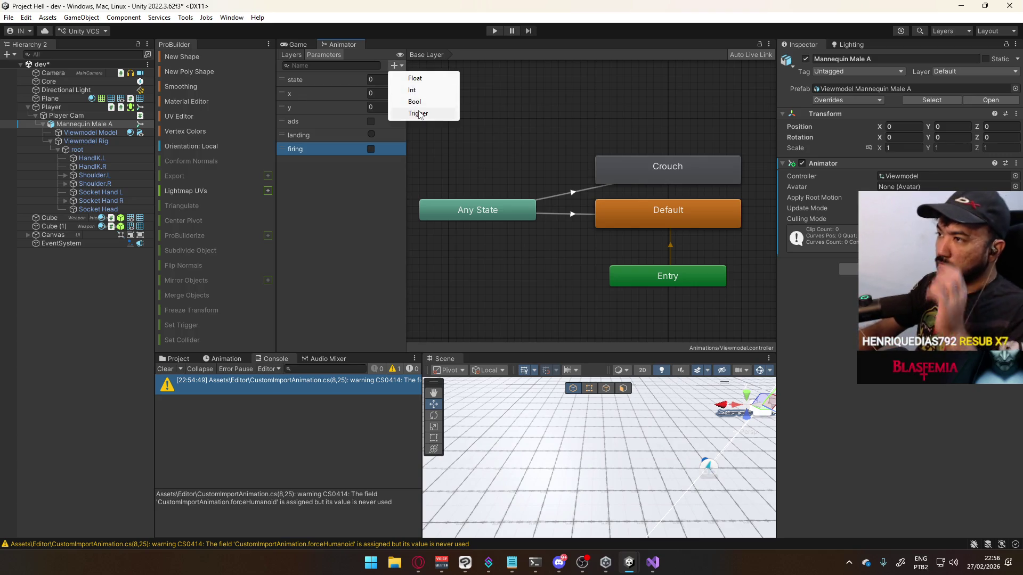
{"action": "left_click", "coordinate": [416, 110]}
{"action": "type", "text": "fire"}
{"action": "key", "text": "Return"}
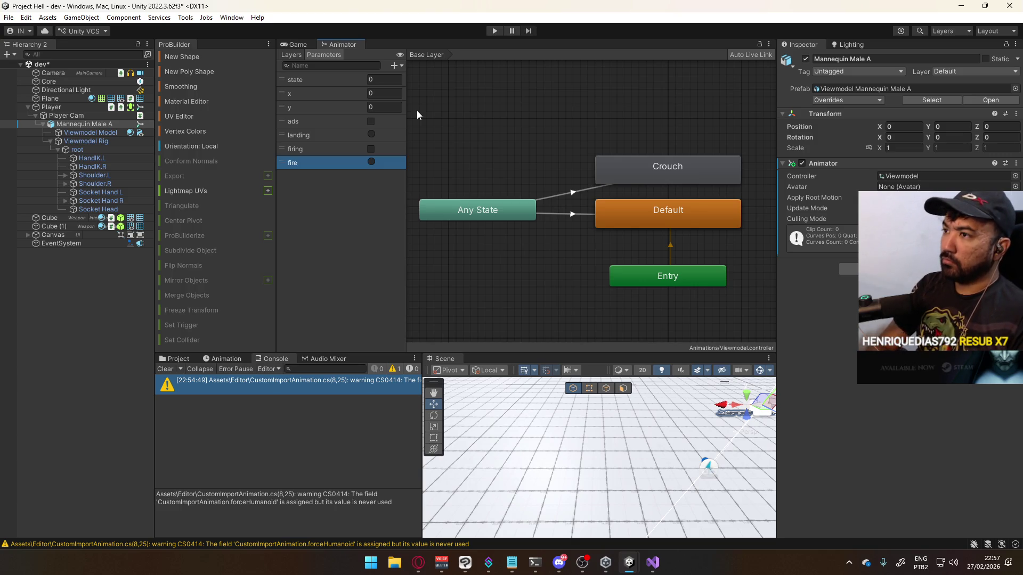
{"action": "left_click", "coordinate": [289, 55]}
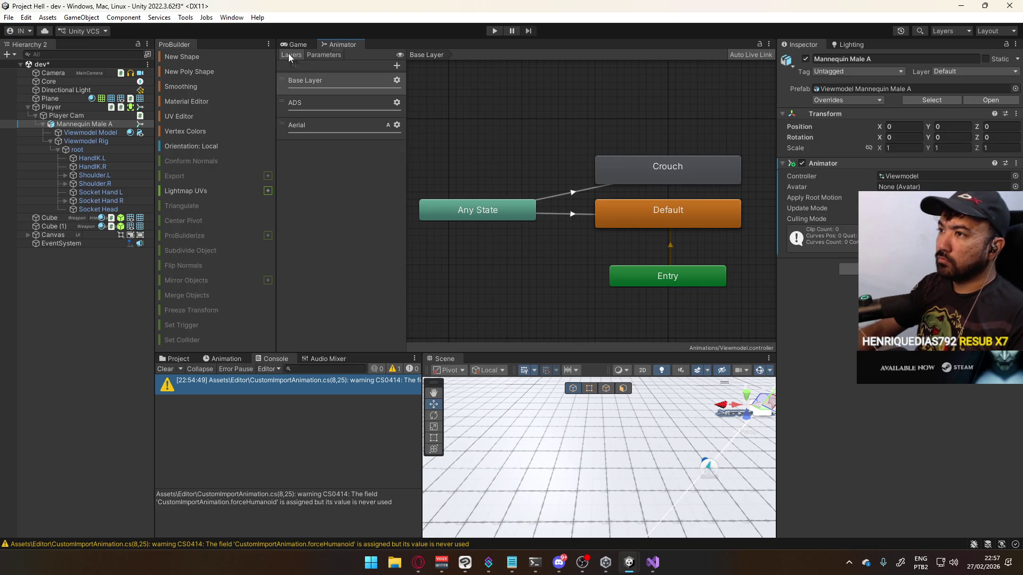
- Add two animator layers named 'Fire (Single)' and 'Fire (Auto)'
{"action": "left_click", "coordinate": [400, 64]}
{"action": "type", "text": "Fire (Single)"}
{"action": "key", "text": "Return"}
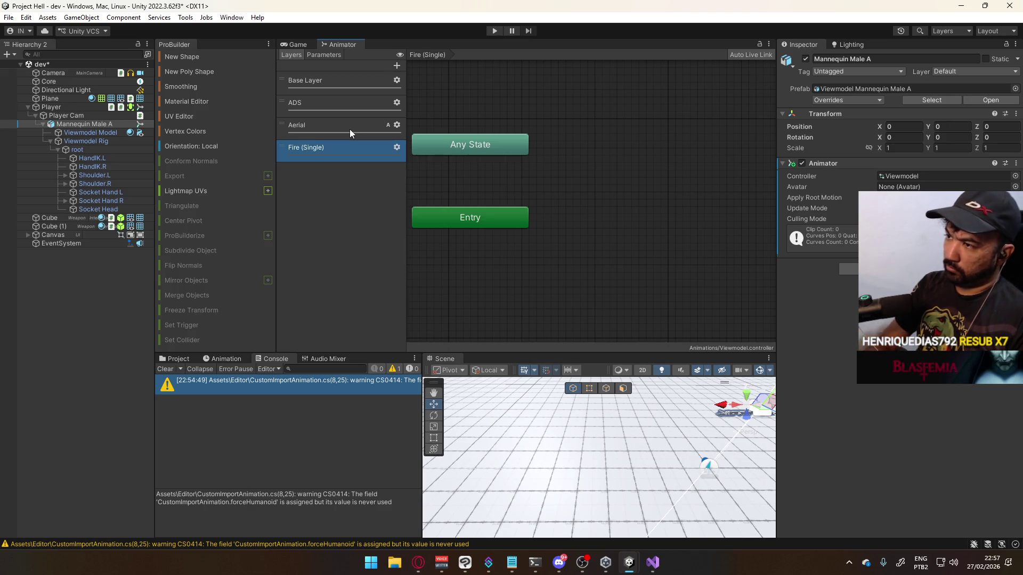
{"action": "left_click", "coordinate": [397, 66]}
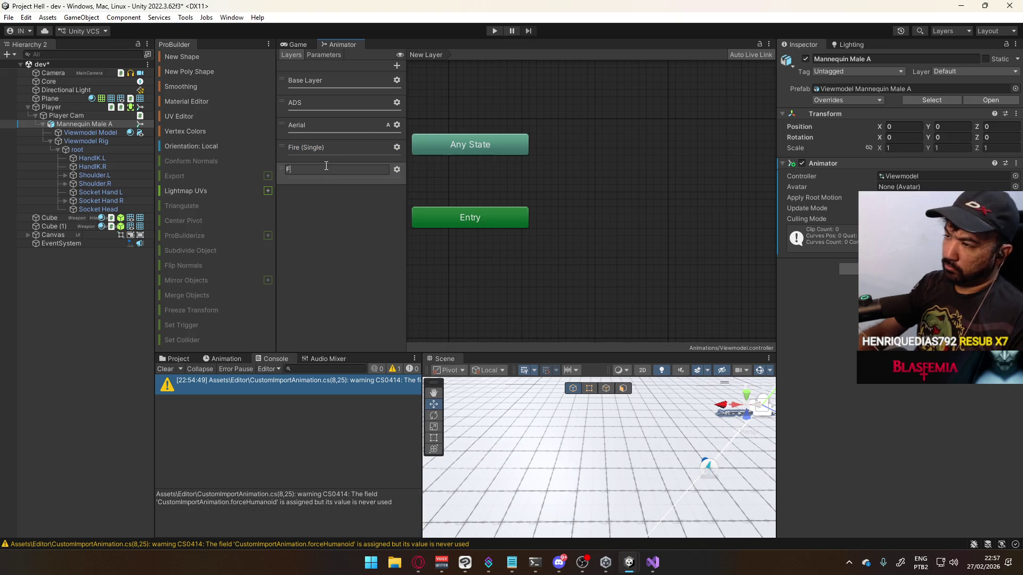
{"action": "type", "text": "F"}
{"action": "type", "text": "(A"}
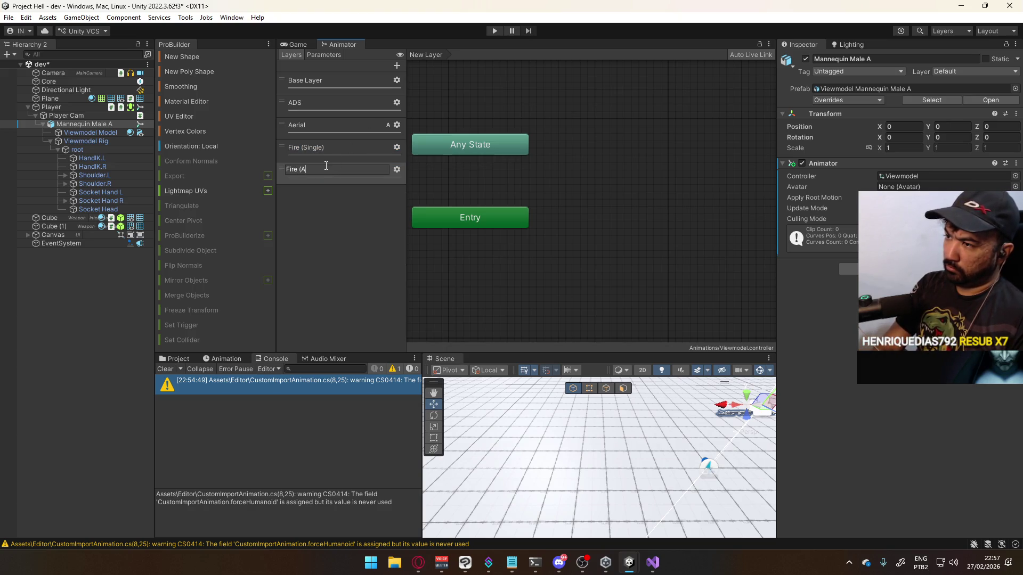
{"action": "type", "text": ")"}
{"action": "key", "text": "Return"}
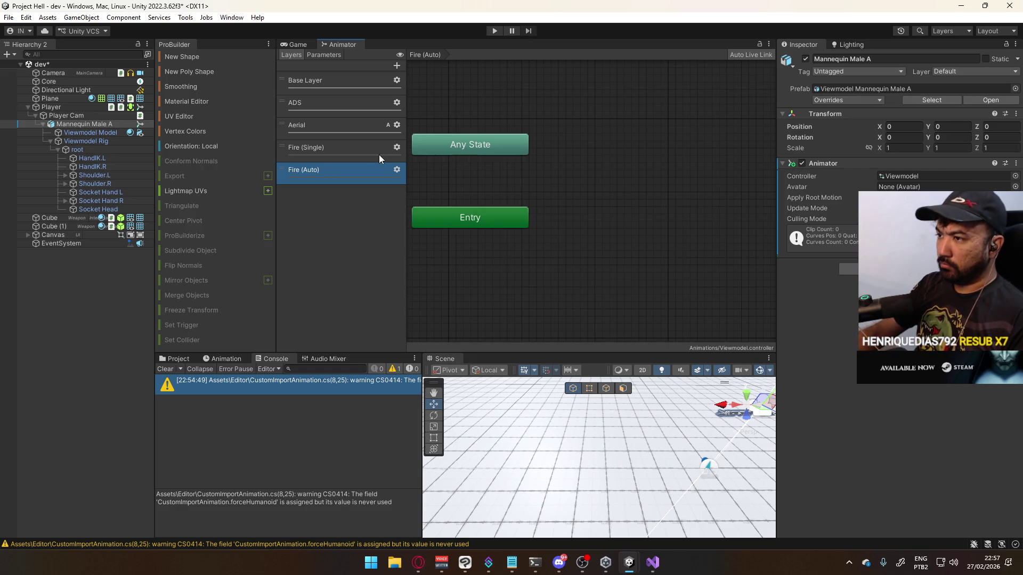
{"action": "left_click", "coordinate": [397, 169]}
{"action": "left_click", "coordinate": [346, 220]}
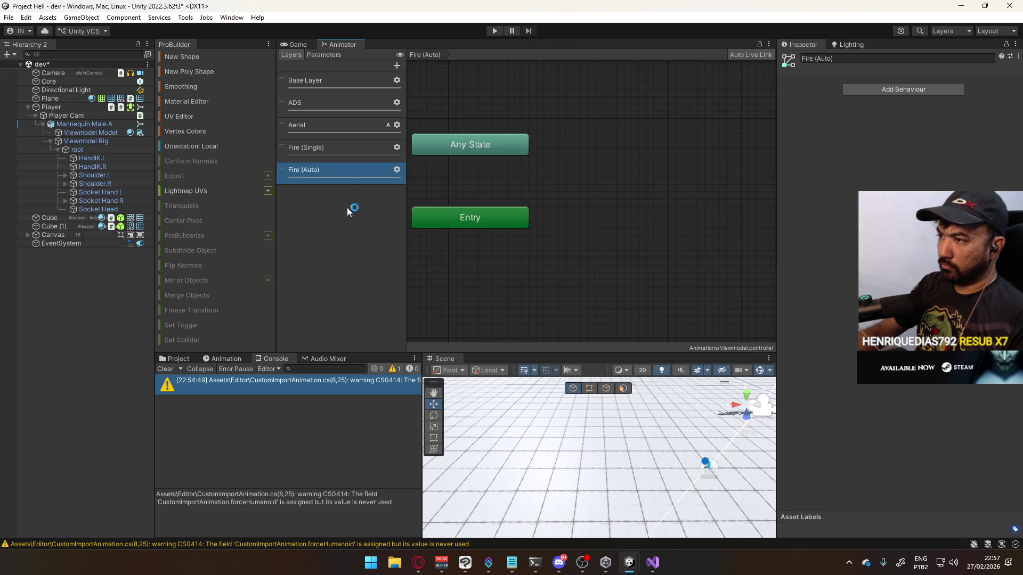
{"action": "left_click", "coordinate": [335, 152]}
{"action": "key", "text": "alt+Tab"}
{"action": "key", "text": "alt+Tab"}
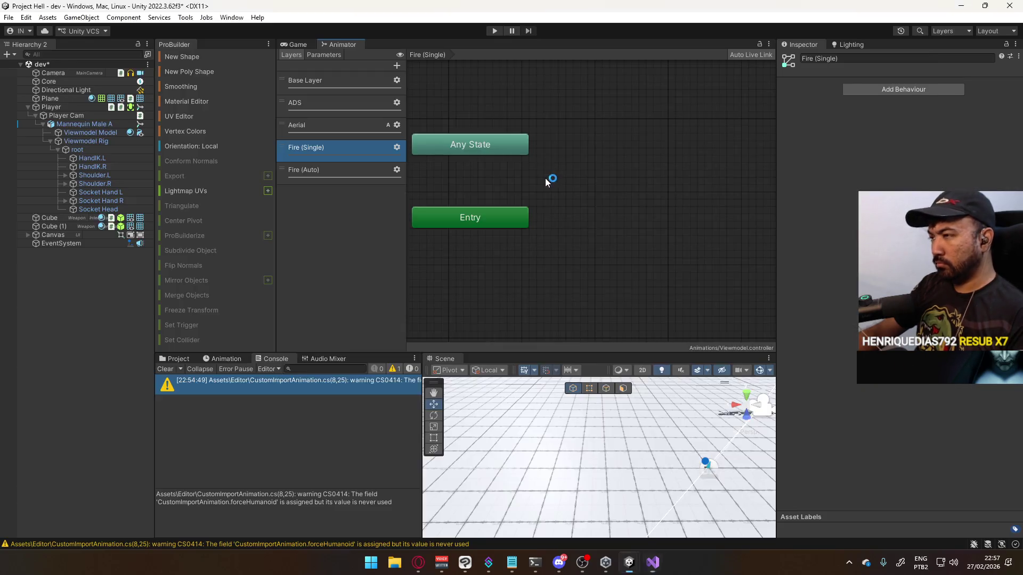
{"action": "key", "text": "alt+Tab"}
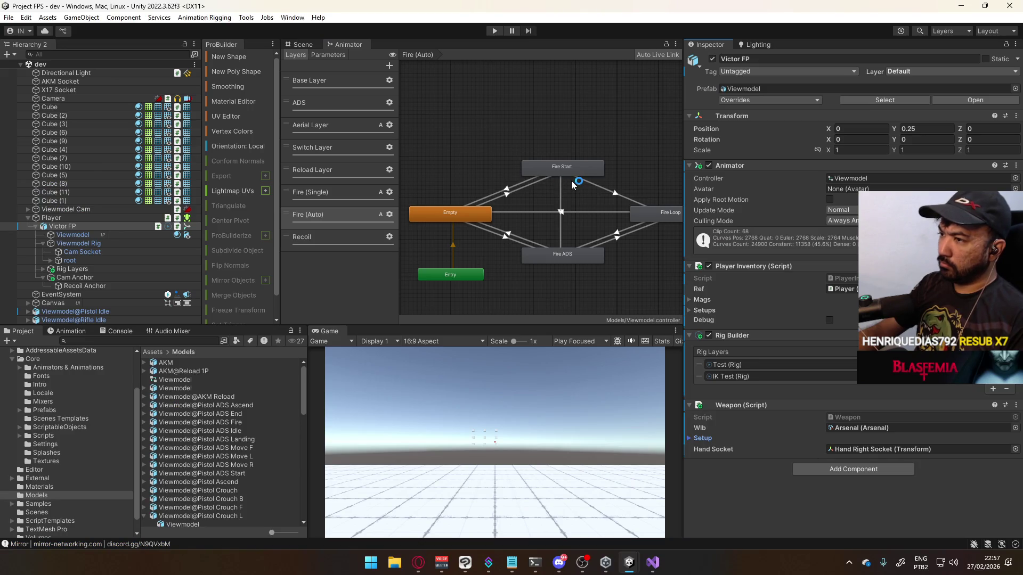
- Inspect the reference Fire Start, Fire ADS and Fire Loop states and their transitions
{"action": "left_click", "coordinate": [573, 169]}
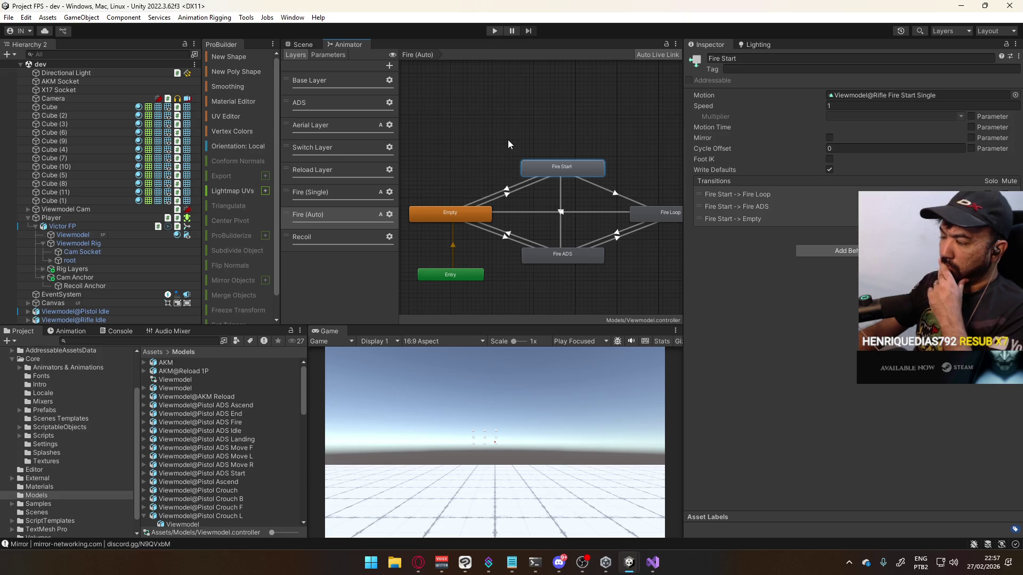
{"action": "left_click", "coordinate": [565, 255]}
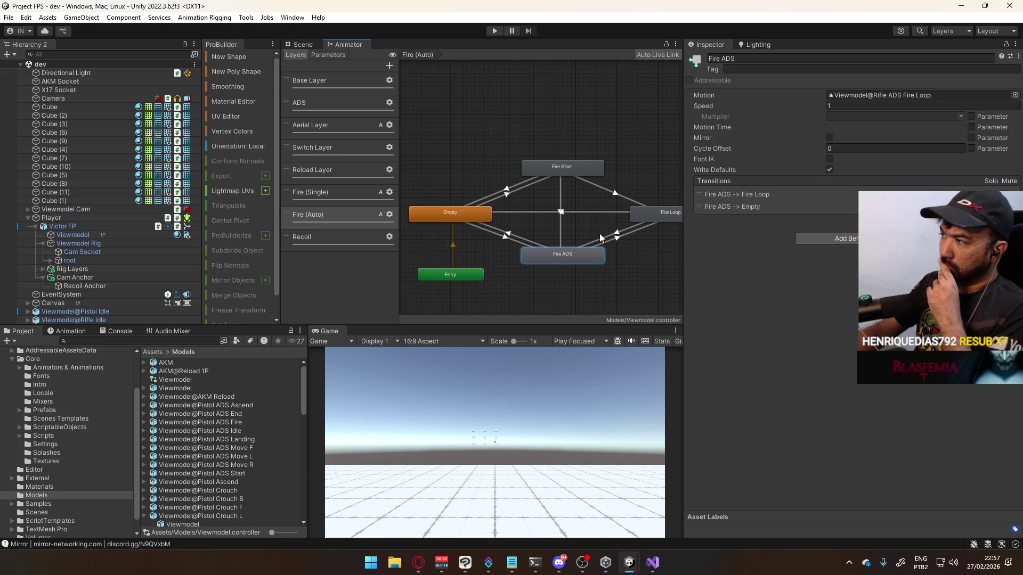
{"action": "left_click", "coordinate": [655, 216]}
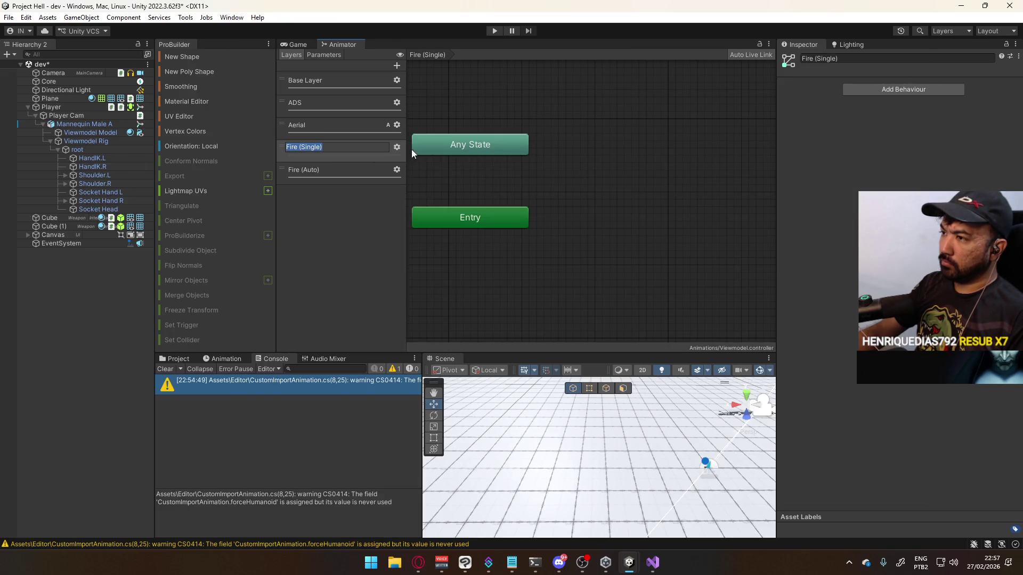
{"action": "left_click", "coordinate": [397, 147]}
{"action": "left_click", "coordinate": [489, 169]}
{"action": "left_click", "coordinate": [482, 192]}
{"action": "left_click", "coordinate": [340, 172]}
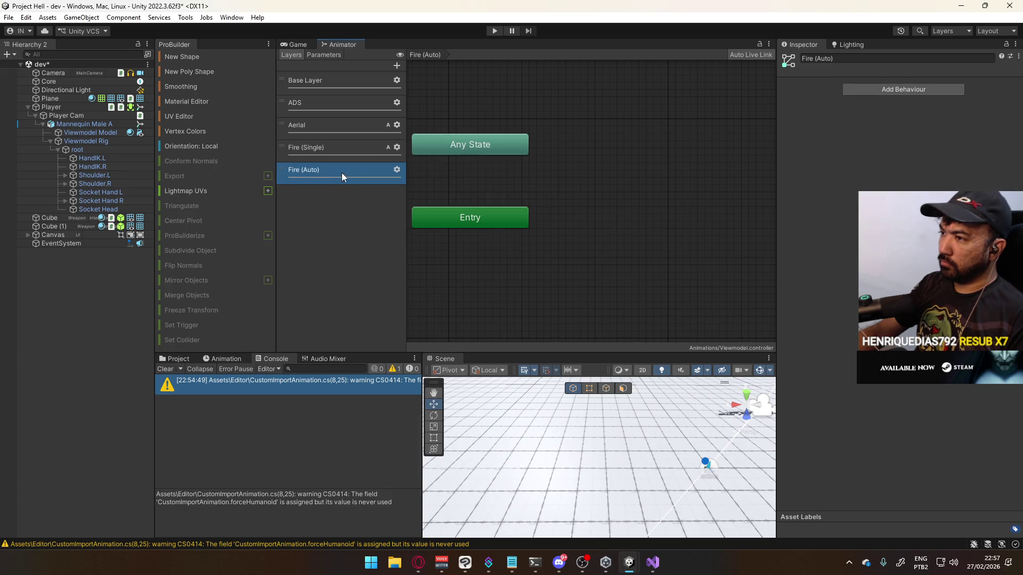
{"action": "left_click", "coordinate": [396, 169]}
{"action": "left_click", "coordinate": [479, 192]}
{"action": "left_click", "coordinate": [493, 216]}
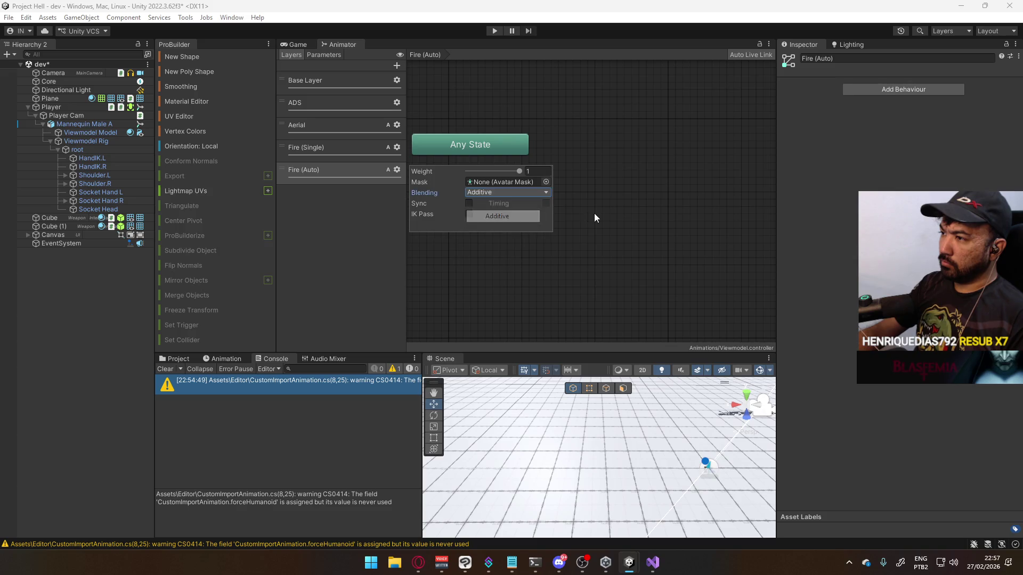
{"action": "left_click", "coordinate": [588, 213]}
{"action": "left_click", "coordinate": [359, 171]}
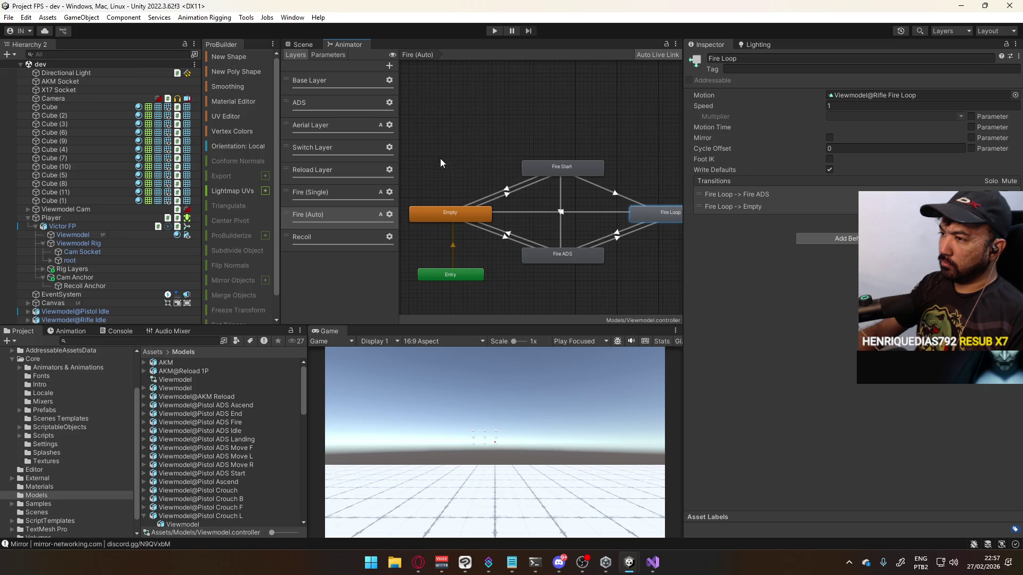
{"action": "key", "text": "alt+Tab"}
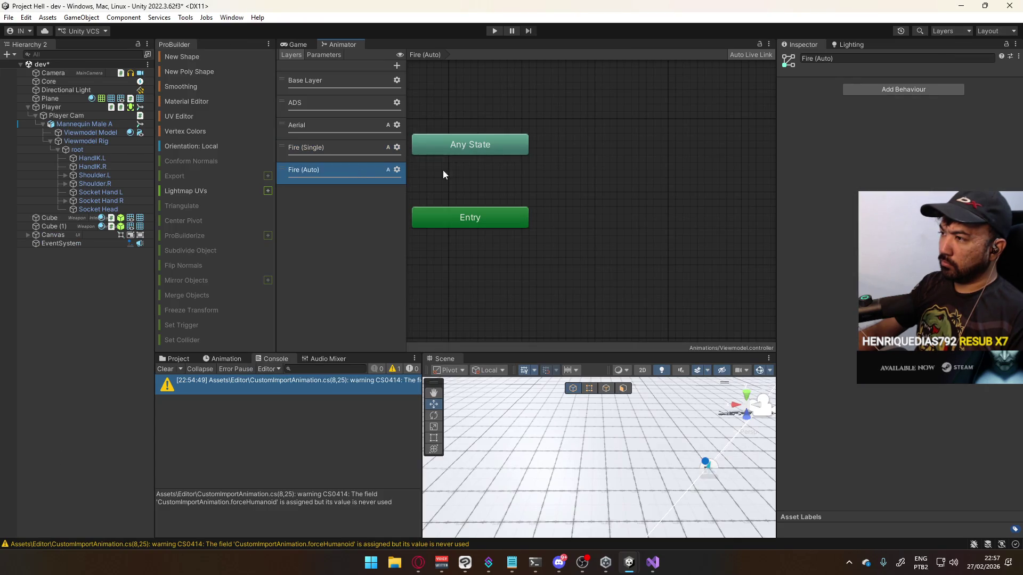
{"action": "key", "text": "alt+Tab"}
{"action": "mouse_move", "coordinate": [553, 181]}
{"action": "left_mouse_down"}
{"action": "mouse_move", "coordinate": [427, 181]}
{"action": "mouse_move", "coordinate": [444, 153]}
{"action": "mouse_move", "coordinate": [544, 91]}
{"action": "mouse_move", "coordinate": [657, 123]}
{"action": "mouse_move", "coordinate": [622, 161]}
{"action": "mouse_move", "coordinate": [591, 172]}
{"action": "left_mouse_up"}
{"action": "key", "text": "alt+Tab"}
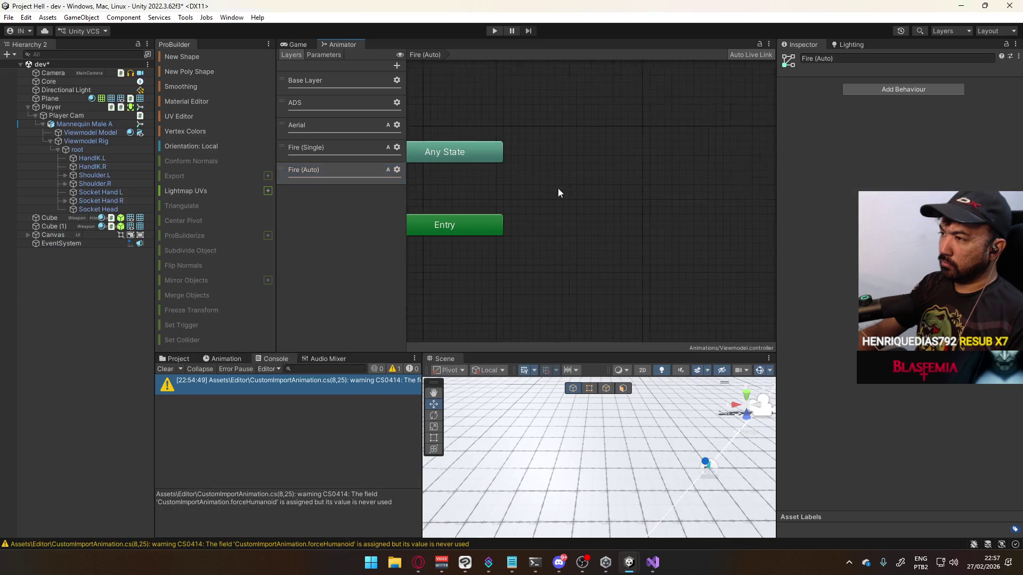
{"action": "right_click", "coordinate": [552, 162]}
- Create an empty New State, duplicate it as New State 0, and place Entry and Exit below it
{"action": "mouse_move", "coordinate": [589, 169]}
{"action": "left_click", "coordinate": [708, 174]}
{"action": "mouse_move", "coordinate": [603, 180]}
{"action": "left_mouse_down"}
{"action": "mouse_move", "coordinate": [555, 162]}
{"action": "mouse_move", "coordinate": [563, 166]}
{"action": "left_mouse_up"}
{"action": "left_click_drag", "start_coordinate": [423, 235], "coordinate": [628, 241]}
{"action": "key", "text": "alt+Tab"}
{"action": "key", "text": "alt+Tab"}
{"action": "scroll", "coordinate": [553, 171], "scroll_direction": "down", "scroll_amount": 3}
{"action": "left_click", "coordinate": [598, 161]}
{"action": "left_click", "coordinate": [469, 196]}
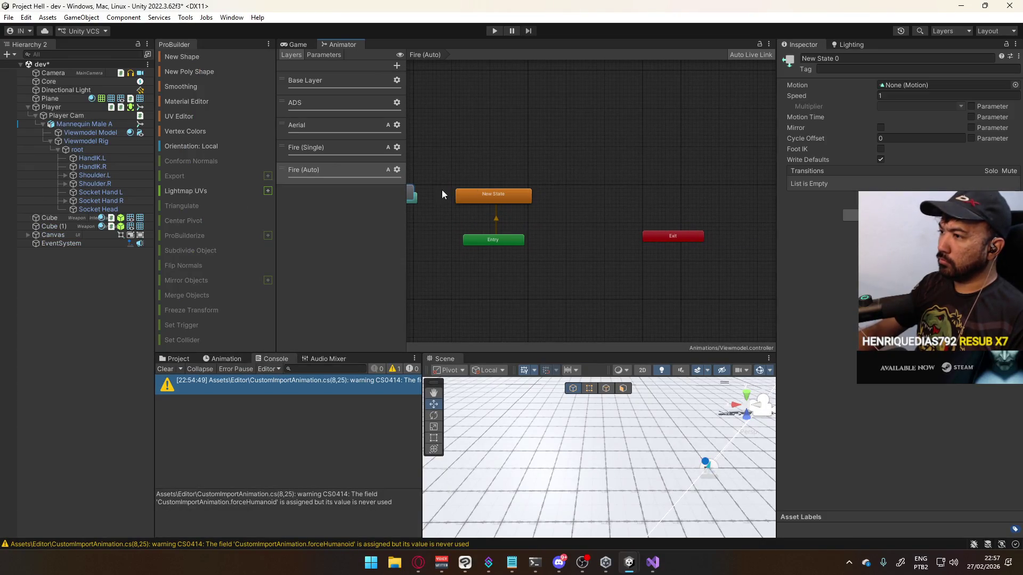
{"action": "key", "text": "ctrl+d"}
{"action": "left_click_drag", "start_coordinate": [596, 146], "coordinate": [617, 151]}
{"action": "left_click", "coordinate": [678, 247]}
{"action": "mouse_move", "coordinate": [669, 236]}
{"action": "left_mouse_down"}
{"action": "mouse_move", "coordinate": [575, 272]}
{"action": "mouse_move", "coordinate": [479, 286]}
{"action": "mouse_move", "coordinate": [490, 259]}
{"action": "left_mouse_up"}
{"action": "left_click", "coordinate": [620, 235]}
- Arrange New State 0 and New State 0 0 as grey states to the right
{"action": "left_click", "coordinate": [588, 151]}
{"action": "left_click", "coordinate": [612, 215]}
{"action": "left_click", "coordinate": [584, 151]}
{"action": "mouse_move", "coordinate": [417, 193]}
{"action": "left_mouse_down"}
{"action": "mouse_move", "coordinate": [642, 193]}
{"action": "mouse_move", "coordinate": [395, 192]}
{"action": "left_mouse_up"}
{"action": "left_click_drag", "start_coordinate": [643, 237], "coordinate": [610, 232]}
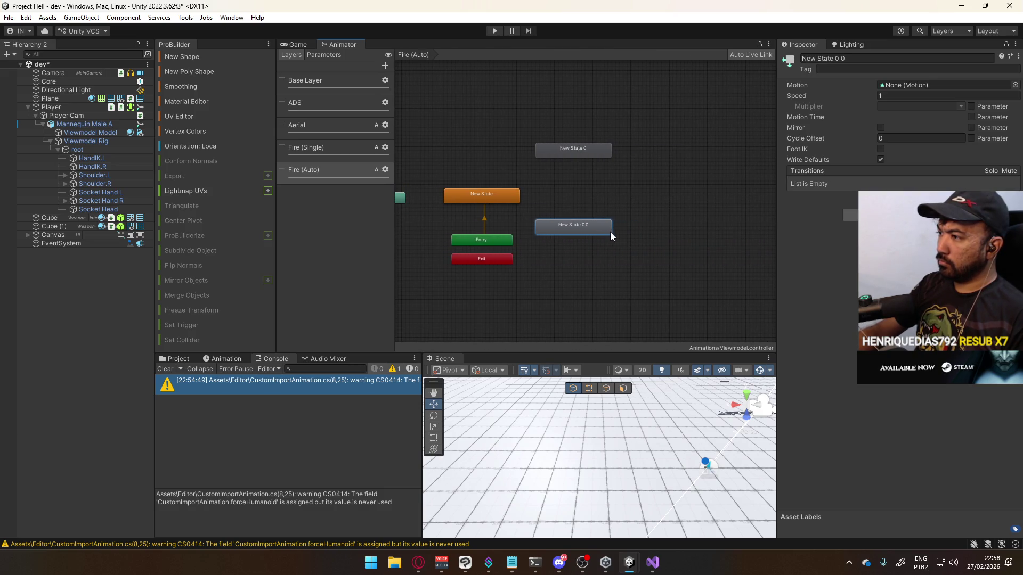
{"action": "left_click_drag", "start_coordinate": [512, 201], "coordinate": [513, 190]}
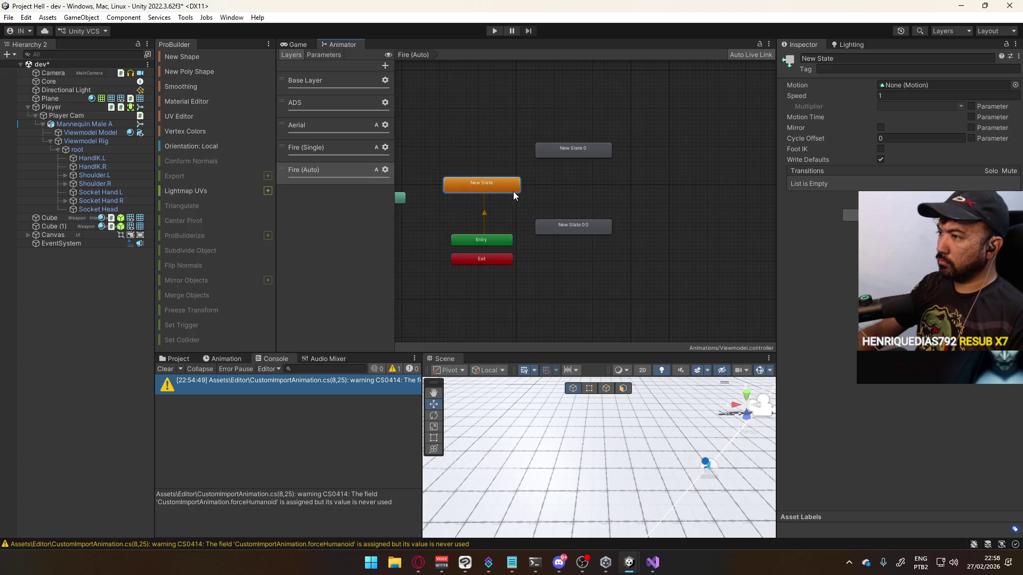
{"action": "left_click", "coordinate": [536, 208]}
{"action": "left_click_drag", "start_coordinate": [573, 230], "coordinate": [575, 226]}
{"action": "left_click", "coordinate": [622, 210]}
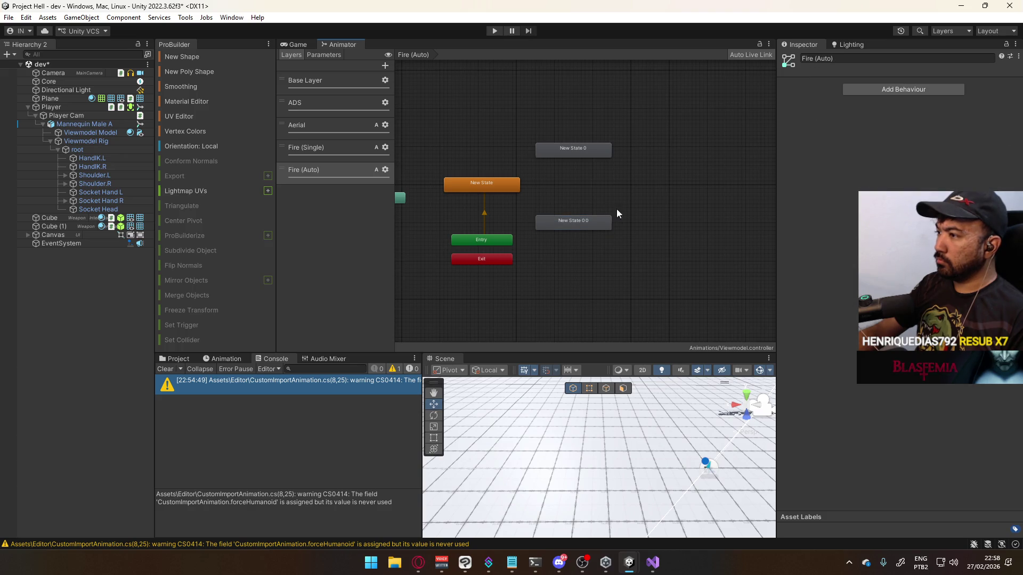
{"action": "left_click", "coordinate": [607, 155]}
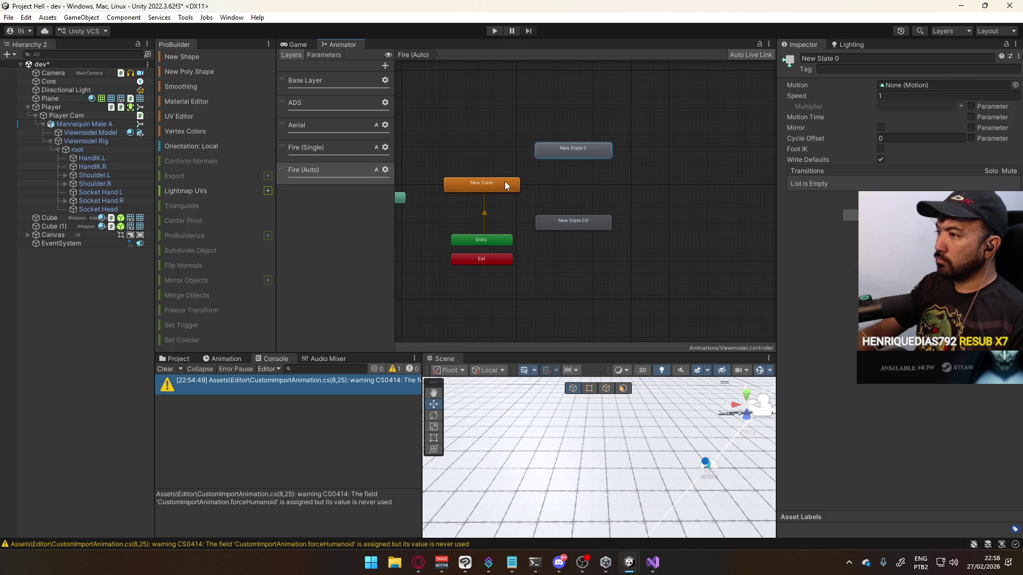
{"action": "left_click_drag", "start_coordinate": [630, 128], "coordinate": [592, 222]}
{"action": "left_click_drag", "start_coordinate": [587, 155], "coordinate": [605, 153]}
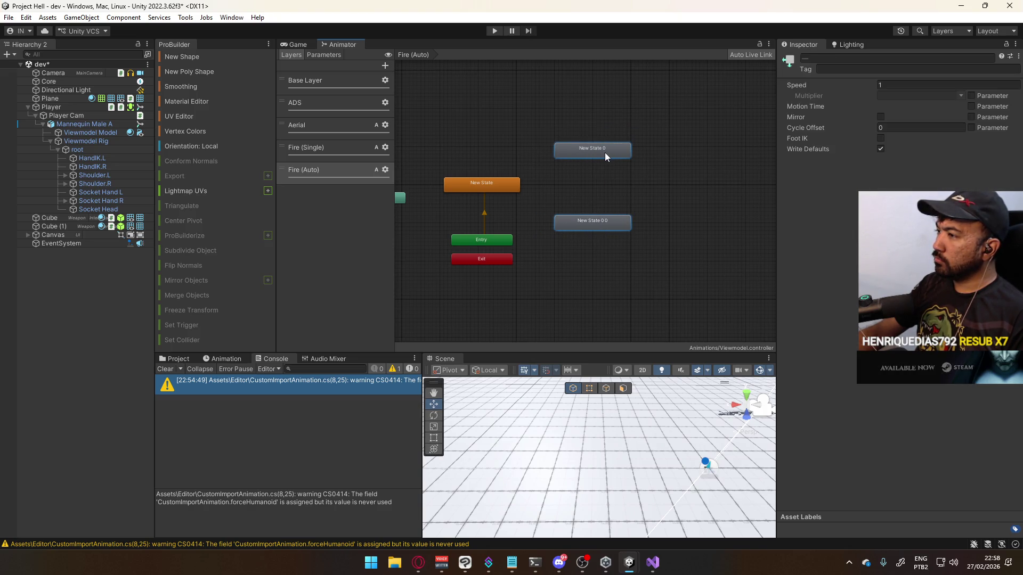
{"action": "left_click", "coordinate": [618, 121]}
- Shift New State, Entry and Exit left and move New State 0 1 to the far right
{"action": "left_click_drag", "start_coordinate": [526, 156], "coordinate": [484, 226]}
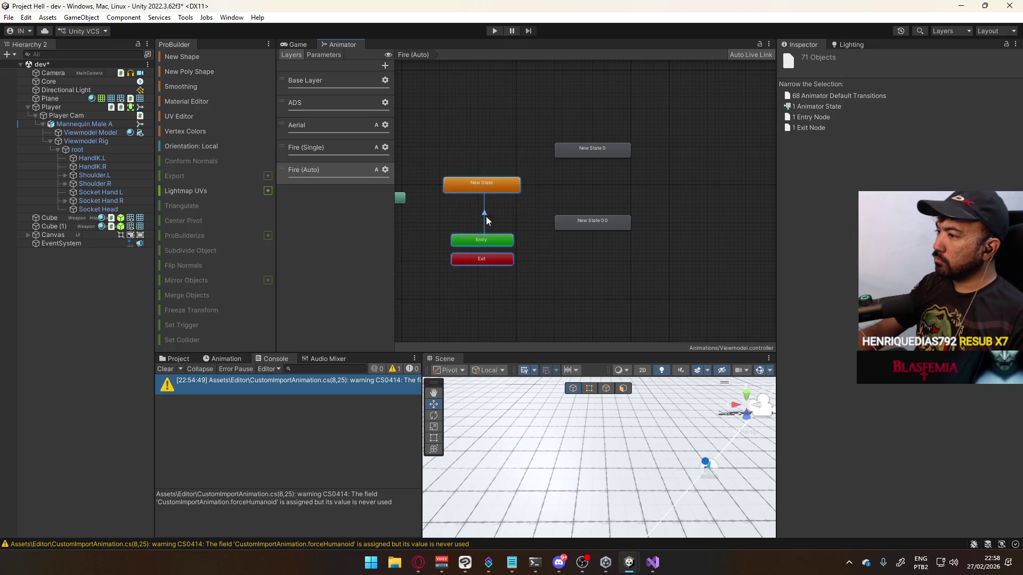
{"action": "left_click_drag", "start_coordinate": [483, 189], "coordinate": [479, 189]}
{"action": "left_click", "coordinate": [514, 151]}
{"action": "left_click", "coordinate": [581, 147]}
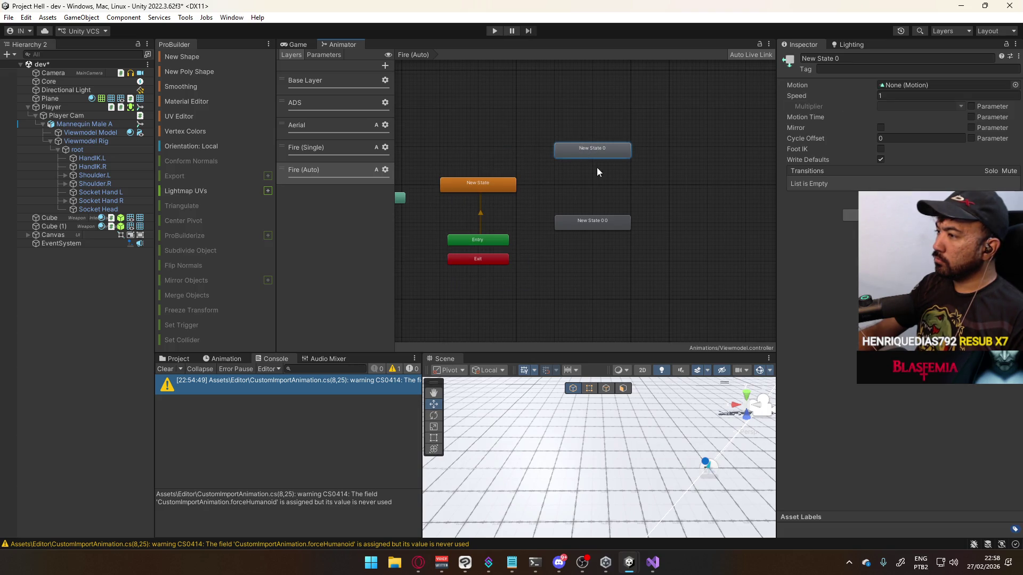
{"action": "left_click_drag", "start_coordinate": [599, 152], "coordinate": [599, 149]}
{"action": "left_click", "coordinate": [564, 180]}
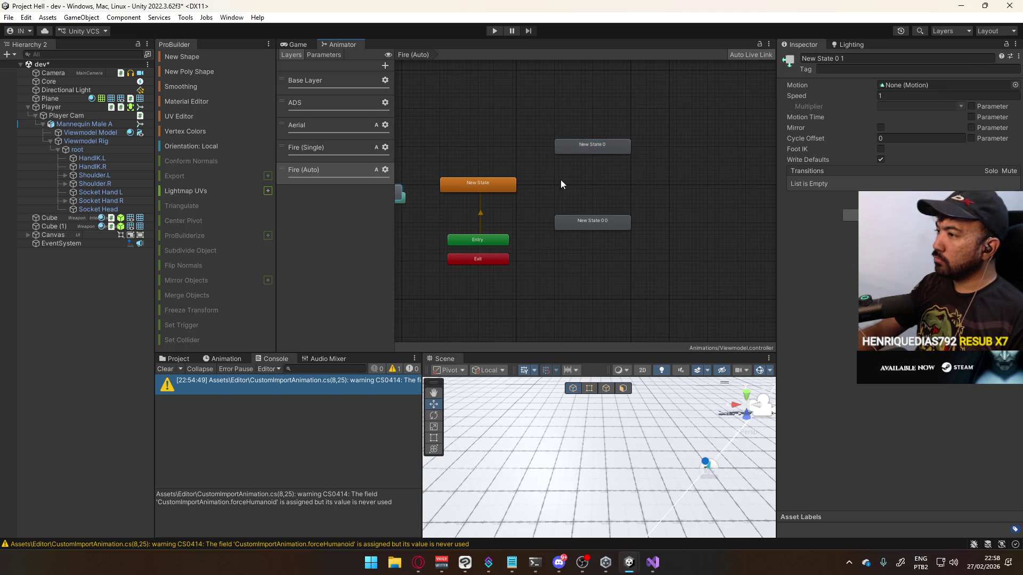
{"action": "left_click_drag", "start_coordinate": [416, 195], "coordinate": [742, 192]}
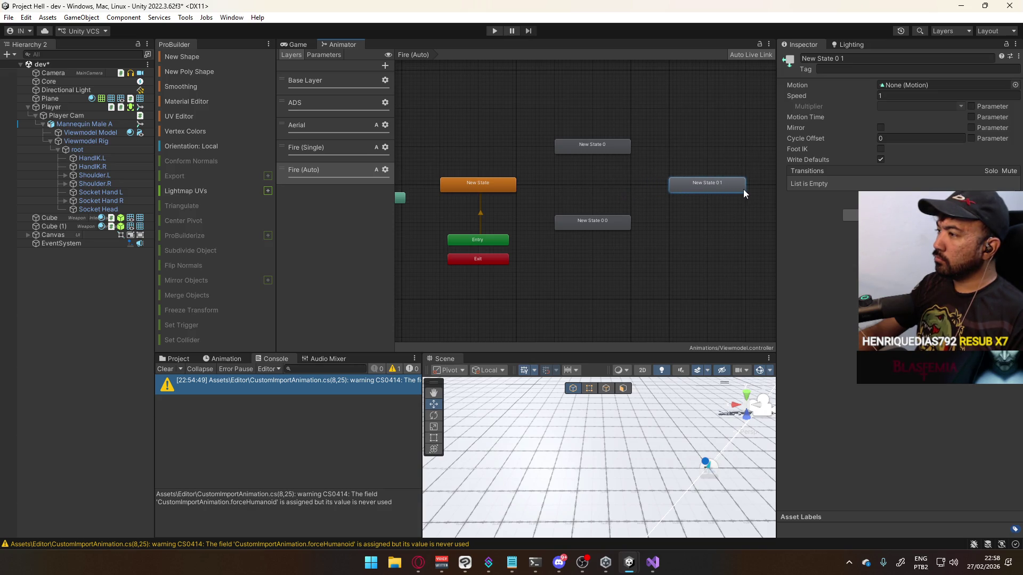
{"action": "left_click", "coordinate": [666, 210]}
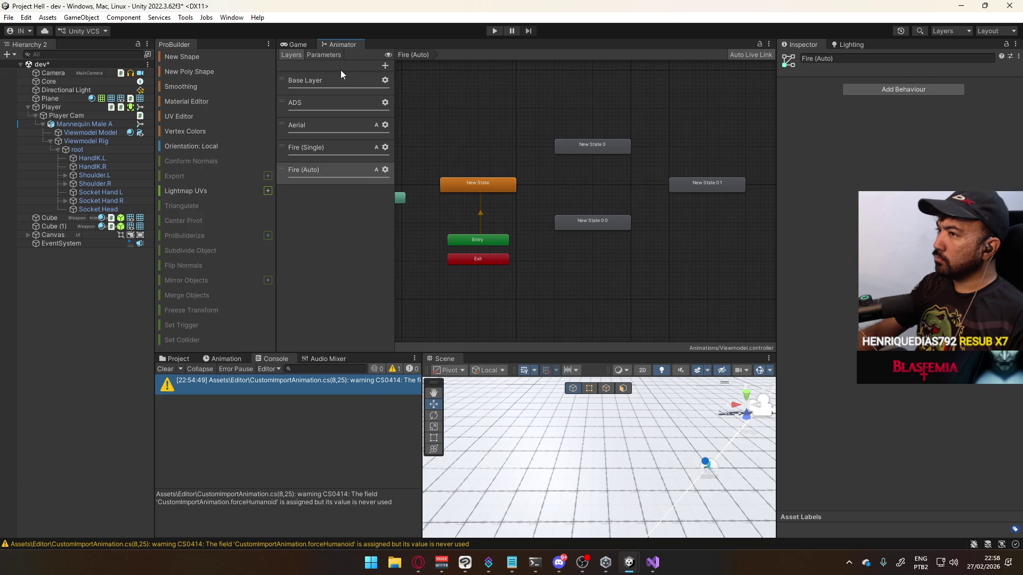
- Check the Fire (Single) layer, then reselect New State in the Fire (Auto) layer
{"action": "left_click", "coordinate": [314, 149]}
{"action": "left_click", "coordinate": [312, 169]}
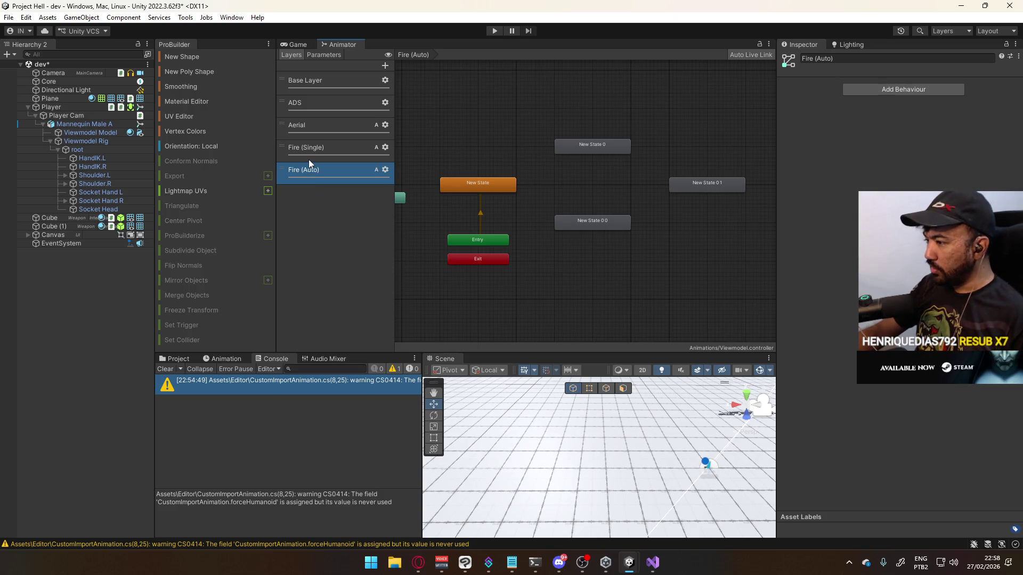
{"action": "key", "text": "alt+Tab"}
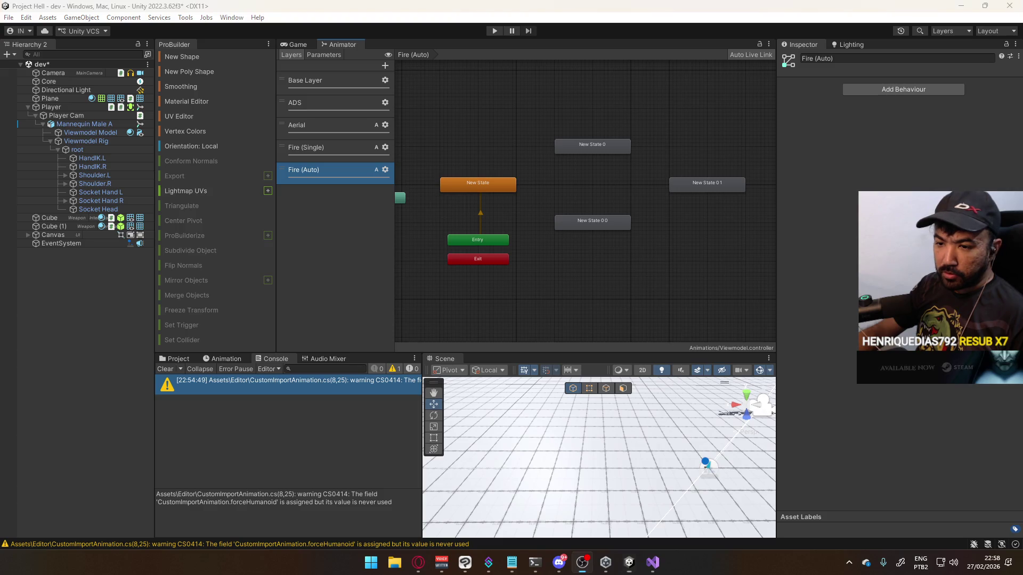
{"action": "left_click", "coordinate": [504, 163]}
{"action": "left_click", "coordinate": [496, 190]}
{"action": "left_click", "coordinate": [304, 155]}
{"action": "left_click", "coordinate": [311, 167]}
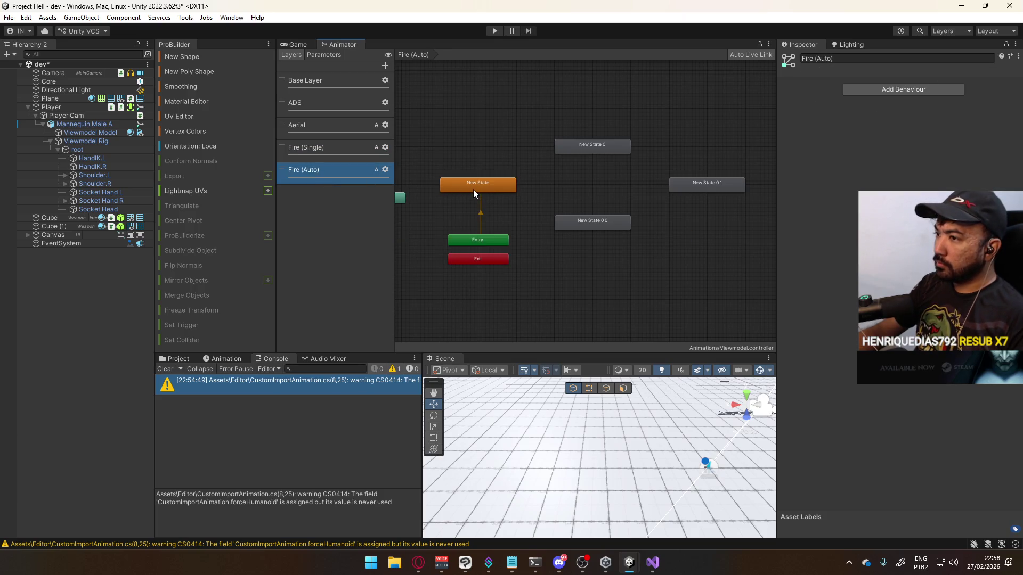
{"action": "left_click", "coordinate": [474, 192]}
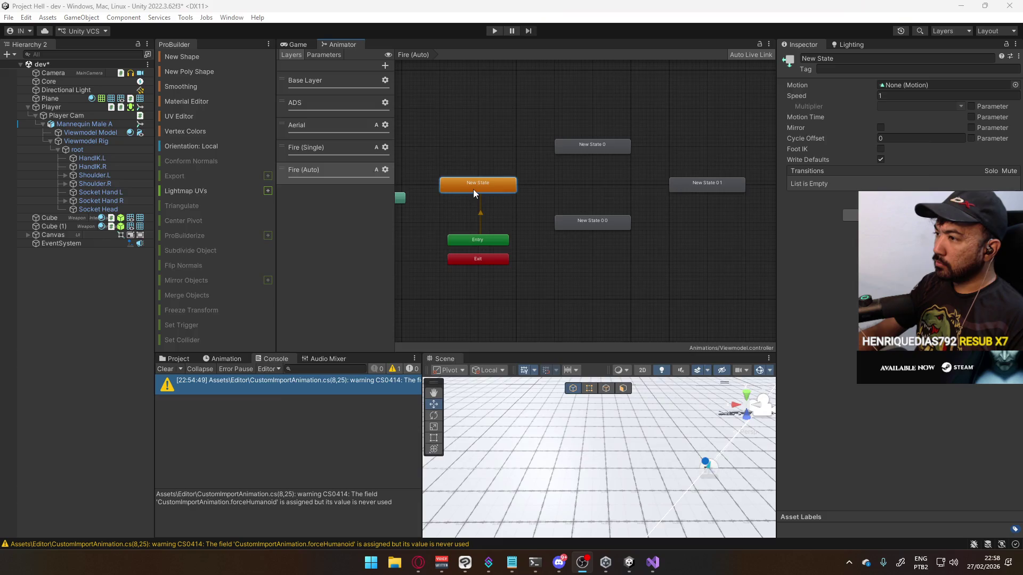
- Rename the orange default New State to 'Empty' in the Inspector
{"action": "key", "text": "alt+Tab"}
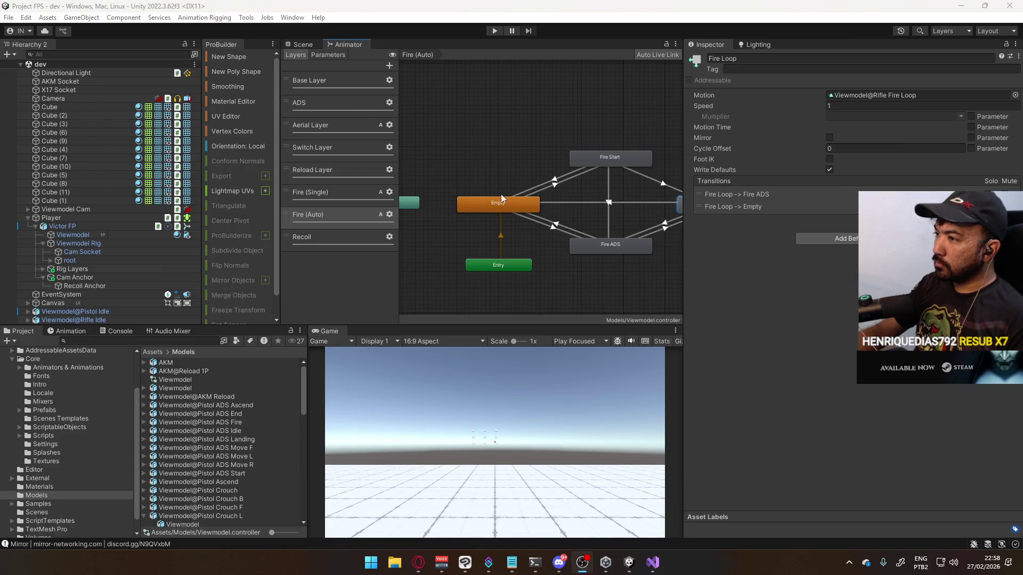
{"action": "key", "text": "alt+Tab"}
{"action": "left_click", "coordinate": [893, 59]}
{"action": "type", "text": "E"}
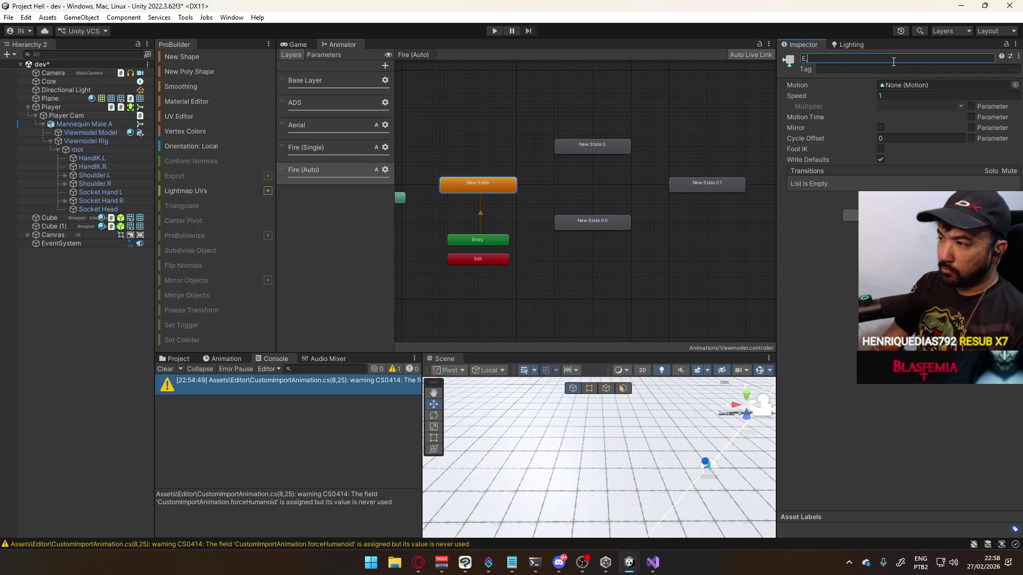
{"action": "type", "text": ".p"}
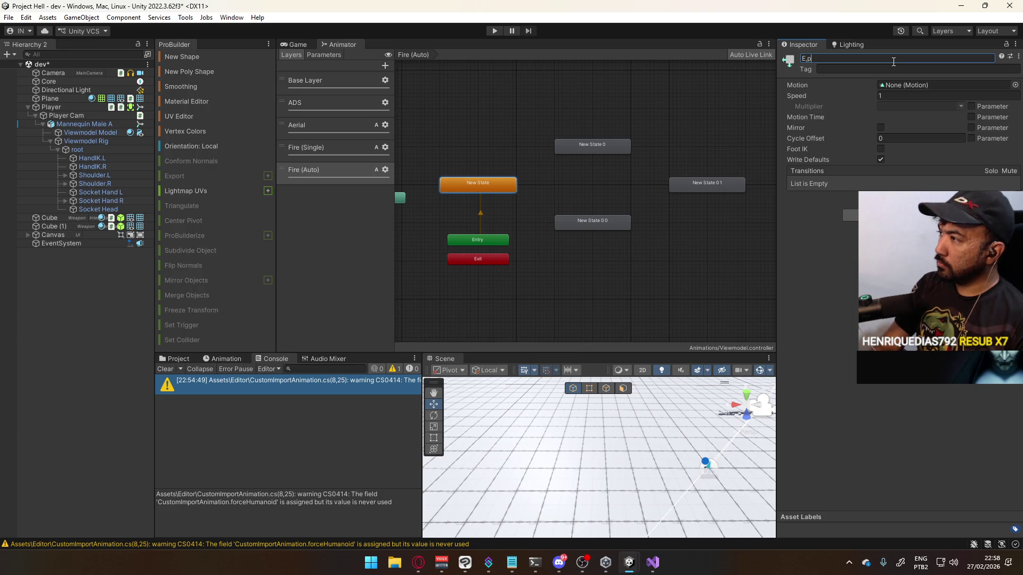
{"action": "type", "text": "mpty"}
{"action": "key", "text": "Return"}
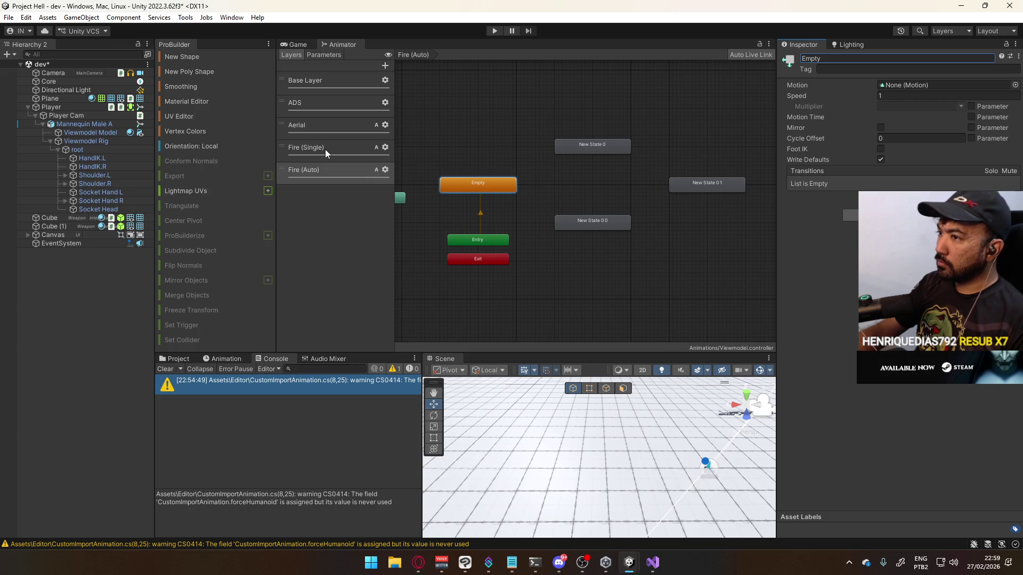
- Check the reference FPS project again, then select the next unnamed state in the graph
{"action": "key", "text": "alt+Tab"}
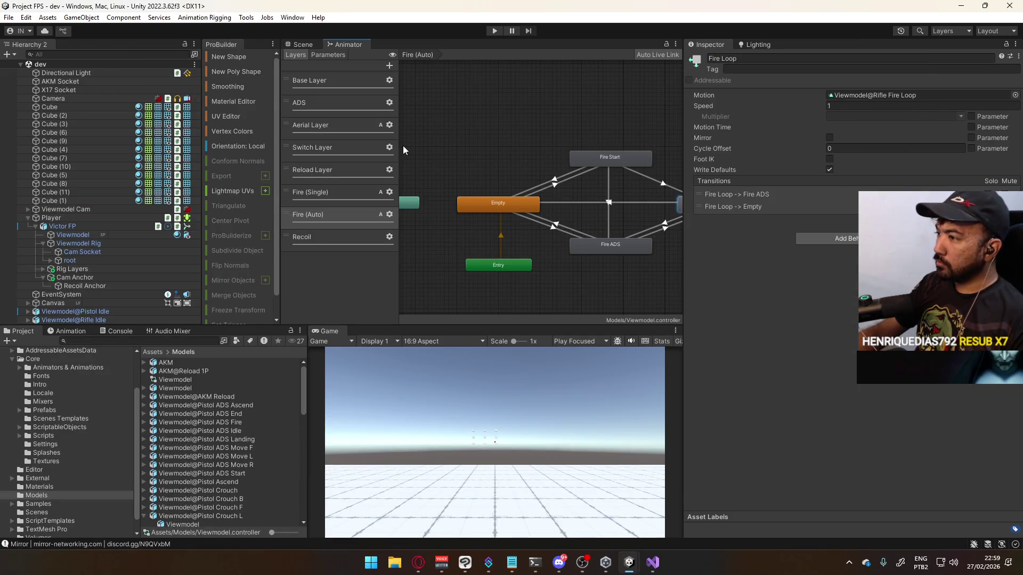
{"action": "key", "text": "alt+Tab"}
{"action": "key", "text": "alt+Tab"}
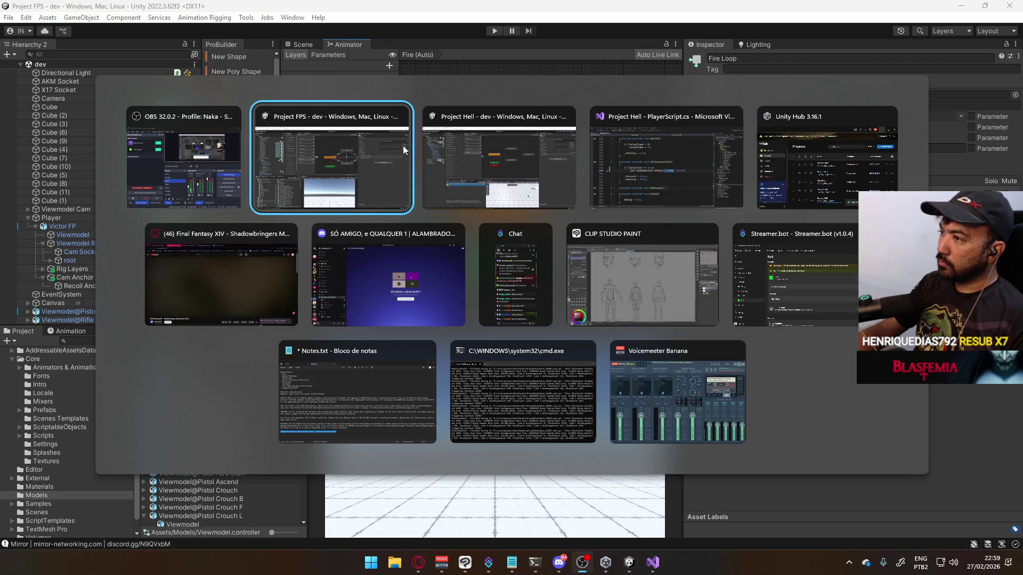
{"action": "left_click", "coordinate": [429, 148]}
{"action": "key", "text": "alt+Tab"}
{"action": "key", "text": "alt+Tab"}
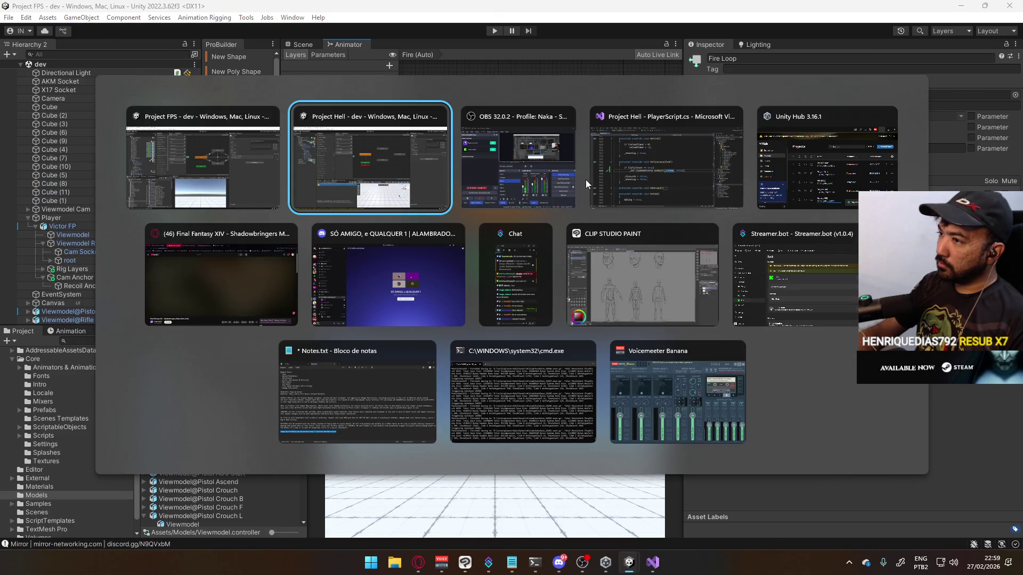
{"action": "key", "text": "alt"}
{"action": "key", "text": "alt+Tab"}
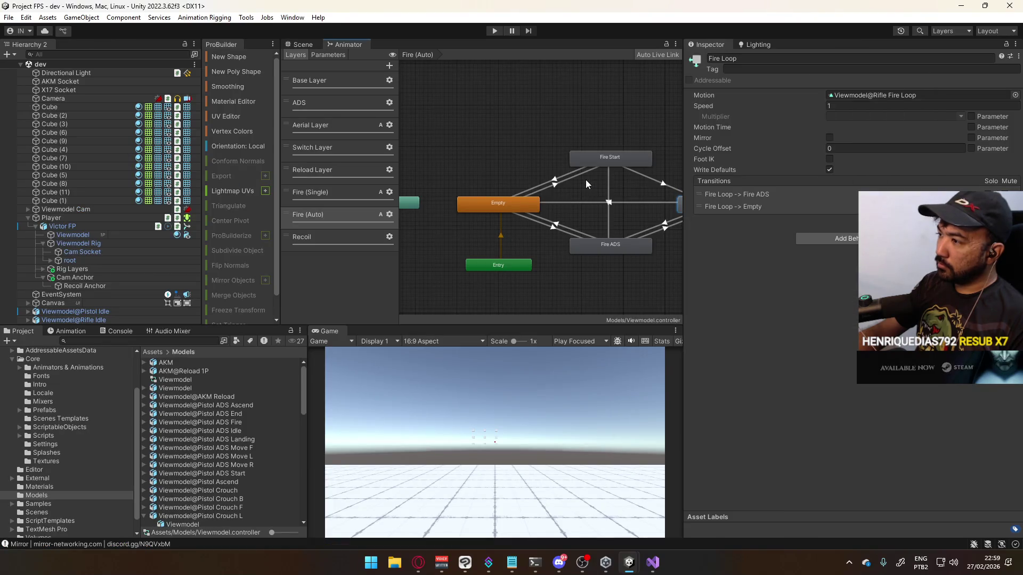
{"action": "key", "text": "alt+Tab"}
{"action": "left_click", "coordinate": [591, 222]}
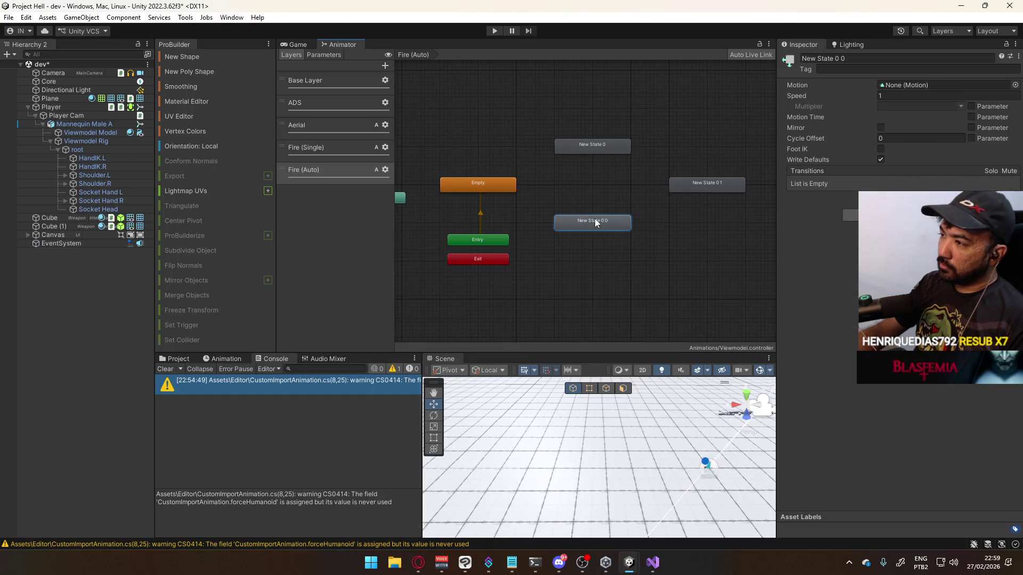
{"action": "left_click", "coordinate": [869, 59]}
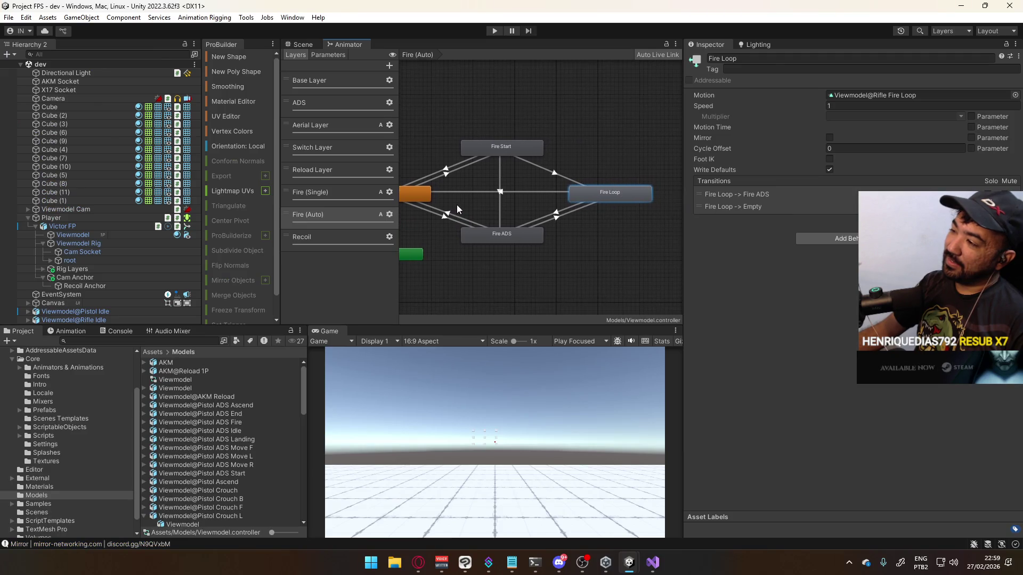
{"action": "left_click_drag", "start_coordinate": [456, 205], "coordinate": [501, 204]}
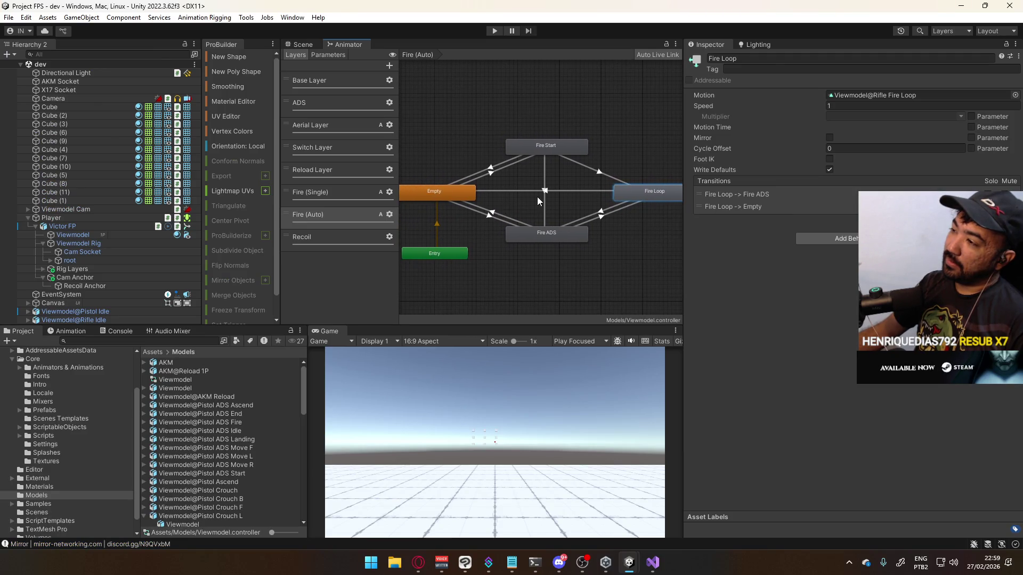
{"action": "left_click", "coordinate": [543, 232]}
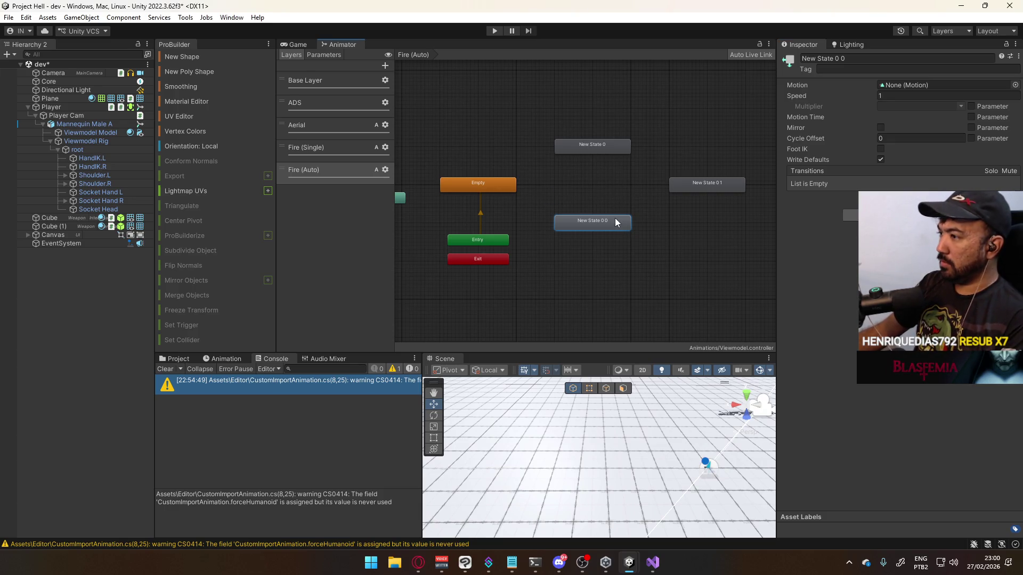
- Rename the remaining new state to 'Fire Loop'
{"action": "left_click", "coordinate": [692, 184]}
{"action": "left_click", "coordinate": [882, 58]}
{"action": "type", "text": "Fire Start"}
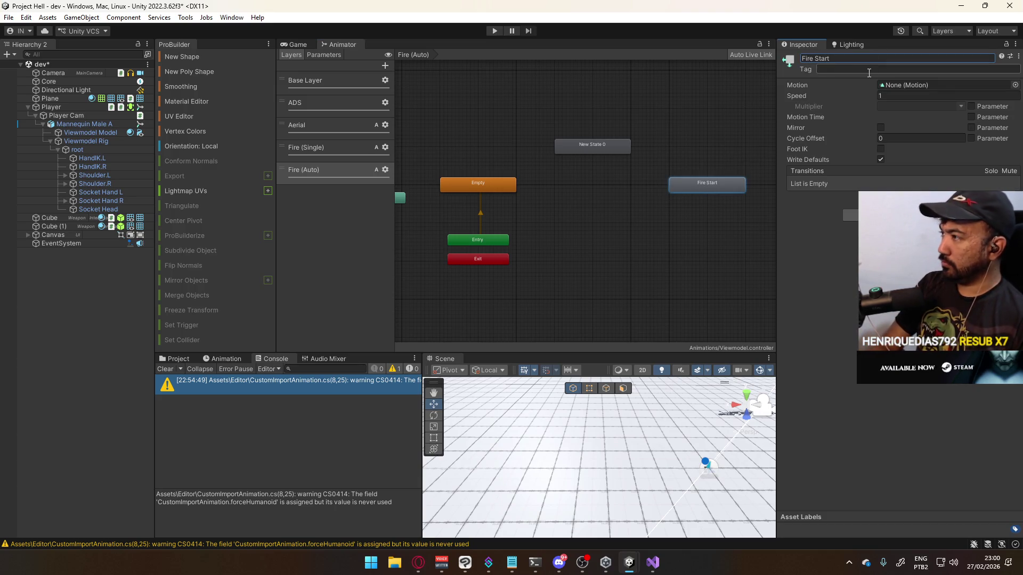
{"action": "left_click", "coordinate": [624, 143]}
{"action": "left_click", "coordinate": [876, 59]}
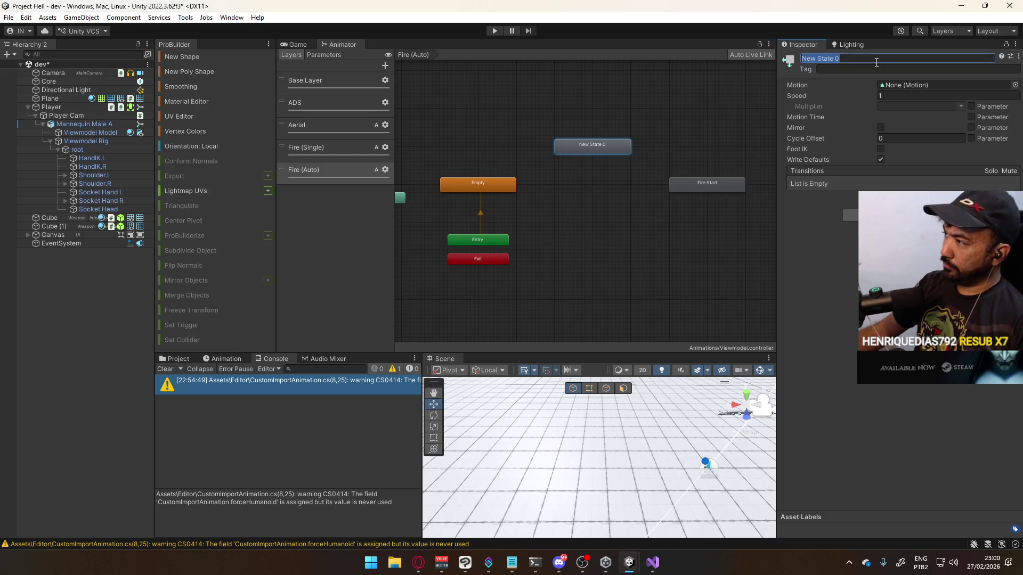
{"action": "type", "text": "Fire L"}
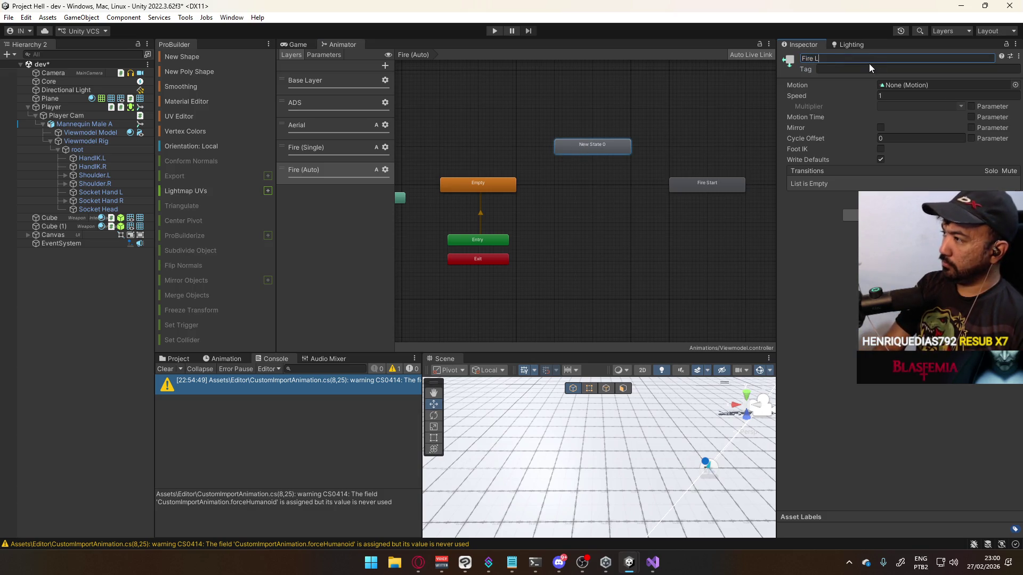
{"action": "type", "text": "oop"}
{"action": "key", "text": "Return"}
- Place Fire Start beside Empty under Fire Loop, then select Empty
{"action": "mouse_move", "coordinate": [714, 191]}
{"action": "left_mouse_down"}
{"action": "mouse_move", "coordinate": [573, 204]}
{"action": "mouse_move", "coordinate": [601, 191]}
{"action": "left_mouse_up"}
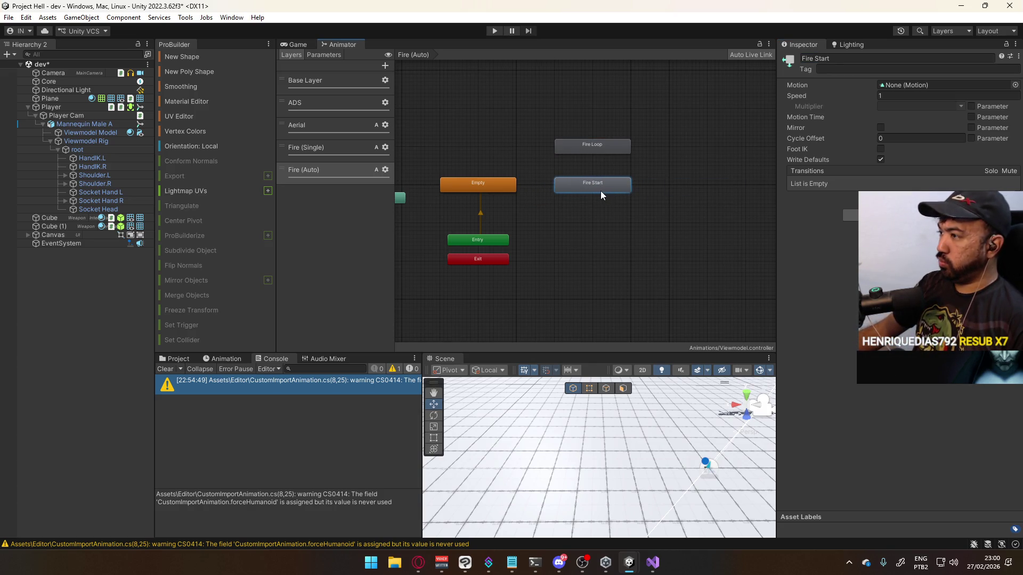
{"action": "left_click", "coordinate": [717, 183]}
{"action": "scroll", "coordinate": [530, 154], "scroll_direction": "up", "scroll_amount": 2}
{"action": "left_click", "coordinate": [513, 193]}
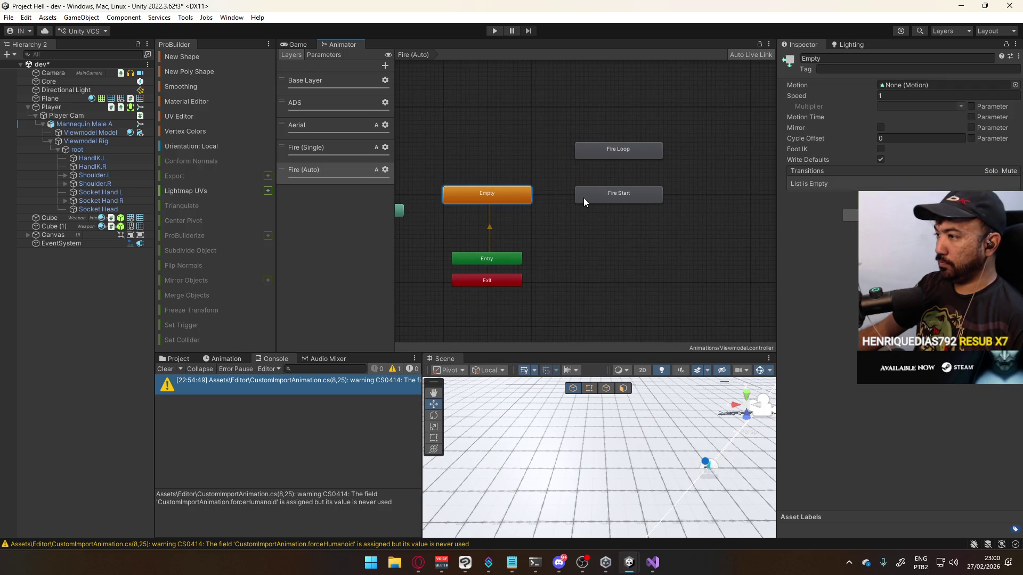
- Create transitions from Empty to Fire Start and from Fire Start back to Empty
{"action": "right_click", "coordinate": [502, 198]}
{"action": "left_click", "coordinate": [557, 201]}
{"action": "left_click", "coordinate": [615, 196]}
{"action": "right_click", "coordinate": [622, 193]}
{"action": "left_click", "coordinate": [666, 200]}
{"action": "left_click", "coordinate": [513, 199]}
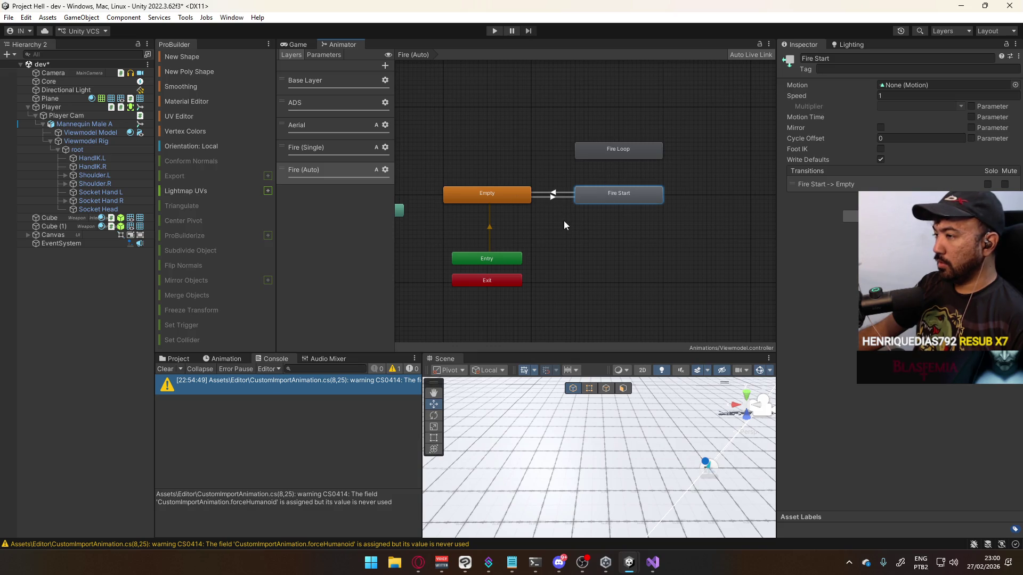
- Add transitions from Fire Start to Fire Loop and from Fire Loop to Empty
{"action": "right_click", "coordinate": [608, 200]}
{"action": "left_click", "coordinate": [639, 206]}
{"action": "left_click", "coordinate": [623, 151]}
{"action": "left_click", "coordinate": [610, 154]}
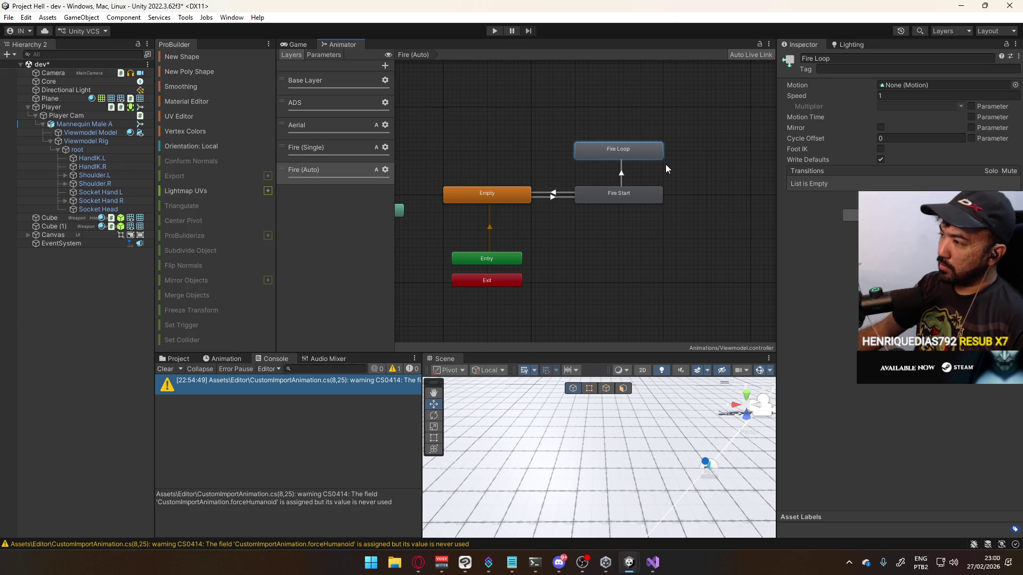
{"action": "right_click", "coordinate": [616, 161]}
{"action": "mouse_move", "coordinate": [730, 168]}
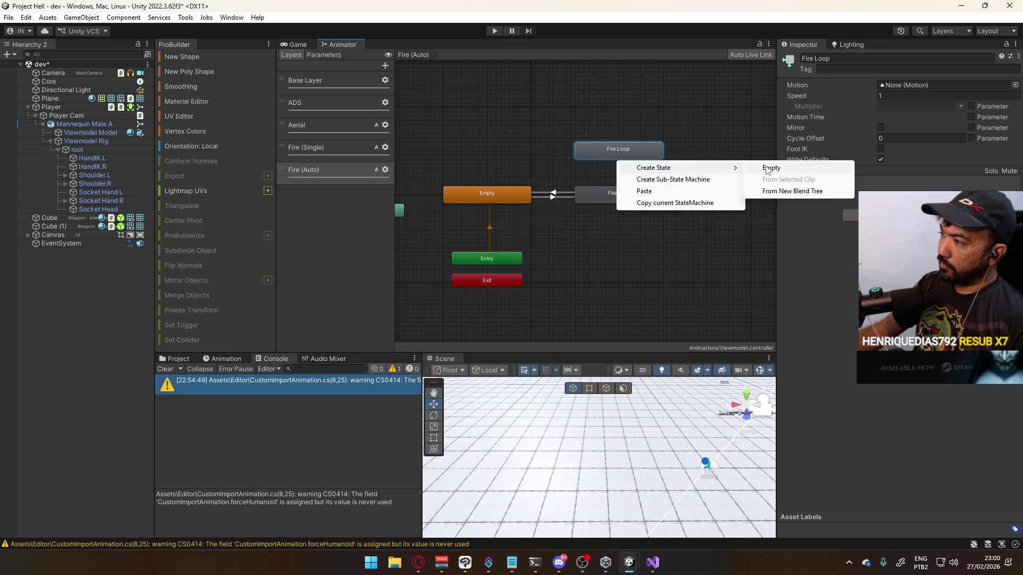
{"action": "right_click", "coordinate": [624, 151]}
{"action": "left_click", "coordinate": [647, 157]}
{"action": "left_click", "coordinate": [507, 190]}
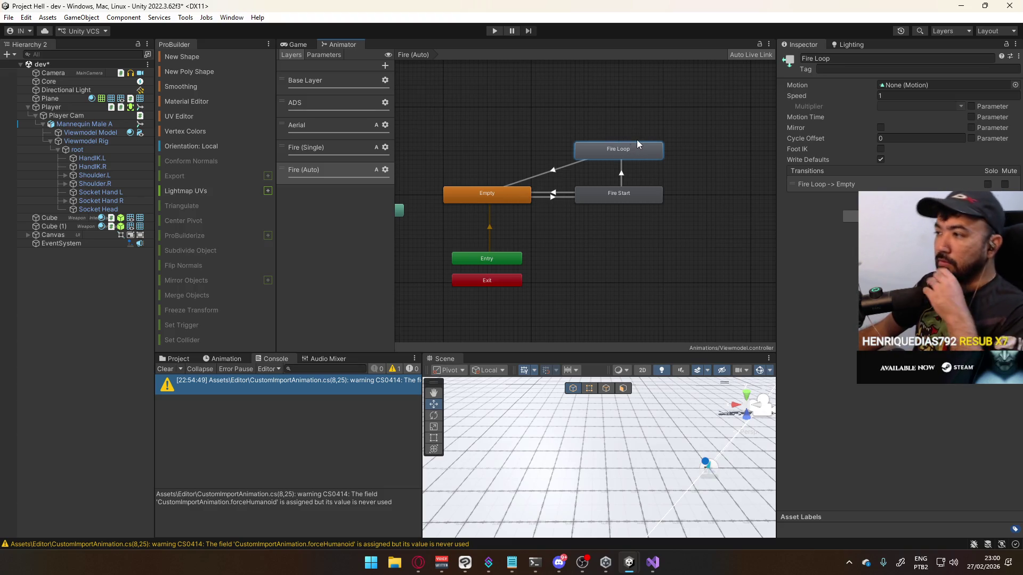
- On the Empty to Fire Start transition, expand Settings and untick Has Exit Time
{"action": "left_click", "coordinate": [552, 196]}
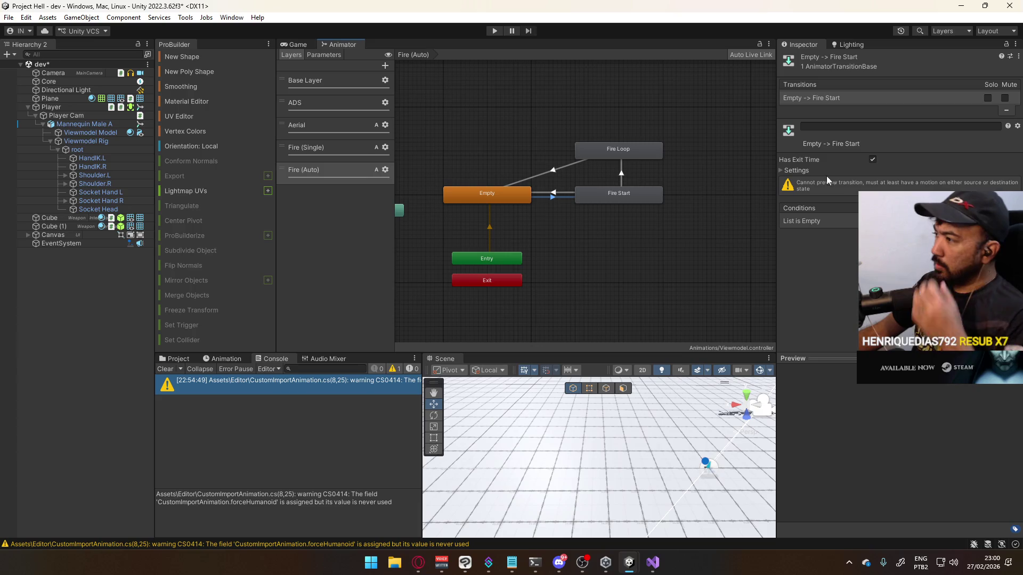
{"action": "left_click", "coordinate": [791, 170]}
{"action": "left_click", "coordinate": [872, 159]}
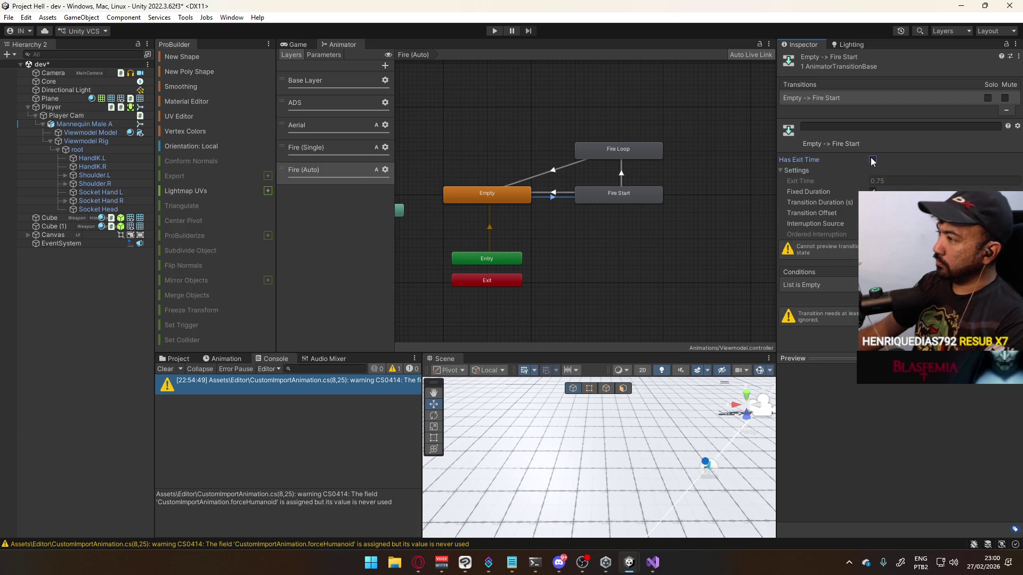
- Keep Has Exit Time switched off on the Empty to Fire Start transition
{"action": "left_click", "coordinate": [872, 160]}
{"action": "left_click", "coordinate": [898, 182]}
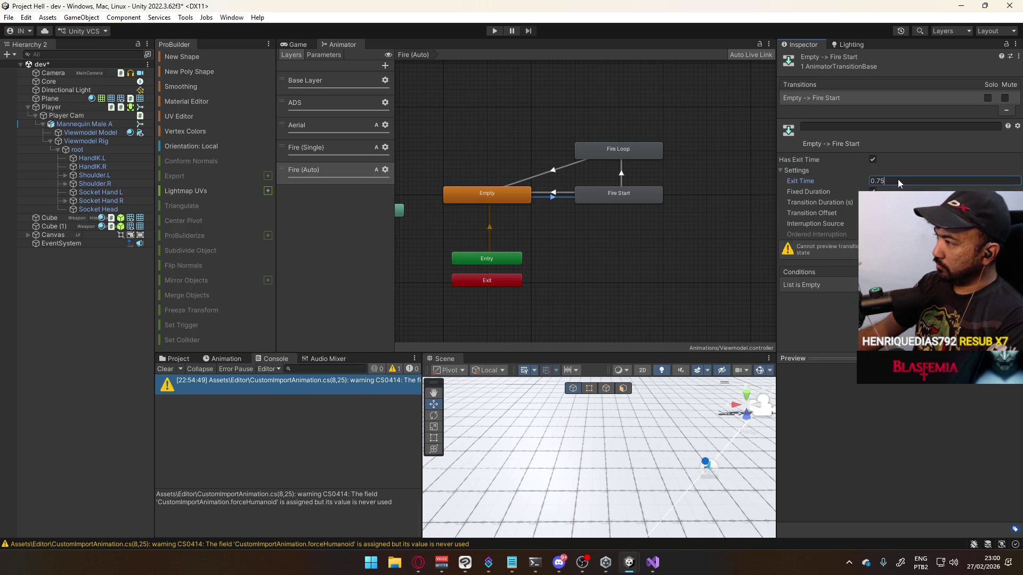
{"action": "left_click", "coordinate": [872, 160]}
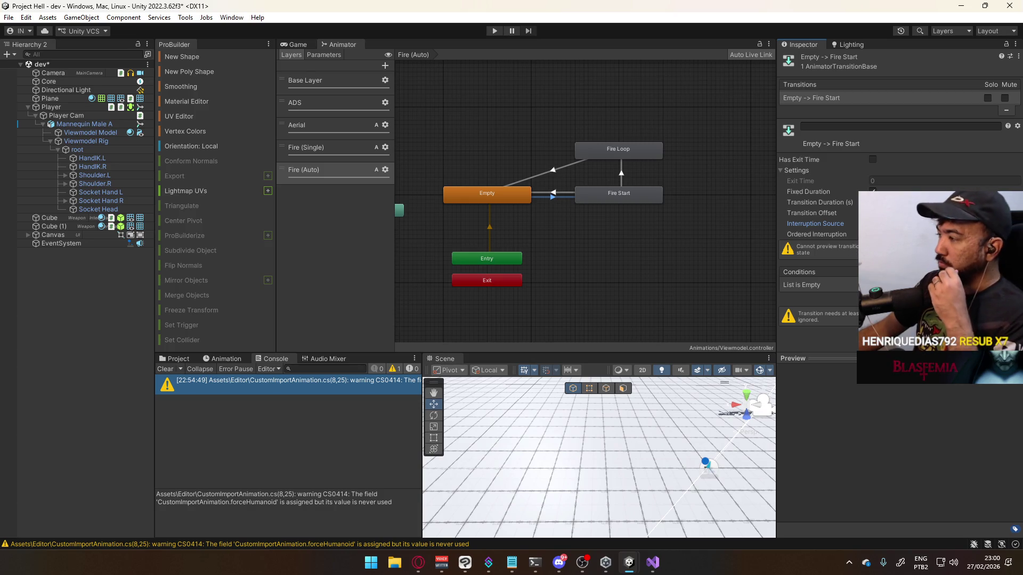
- Add a 'firing' condition to it, then inspect the Fire Start to Fire Loop transition
{"action": "left_click", "coordinate": [996, 296]}
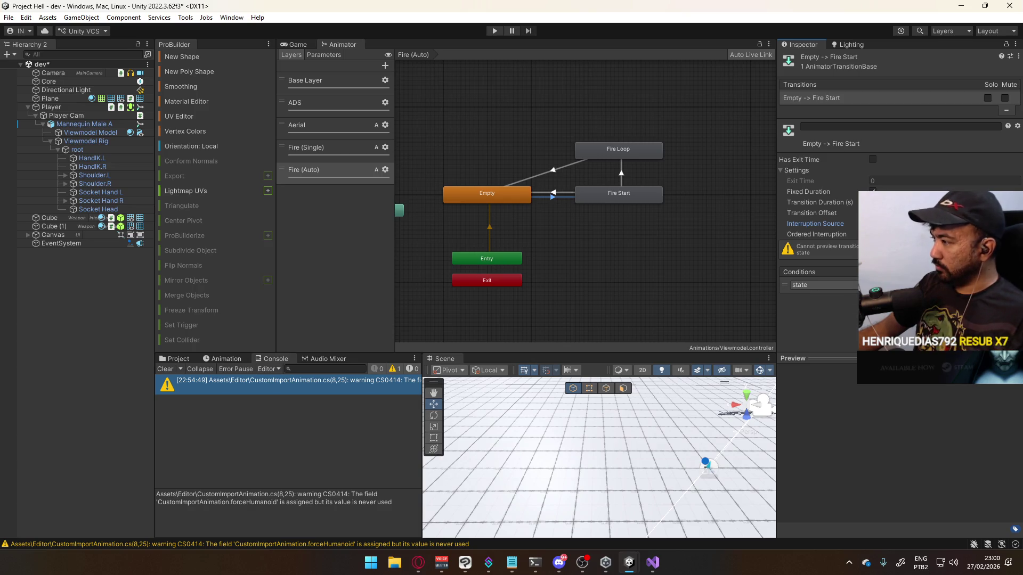
{"action": "left_click", "coordinate": [833, 286]}
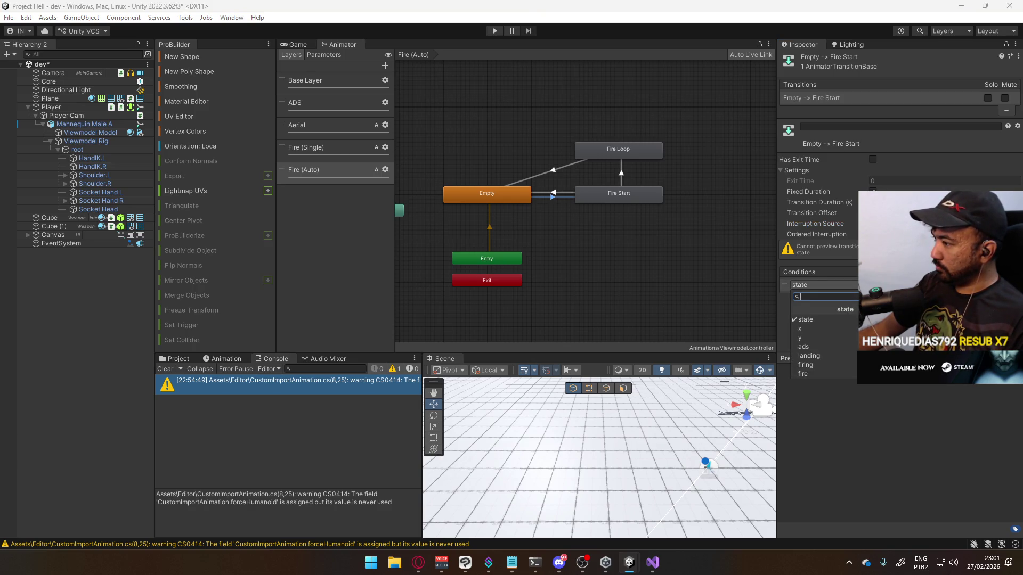
{"action": "left_click", "coordinate": [806, 365]}
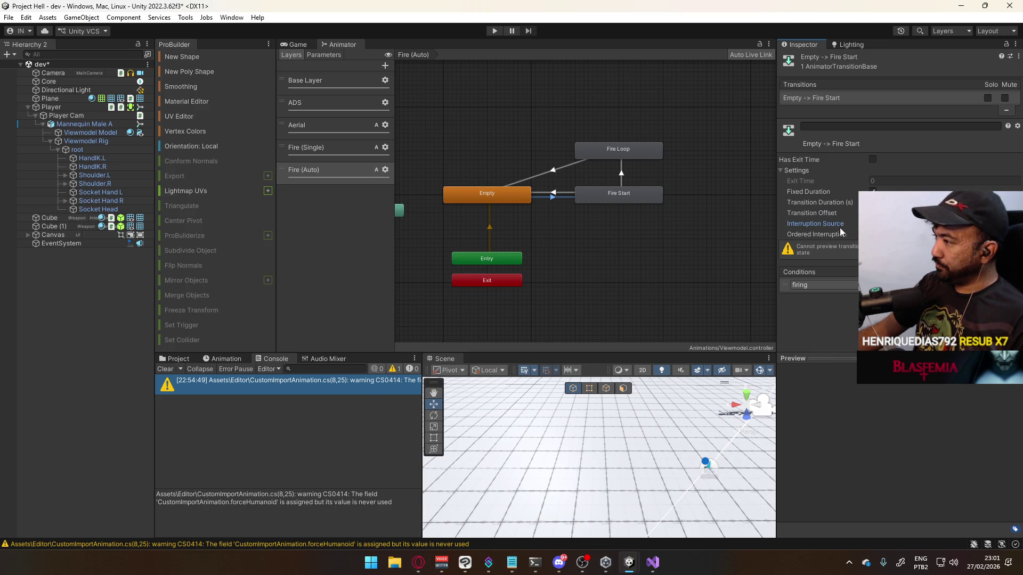
{"action": "left_click", "coordinate": [619, 200]}
{"action": "left_click", "coordinate": [621, 175]}
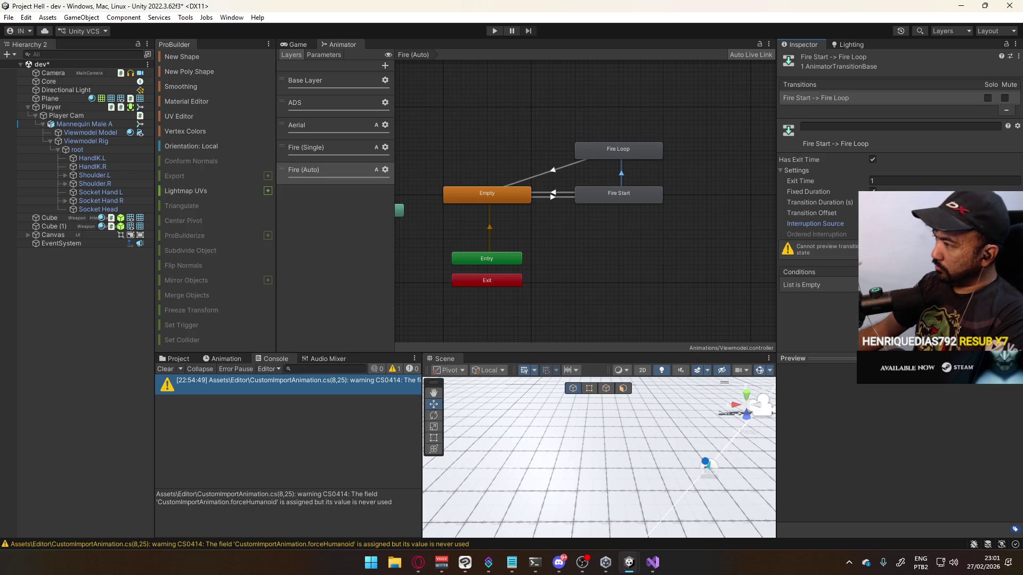
- On the Fire Loop to Empty transition, set Exit Time to 0 and untick Has Exit Time
{"action": "left_click", "coordinate": [598, 155]}
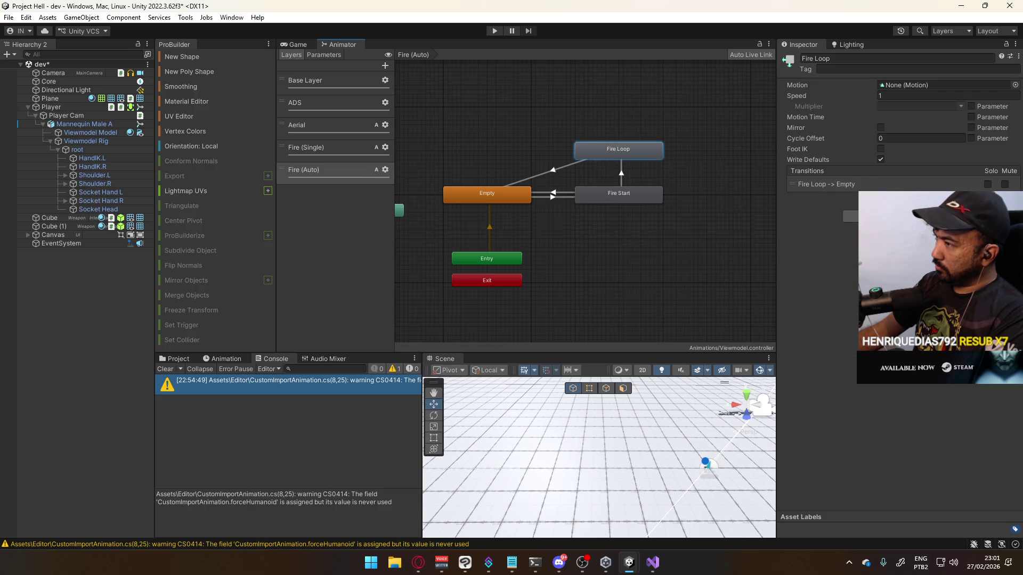
{"action": "left_click", "coordinate": [586, 161]}
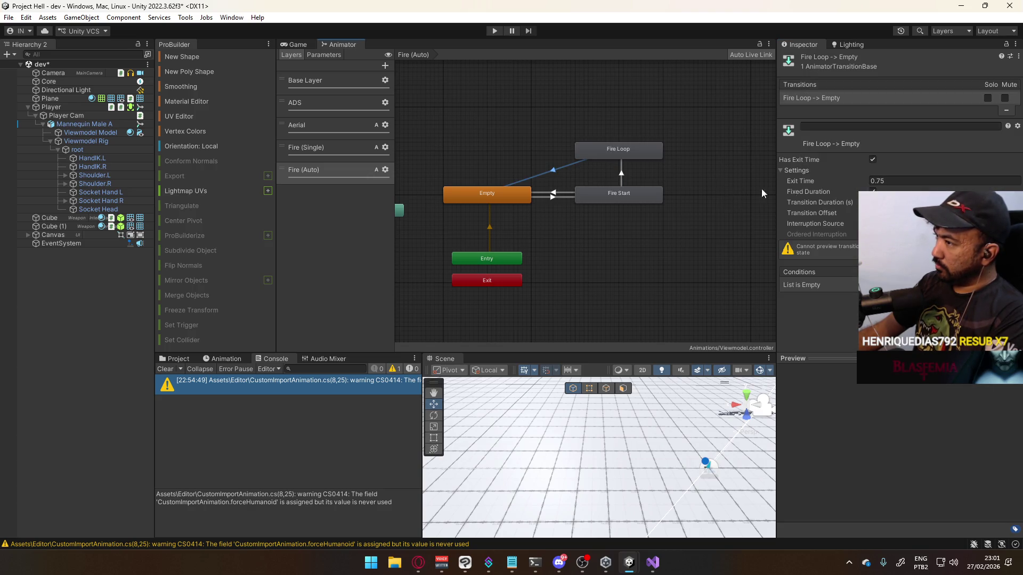
{"action": "left_click", "coordinate": [892, 180]}
{"action": "type", "text": "0"}
{"action": "key", "text": "Tab"}
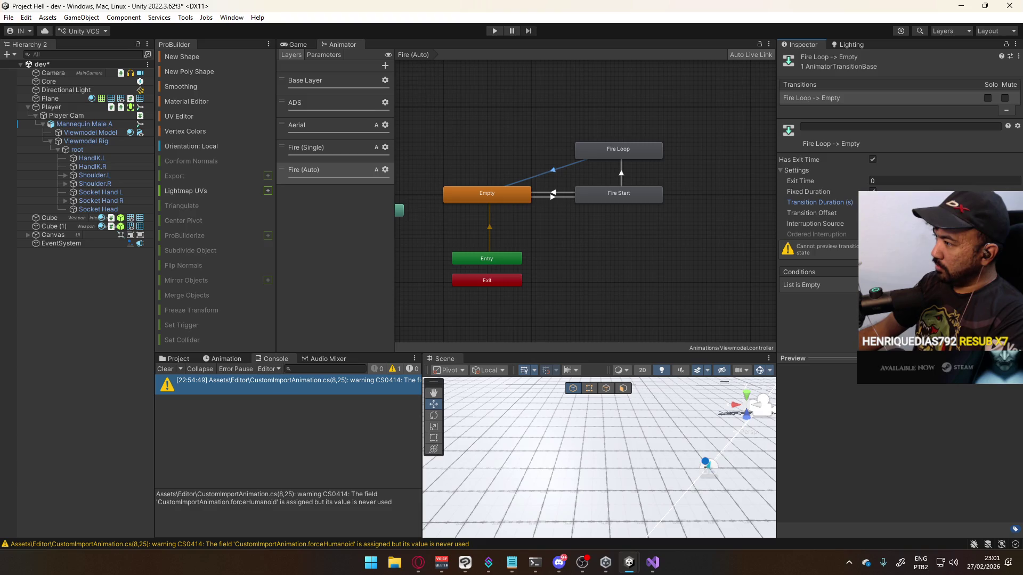
{"action": "left_click", "coordinate": [906, 223]}
{"action": "left_click", "coordinate": [906, 234]}
{"action": "left_click", "coordinate": [872, 159]}
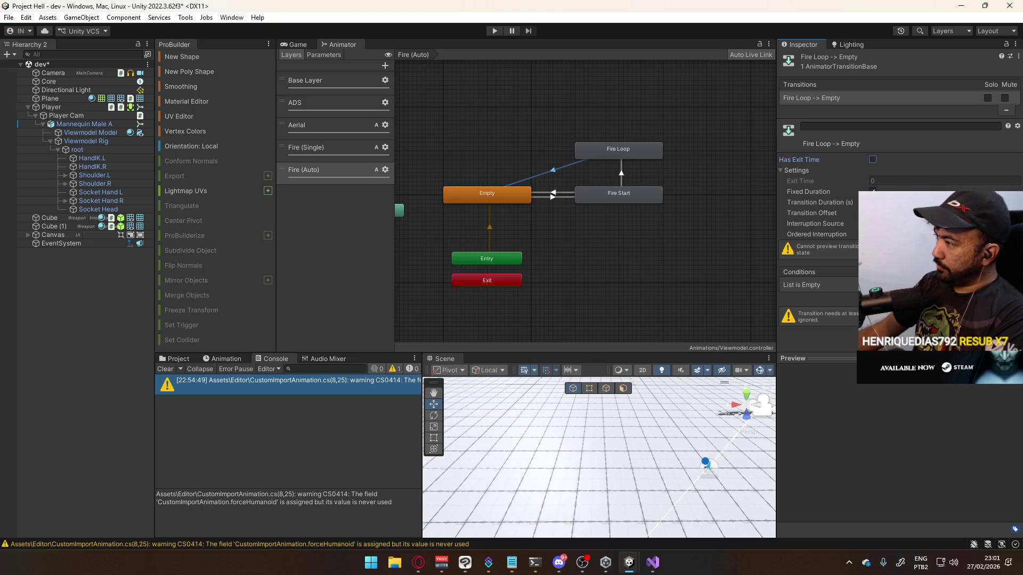
- Add a 'firing' condition to it, then review the Fire Start transitions and states
{"action": "left_click", "coordinate": [996, 297]}
{"action": "left_click", "coordinate": [855, 285]}
{"action": "left_click", "coordinate": [849, 361]}
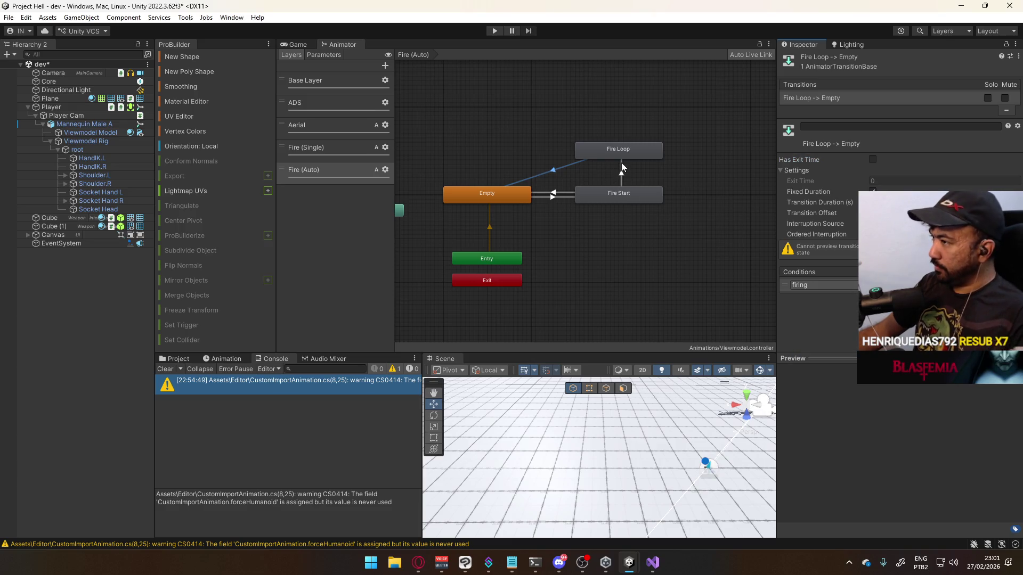
{"action": "left_click", "coordinate": [623, 168]}
{"action": "left_click", "coordinate": [558, 198]}
{"action": "left_click", "coordinate": [597, 195]}
{"action": "left_click", "coordinate": [638, 147]}
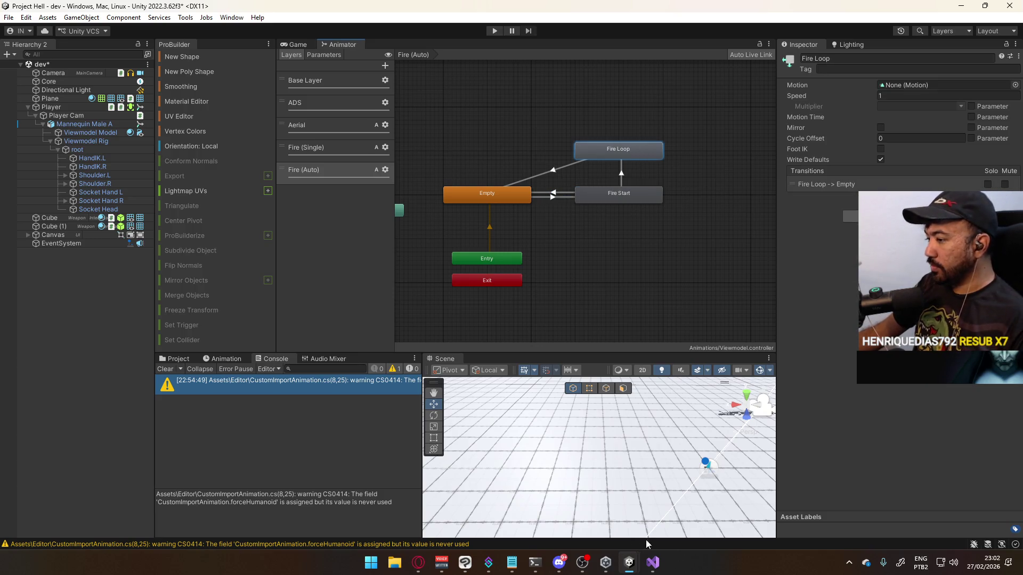
- Open the synced Google Drive folder from the tray and launch Player Viewmodel Generic.blend in Blender
{"action": "left_click", "coordinate": [851, 561]}
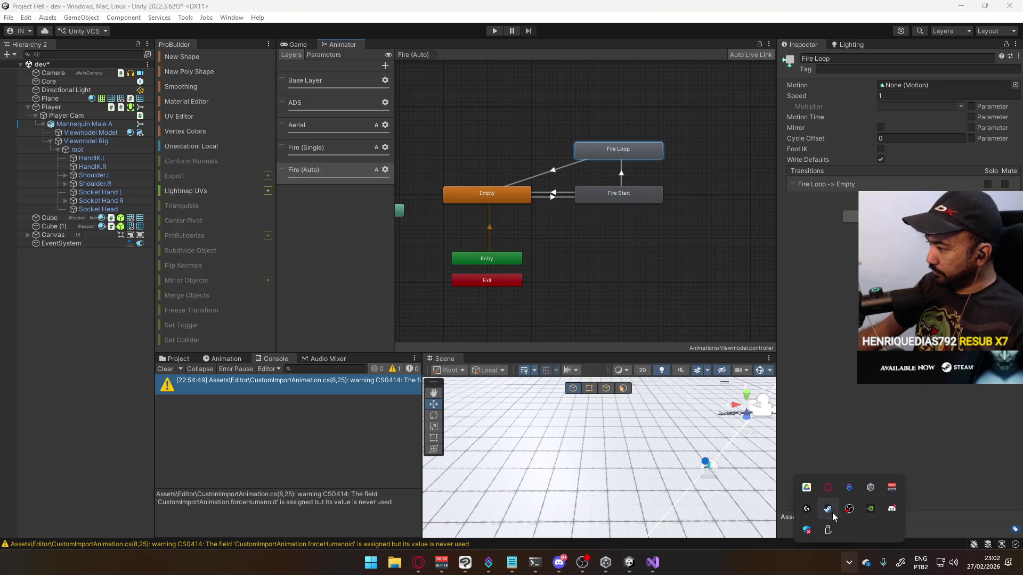
{"action": "left_click", "coordinate": [806, 488]}
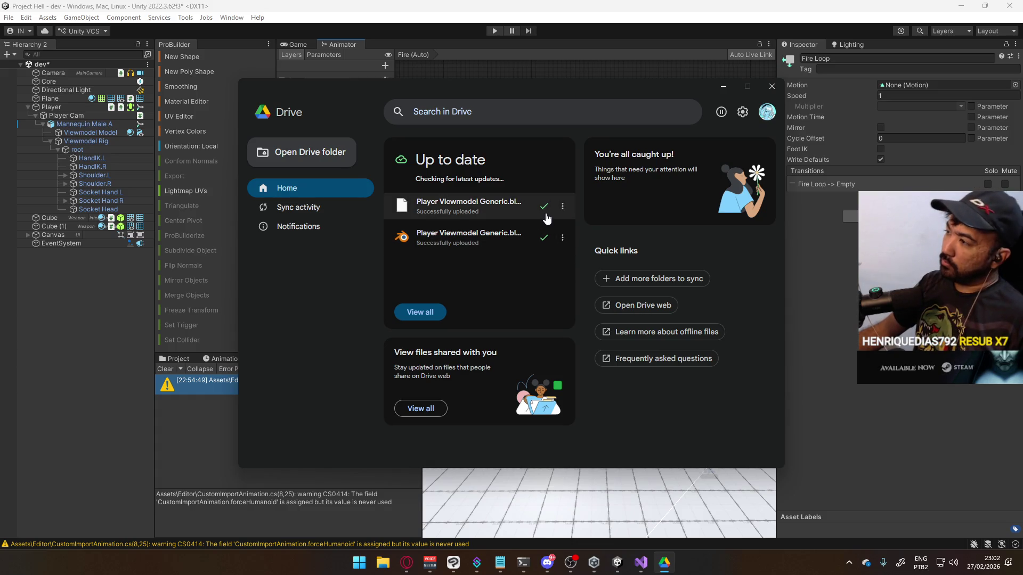
{"action": "mouse_move", "coordinate": [461, 88]}
{"action": "left_mouse_down"}
{"action": "mouse_move", "coordinate": [656, 121]}
{"action": "mouse_move", "coordinate": [461, 89]}
{"action": "left_mouse_up"}
{"action": "left_click", "coordinate": [483, 247]}
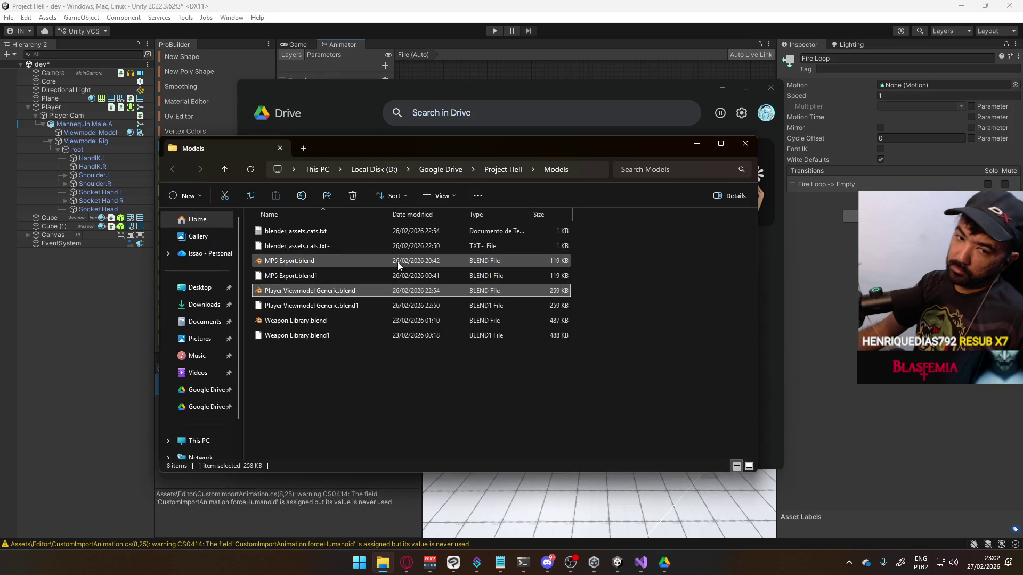
{"action": "key", "text": "Return"}
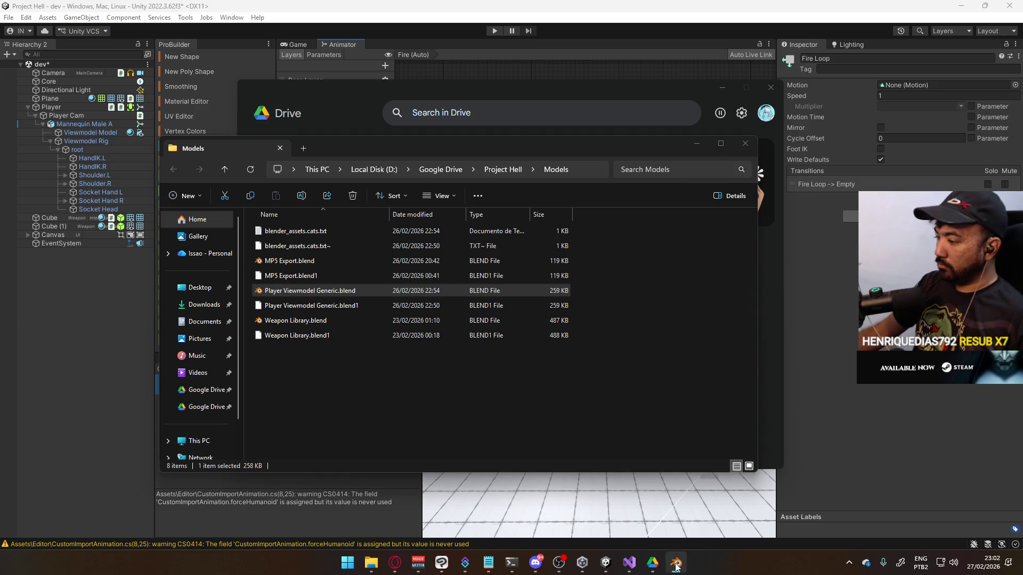
{"action": "mouse_move", "coordinate": [676, 567]}
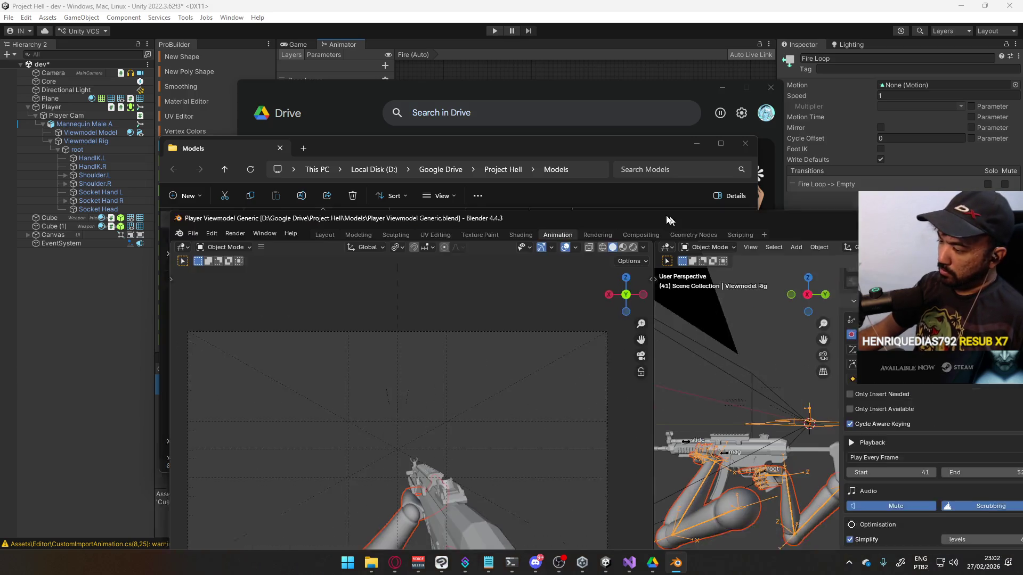
- Bring the Blender window to the front and maximise it
{"action": "left_click_drag", "start_coordinate": [679, 223], "coordinate": [545, 126]}
{"action": "double_click", "coordinate": [545, 127]}
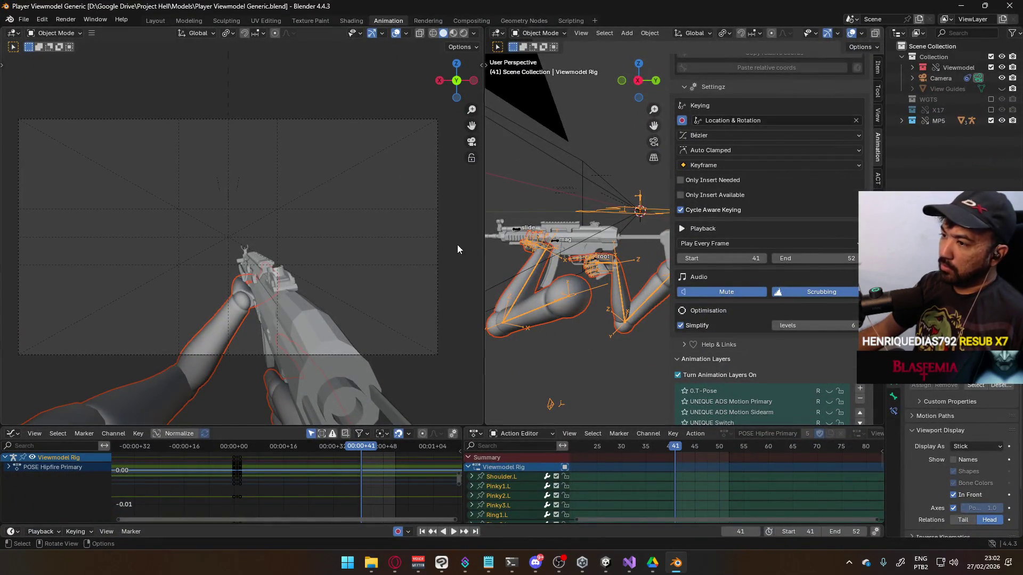
{"action": "scroll", "coordinate": [815, 341], "scroll_direction": "down", "scroll_amount": 5}
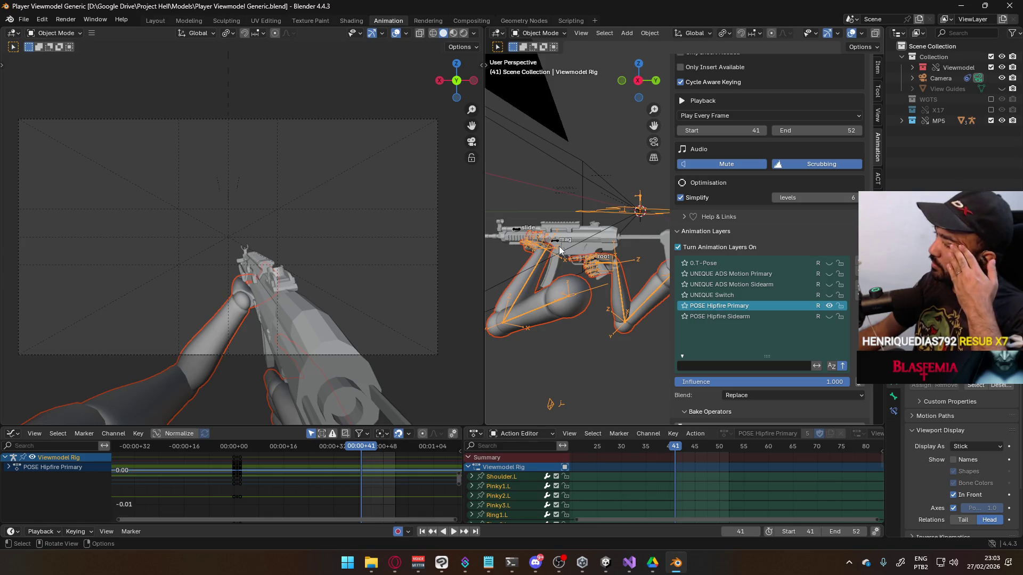
- Return to Object Mode, make the MP5 Rig active, and save the blend file
{"action": "left_click", "coordinate": [538, 33]}
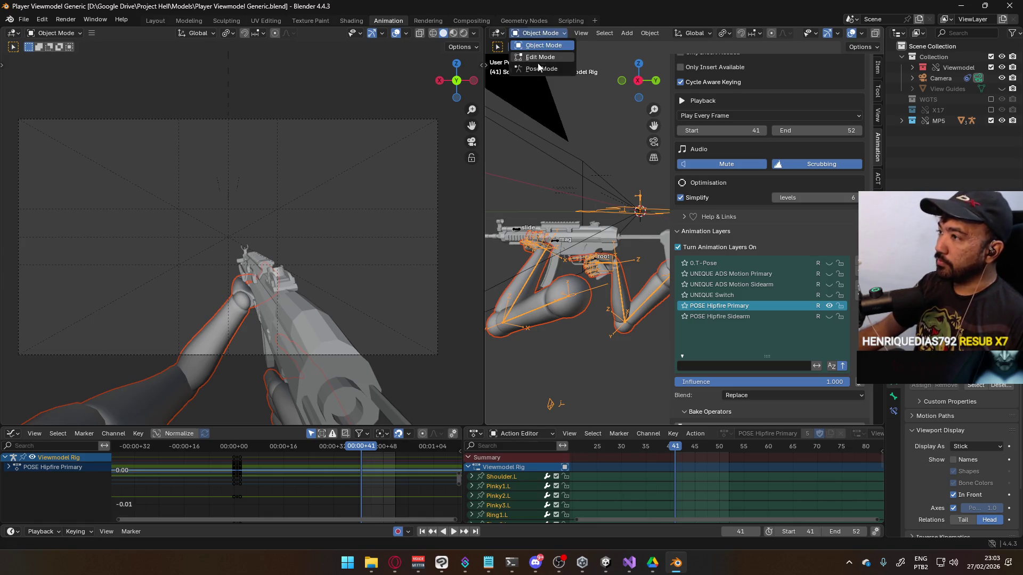
{"action": "left_click", "coordinate": [539, 68]}
{"action": "left_click", "coordinate": [538, 33]}
{"action": "left_click", "coordinate": [533, 39]}
{"action": "left_click", "coordinate": [554, 242]}
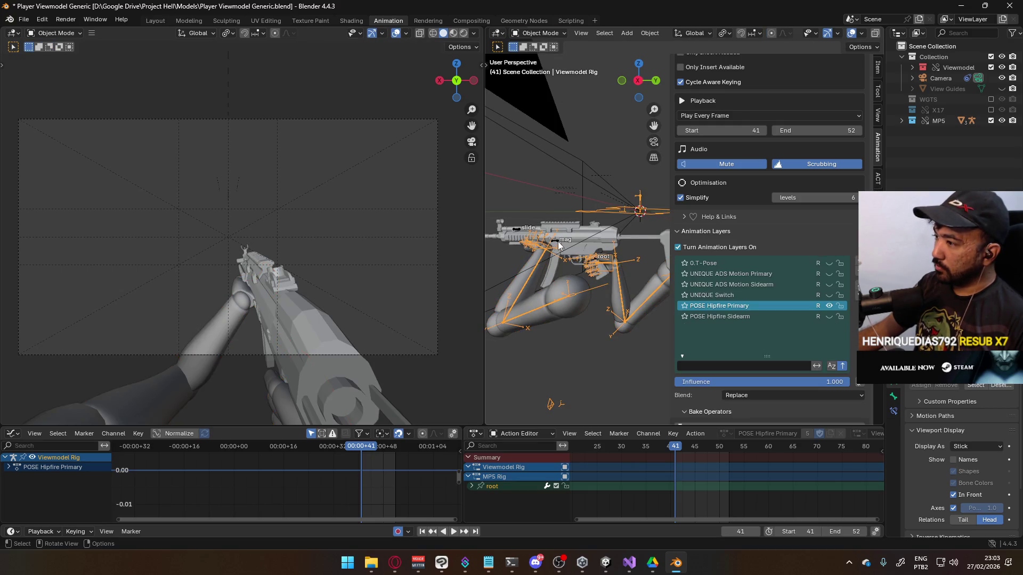
{"action": "key", "text": "ctrl+s"}
{"action": "left_click", "coordinate": [543, 33]}
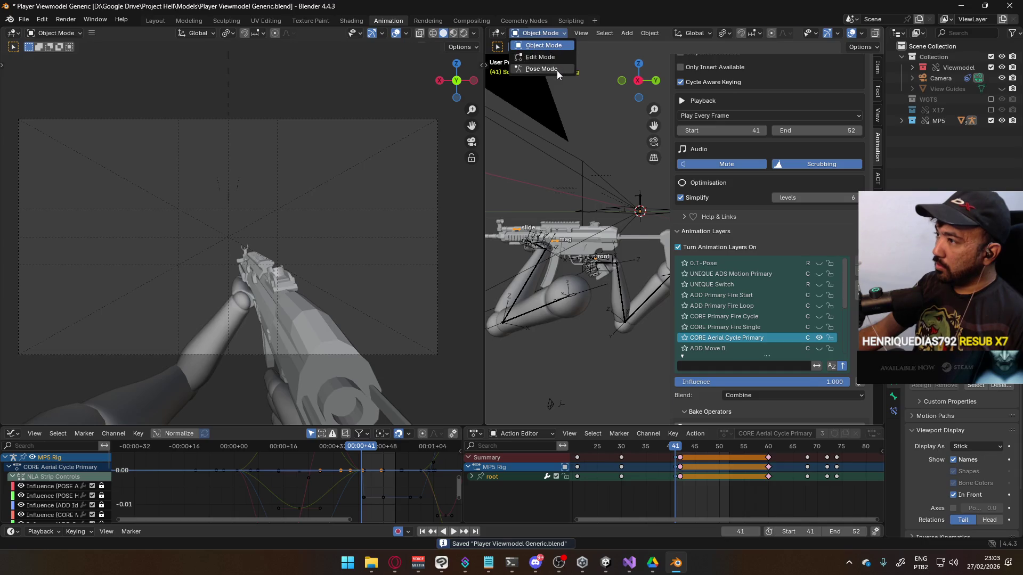
- Put the MP5 Rig into Pose Mode and preview its current action from frame 1
{"action": "left_click", "coordinate": [558, 70]}
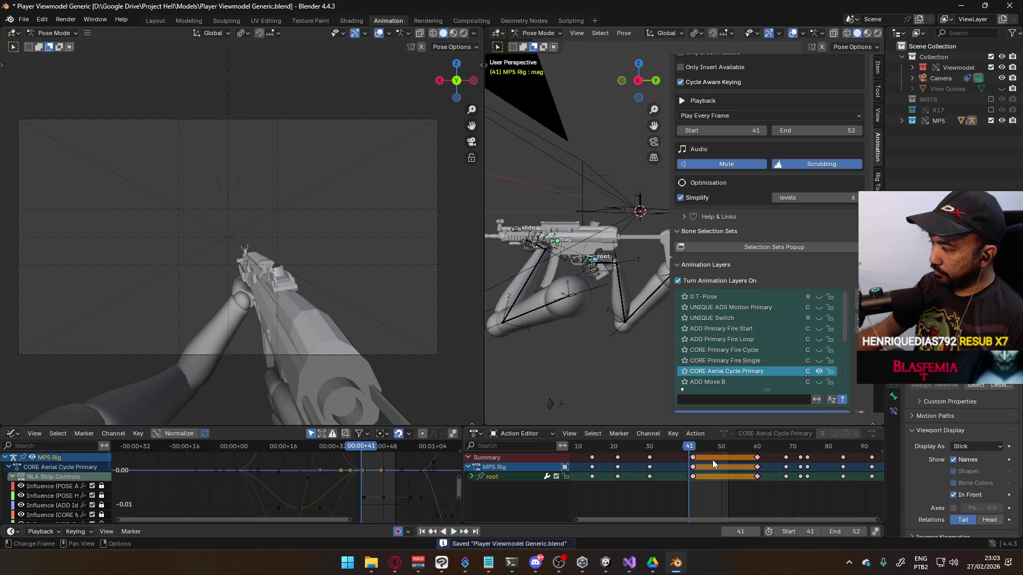
{"action": "scroll", "coordinate": [713, 460], "scroll_direction": "down", "scroll_amount": 2}
{"action": "left_click_drag", "start_coordinate": [863, 519], "coordinate": [850, 520]}
{"action": "scroll", "coordinate": [799, 480], "scroll_direction": "right", "scroll_amount": 4}
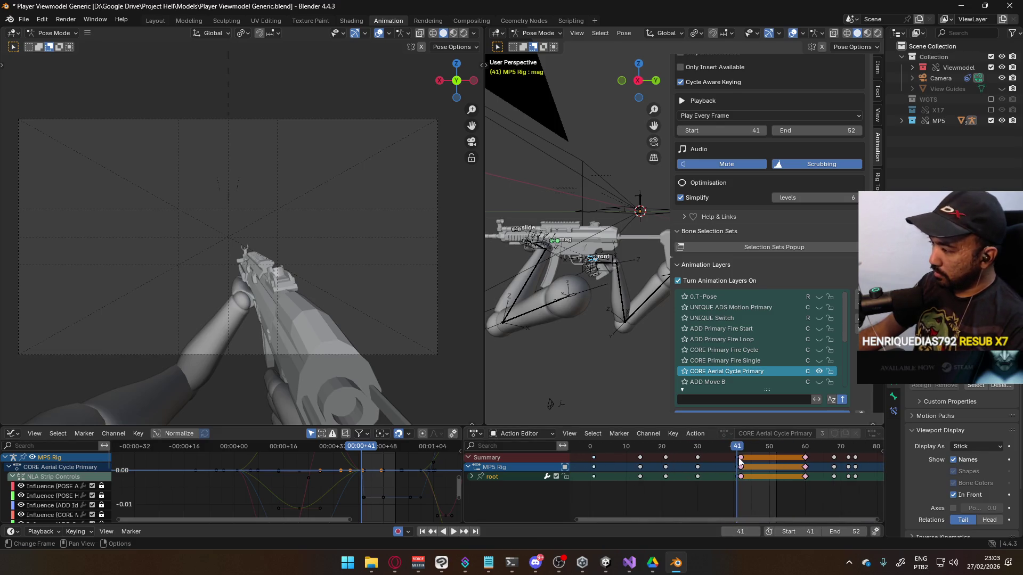
{"action": "key", "text": "space"}
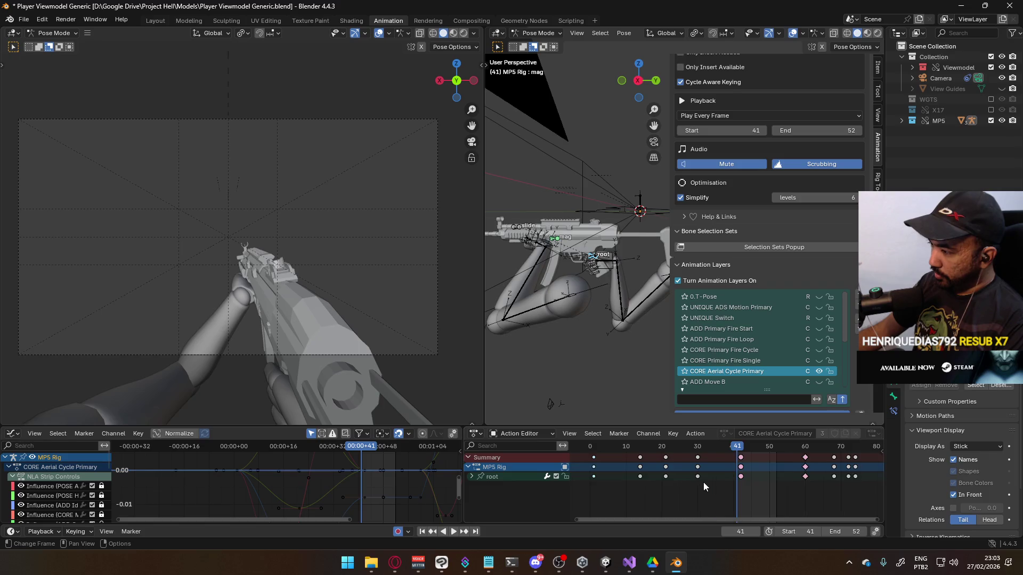
{"action": "scroll", "coordinate": [701, 484], "scroll_direction": "left", "scroll_amount": 5}
{"action": "left_click", "coordinate": [695, 449]}
{"action": "left_click_drag", "start_coordinate": [695, 452], "coordinate": [693, 453]}
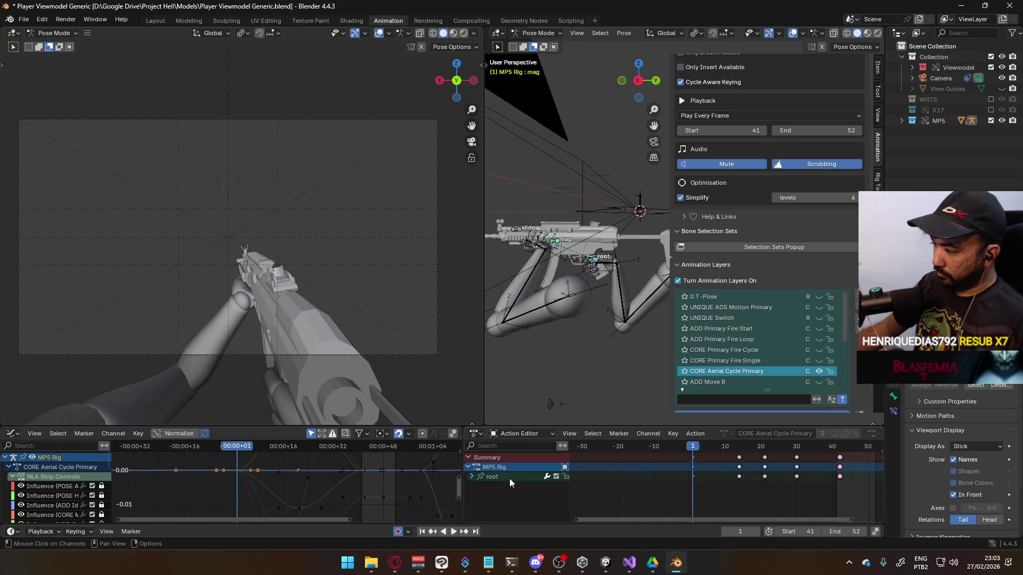
{"action": "left_click", "coordinate": [508, 478]}
{"action": "left_click", "coordinate": [697, 450]}
{"action": "left_click", "coordinate": [692, 448]}
{"action": "scroll", "coordinate": [831, 341], "scroll_direction": "down", "scroll_amount": 5}
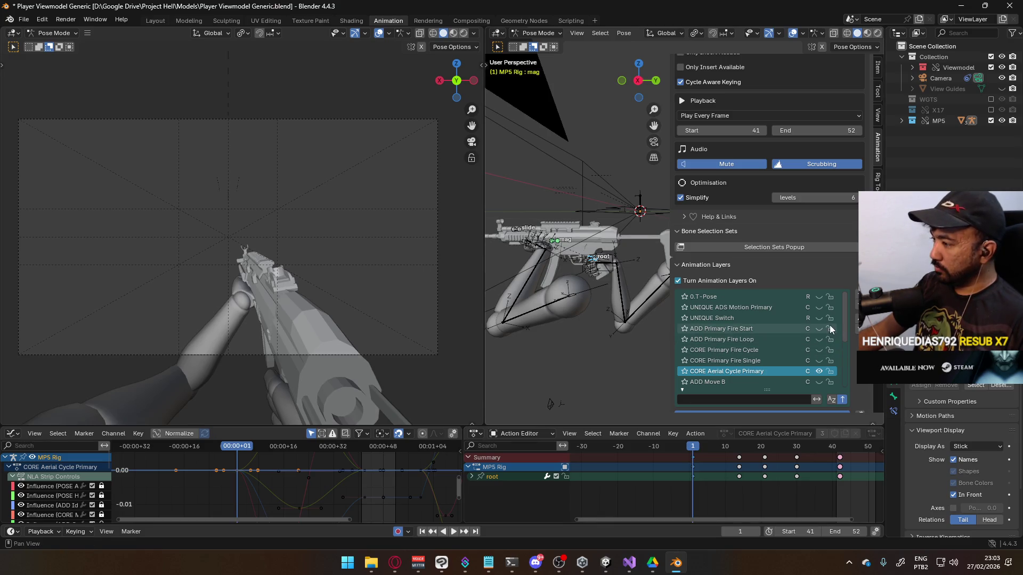
{"action": "scroll", "coordinate": [821, 325], "scroll_direction": "down", "scroll_amount": 3}
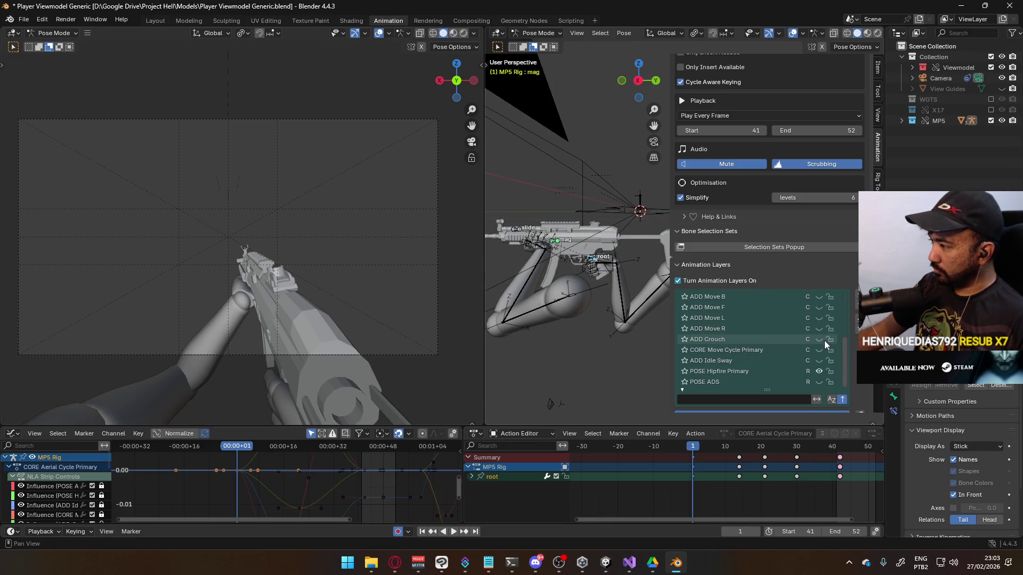
{"action": "scroll", "coordinate": [744, 350], "scroll_direction": "up", "scroll_amount": 5}
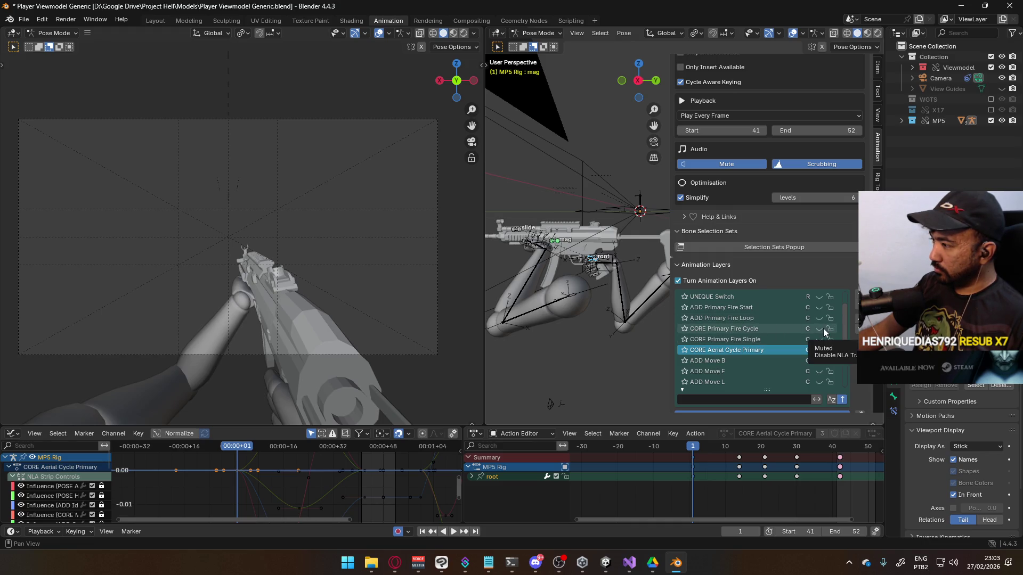
- Make the ADD Primary Fire Start animation layer visible and active
{"action": "left_click", "coordinate": [772, 330]}
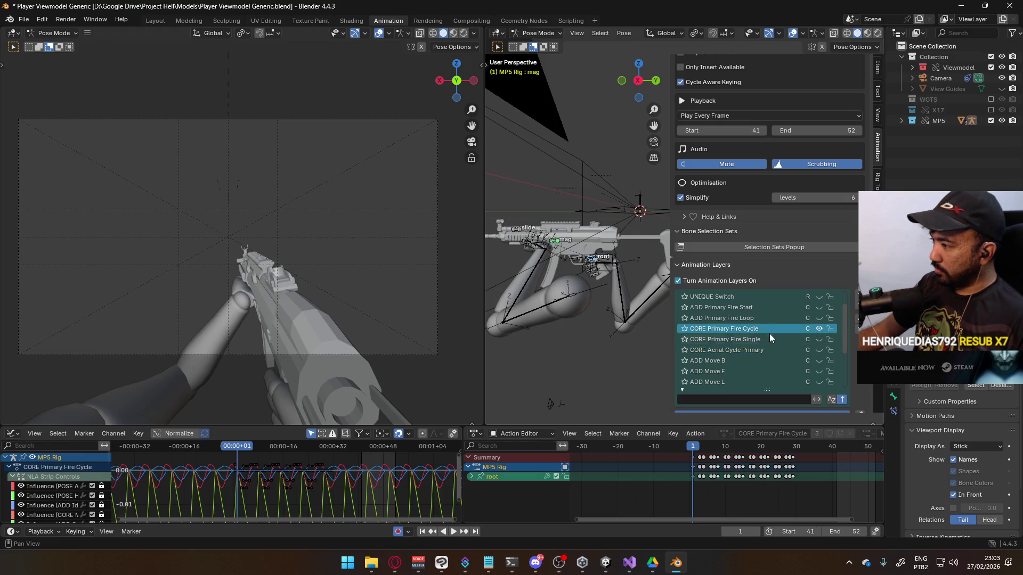
{"action": "left_click", "coordinate": [817, 308]}
{"action": "left_click", "coordinate": [750, 308]}
{"action": "scroll", "coordinate": [769, 465], "scroll_direction": "down", "scroll_amount": 6}
{"action": "scroll", "coordinate": [746, 458], "scroll_direction": "down", "scroll_amount": 3}
{"action": "scroll", "coordinate": [733, 464], "scroll_direction": "down", "scroll_amount": 2}
- Scrub through the fire start animation and set the scene end frame to 112
{"action": "left_click_drag", "start_coordinate": [649, 450], "coordinate": [730, 450]}
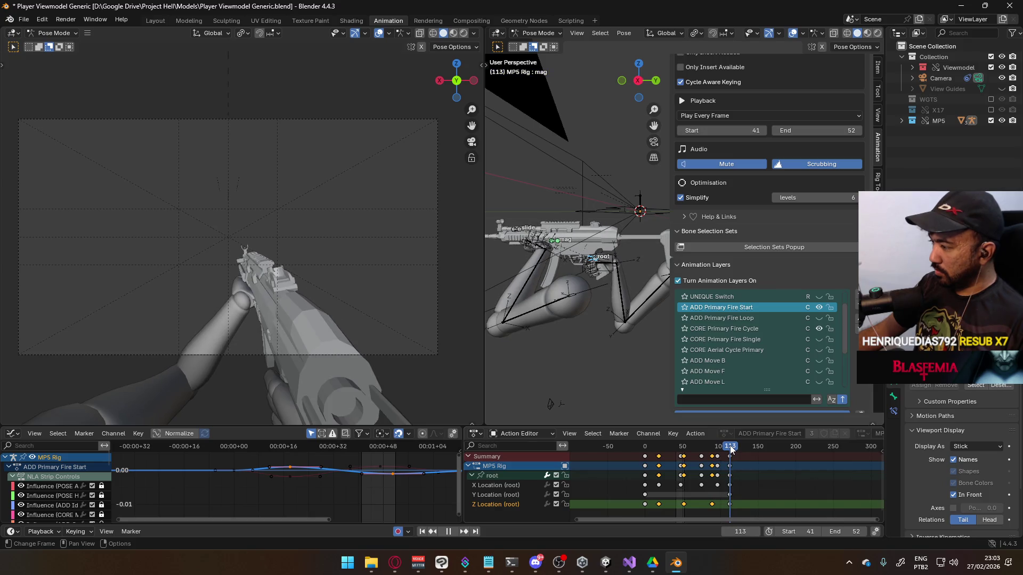
{"action": "scroll", "coordinate": [751, 471], "scroll_direction": "up", "scroll_amount": 4}
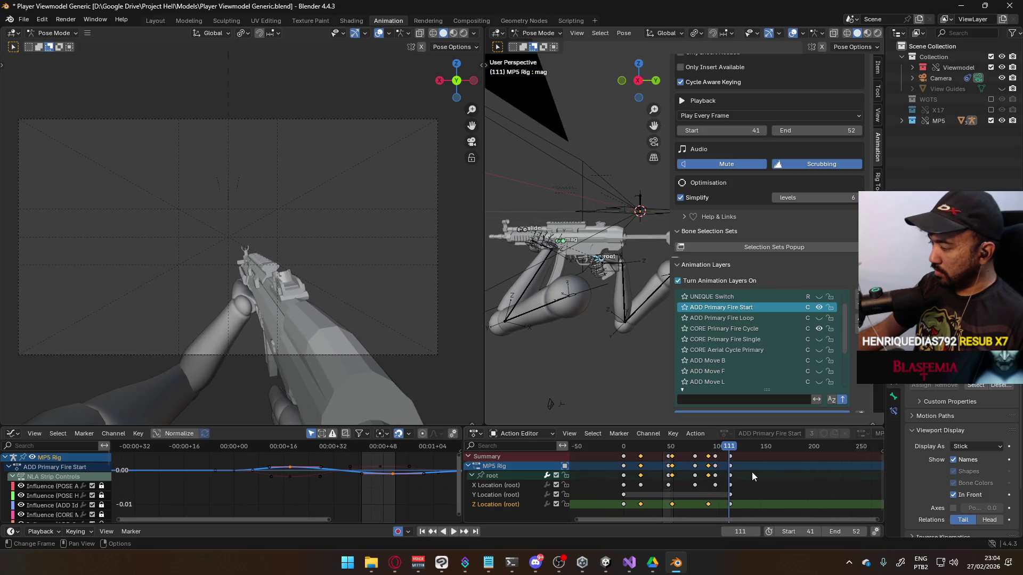
{"action": "left_click", "coordinate": [732, 450]}
{"action": "left_click", "coordinate": [851, 531]}
{"action": "key", "text": "Return"}
- Shift the keyframes two frames later, paste the copied keys, then nudge all keys about one frame later
{"action": "scroll", "coordinate": [772, 474], "scroll_direction": "left", "scroll_amount": 6}
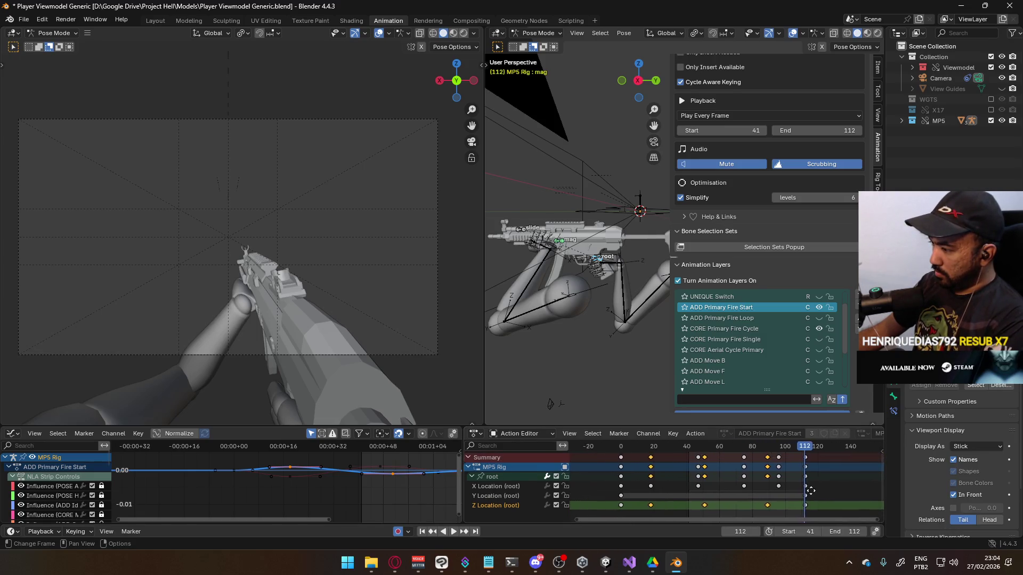
{"action": "left_click", "coordinate": [652, 446]}
{"action": "scroll", "coordinate": [657, 467], "scroll_direction": "up", "scroll_amount": 3}
{"action": "scroll", "coordinate": [660, 463], "scroll_direction": "down", "scroll_amount": 3}
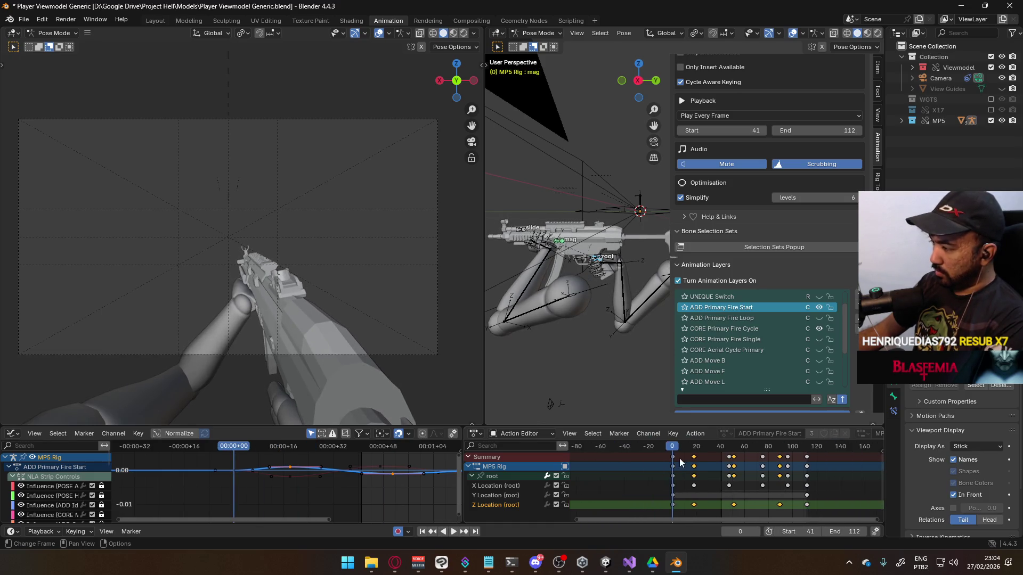
{"action": "left_click_drag", "start_coordinate": [815, 514], "coordinate": [666, 452]}
{"action": "left_click_drag", "start_coordinate": [684, 489], "coordinate": [684, 485]}
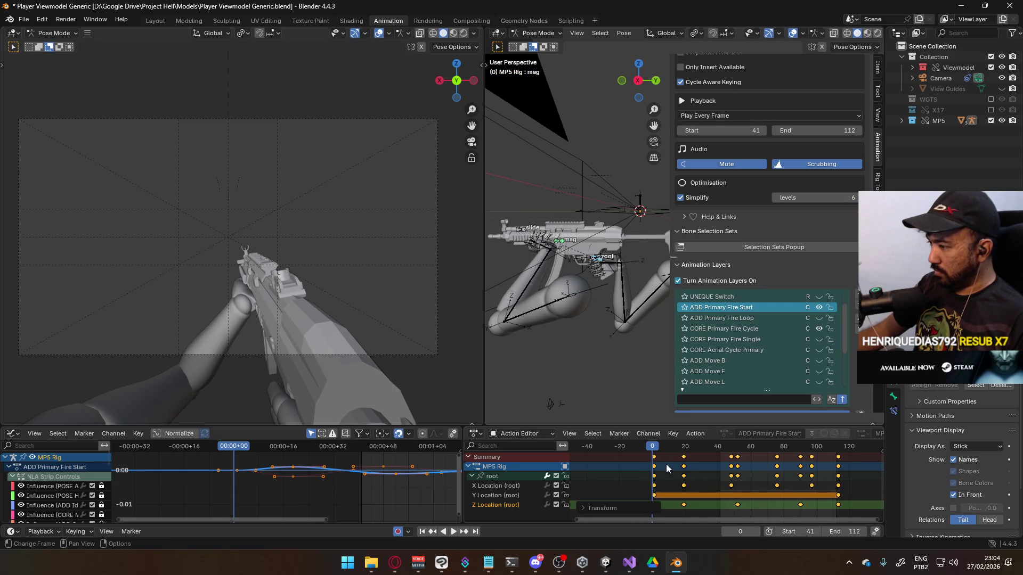
{"action": "left_click", "coordinate": [666, 467]}
{"action": "key", "text": "ctrl+v"}
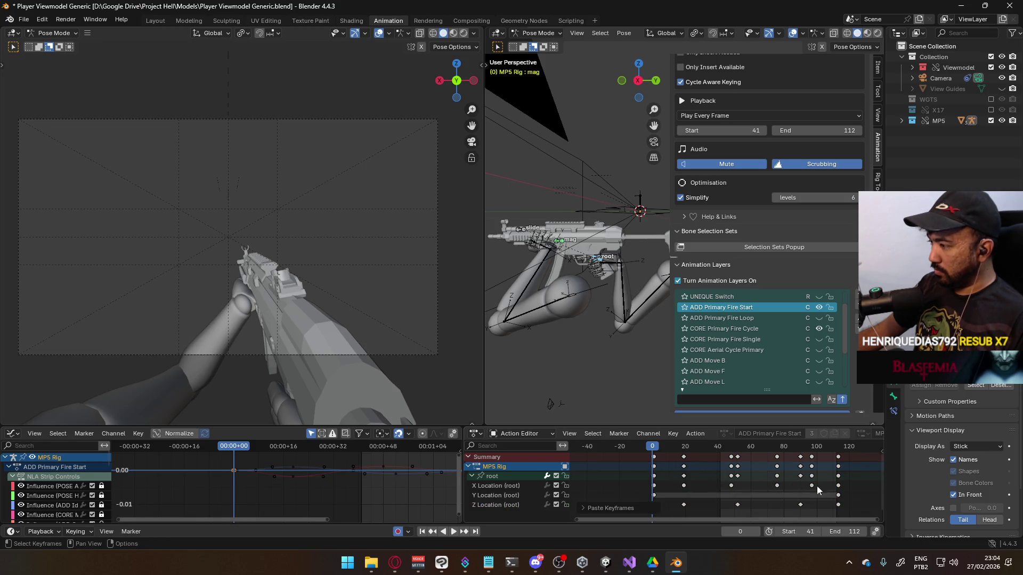
{"action": "key", "text": "a"}
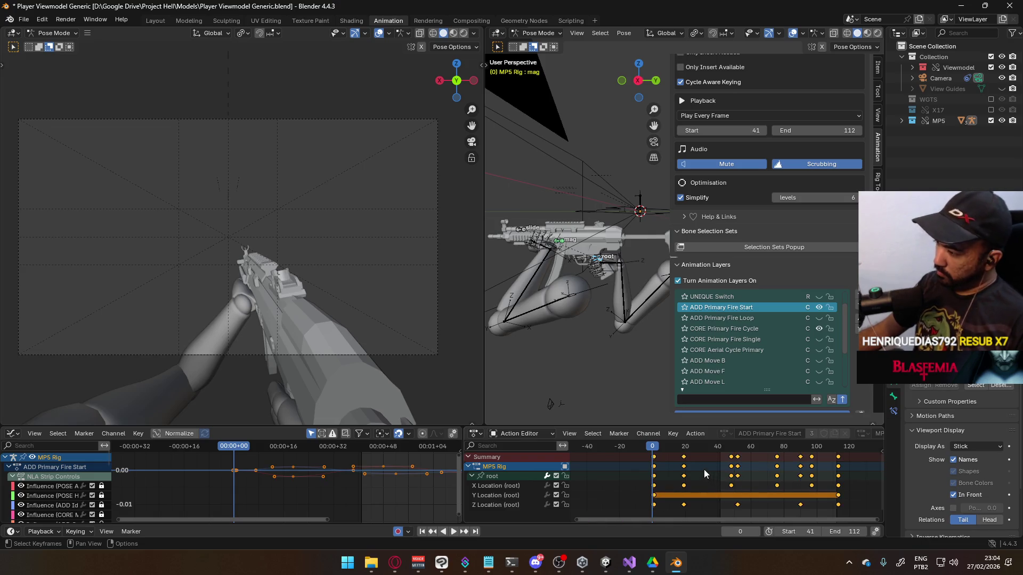
{"action": "key", "text": "g"}
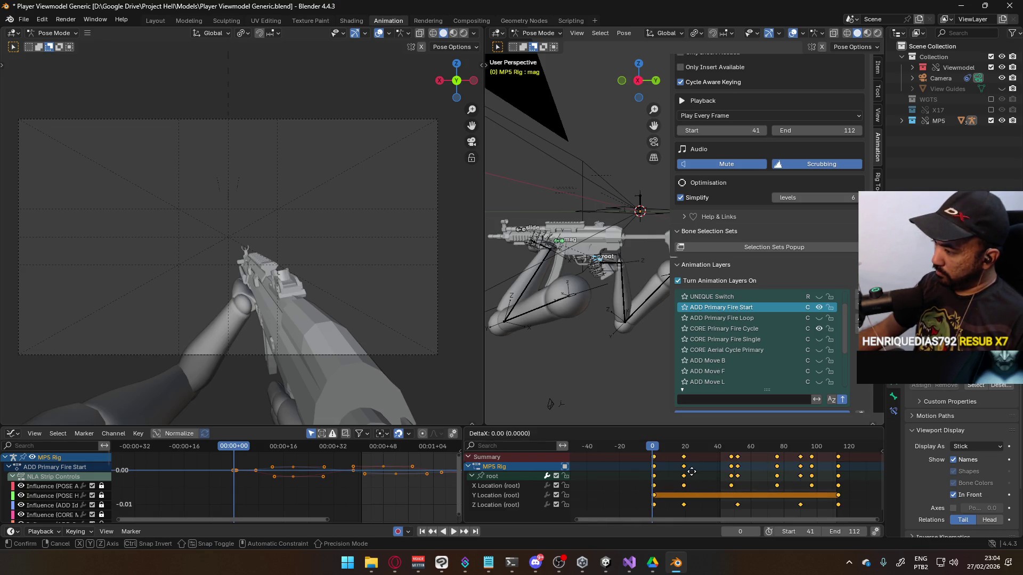
{"action": "left_click", "coordinate": [694, 472]}
- Set the scene start frame to 2 and play back the re-timed animation
{"action": "scroll", "coordinate": [694, 476], "scroll_direction": "up", "scroll_amount": 3}
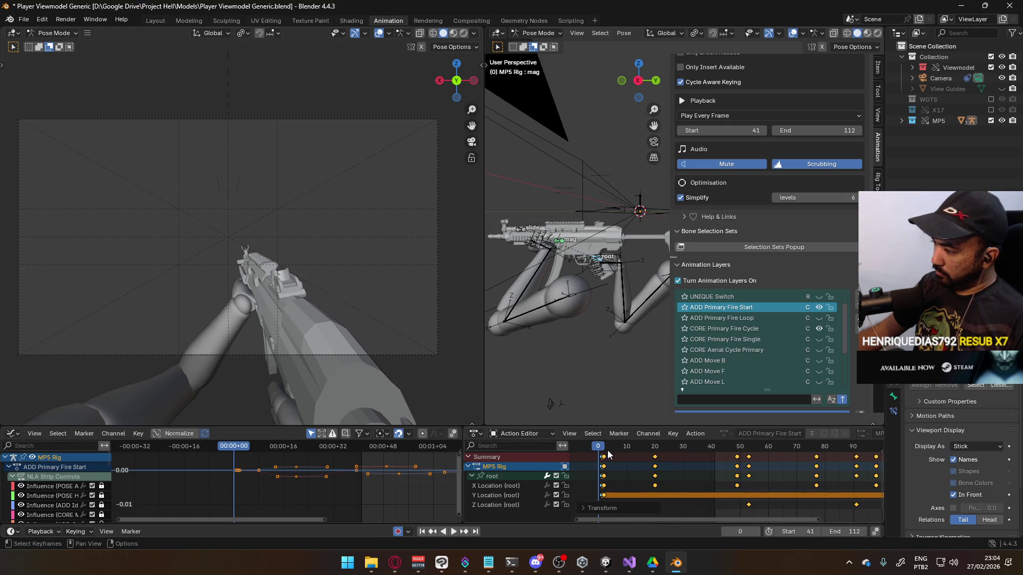
{"action": "key", "text": "space"}
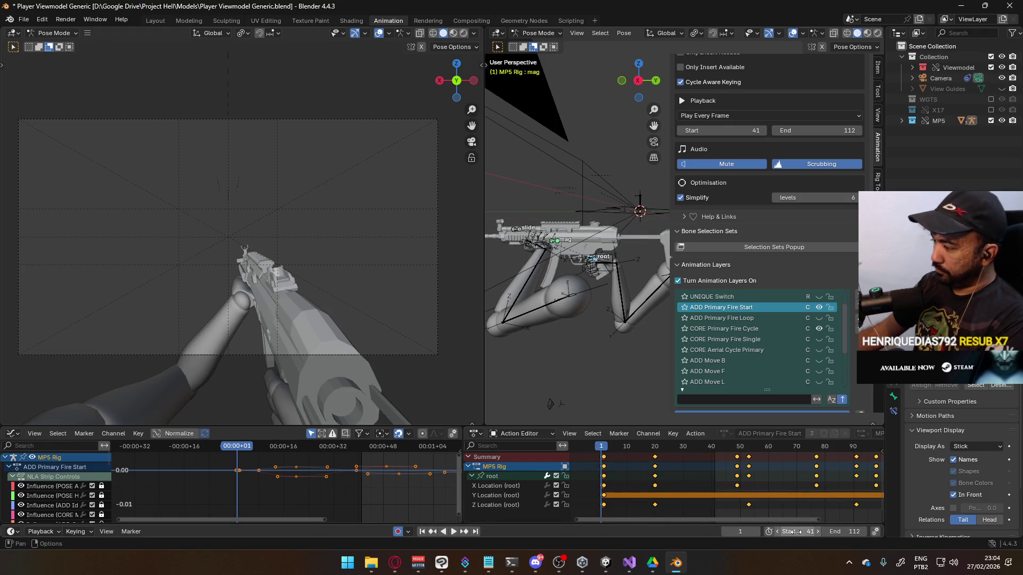
{"action": "left_click", "coordinate": [796, 531]}
{"action": "type", "text": "2"}
{"action": "key", "text": "Return"}
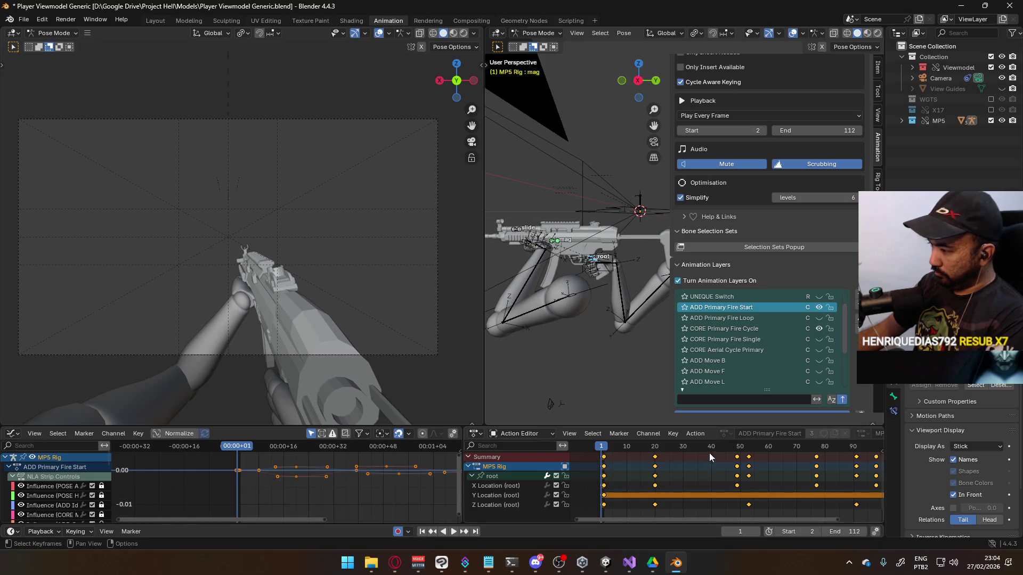
{"action": "mouse_move", "coordinate": [737, 446]}
{"action": "left_mouse_down"}
{"action": "mouse_move", "coordinate": [852, 447]}
{"action": "mouse_move", "coordinate": [780, 449]}
{"action": "left_mouse_up"}
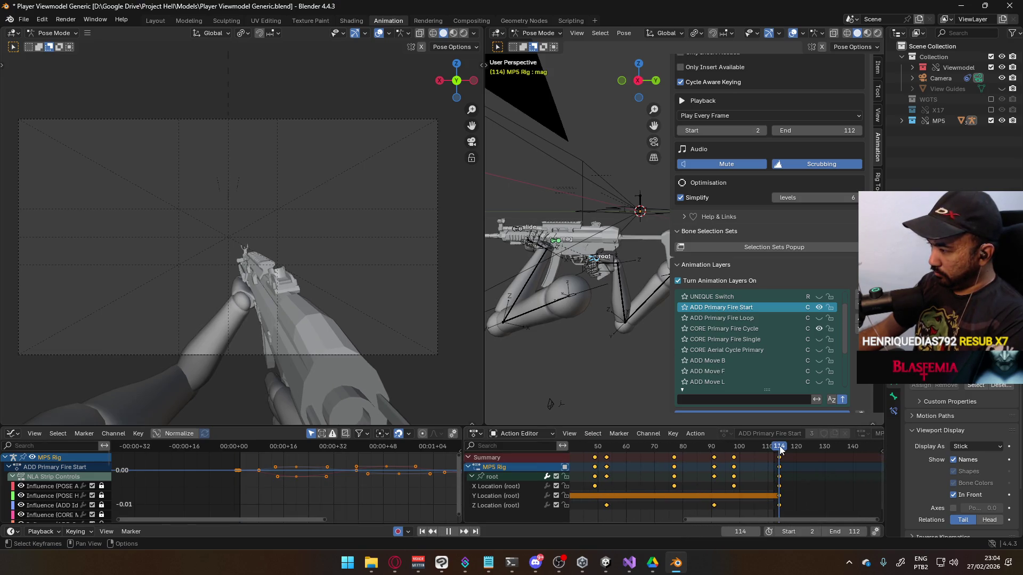
{"action": "scroll", "coordinate": [756, 459], "scroll_direction": "down", "scroll_amount": 4}
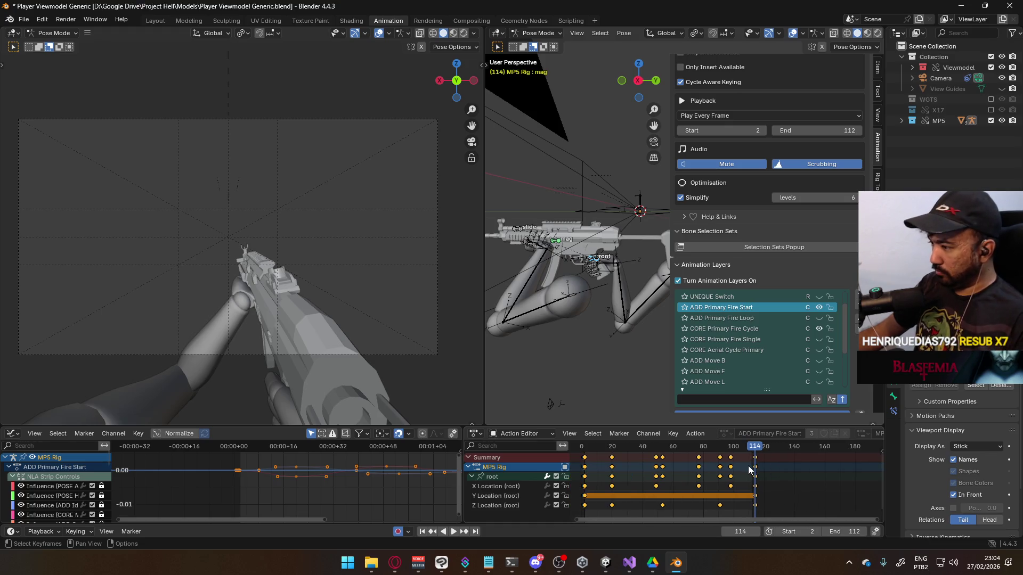
{"action": "key", "text": "space"}
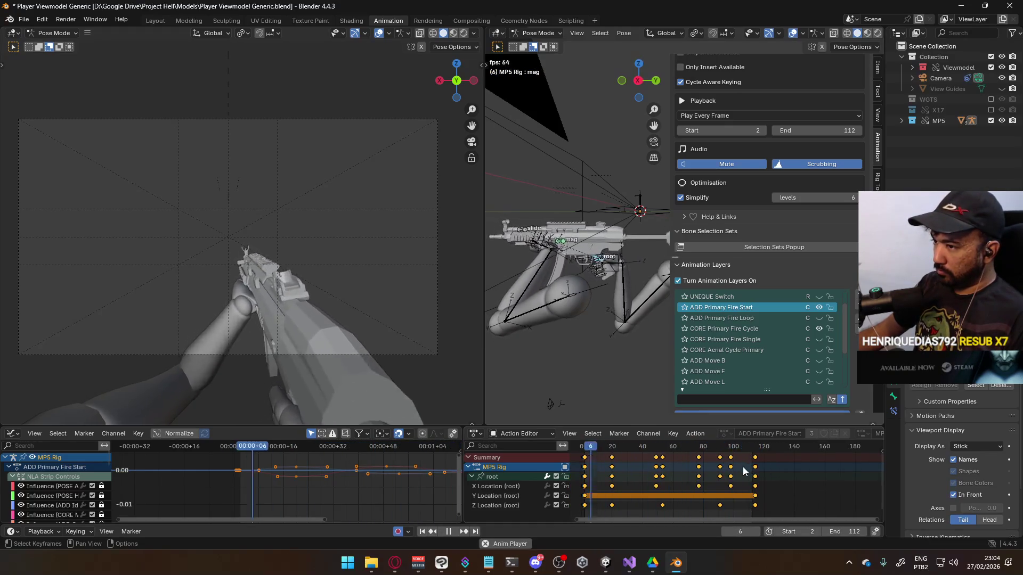
{"action": "scroll", "coordinate": [322, 302], "scroll_direction": "up", "scroll_amount": 2}
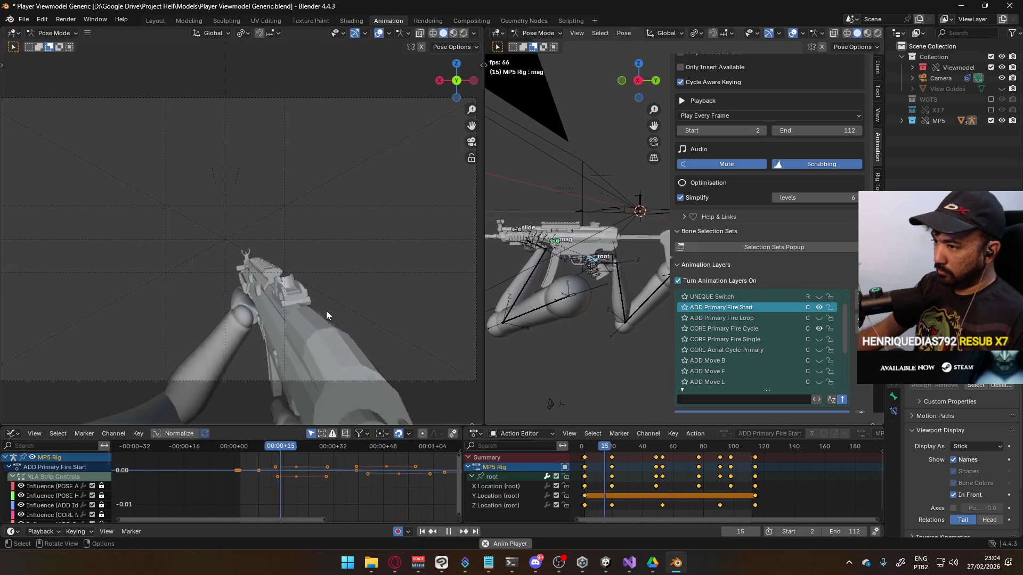
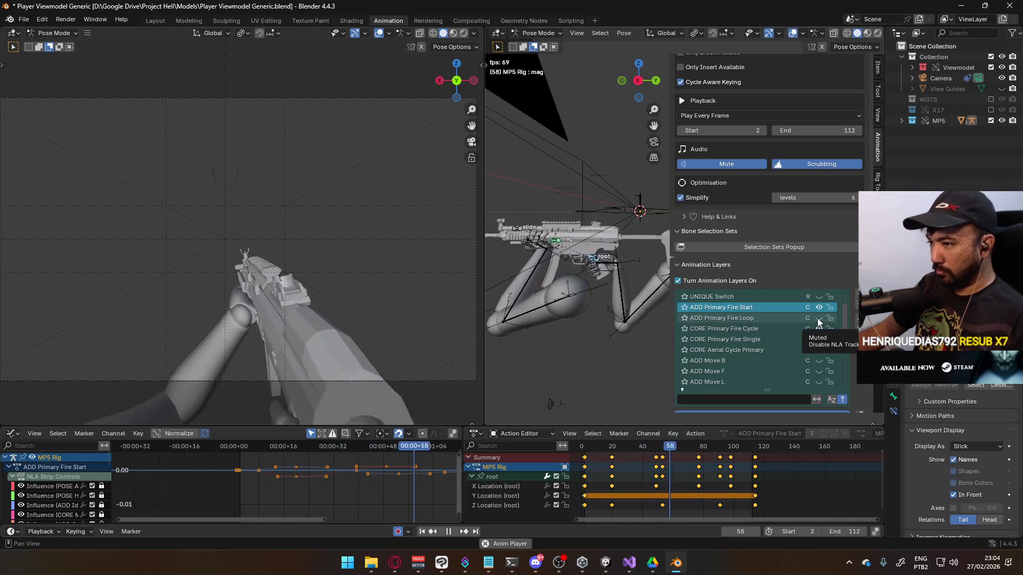
- Show the ADD Primary Fire Loop layer and make it the layer being edited
{"action": "left_click", "coordinate": [819, 322]}
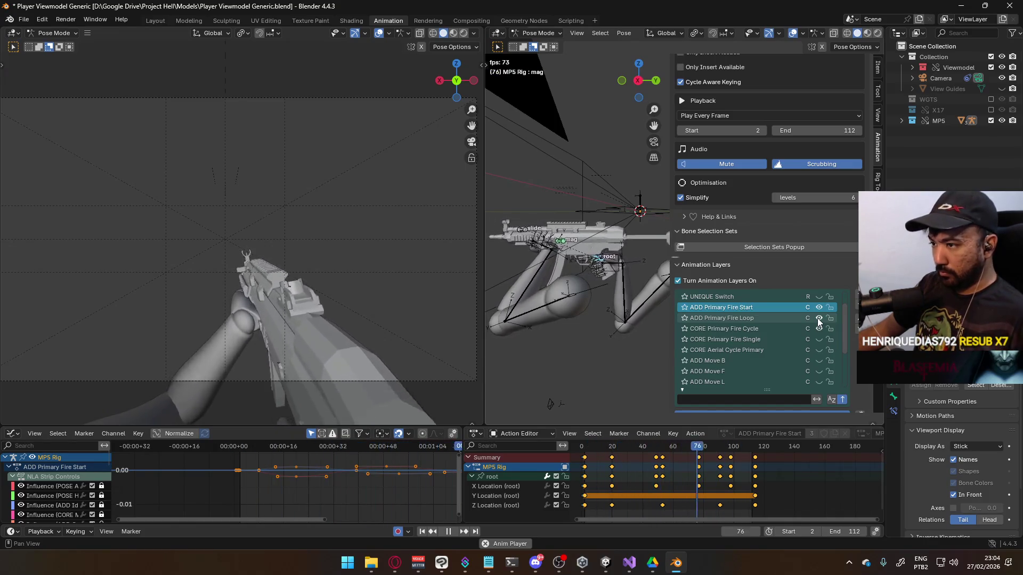
{"action": "left_click", "coordinate": [777, 319]}
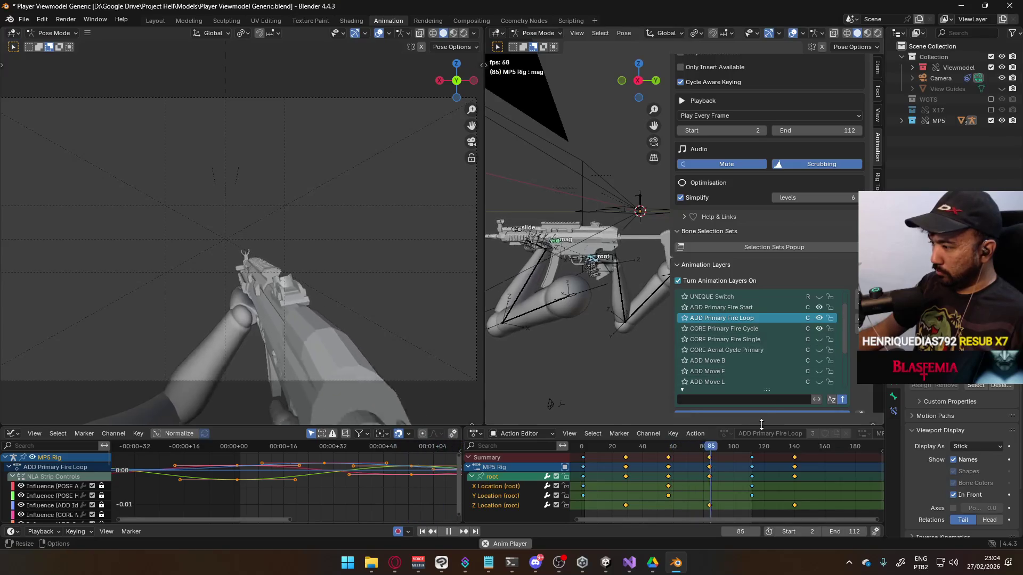
{"action": "scroll", "coordinate": [769, 480], "scroll_direction": "left", "scroll_amount": 3}
{"action": "scroll", "coordinate": [762, 482], "scroll_direction": "right", "scroll_amount": 2}
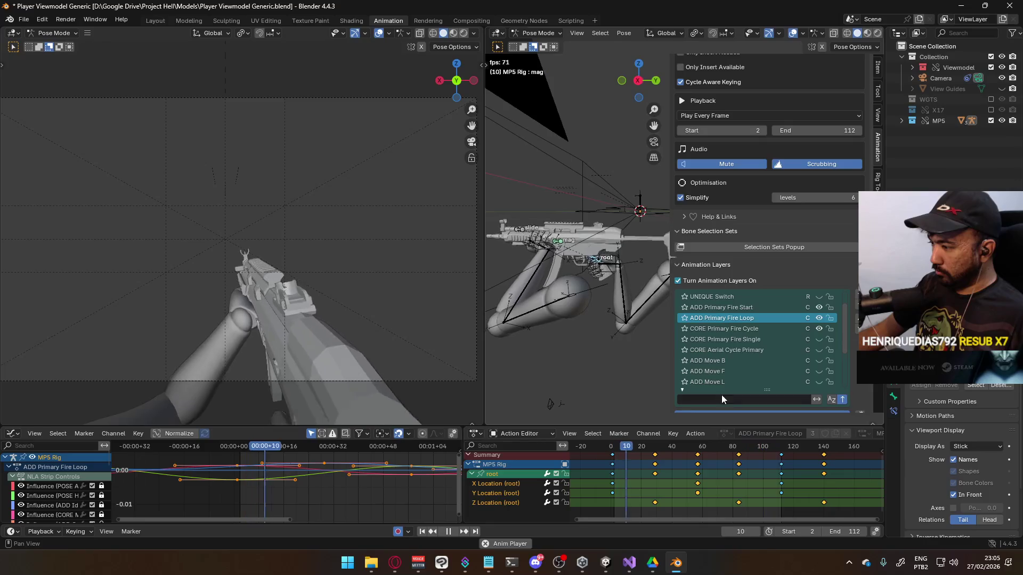
- Move the Loop action's keyframes 2 frames later, then stop playback back at frame 2
{"action": "left_click_drag", "start_coordinate": [845, 511], "coordinate": [786, 490]}
{"action": "key", "text": "g"}
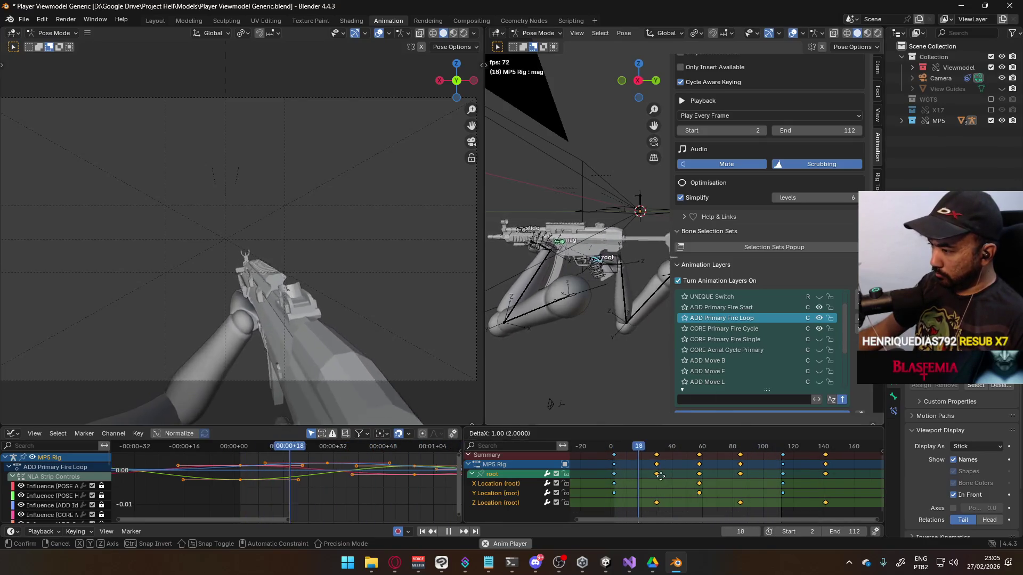
{"action": "left_click", "coordinate": [662, 475]}
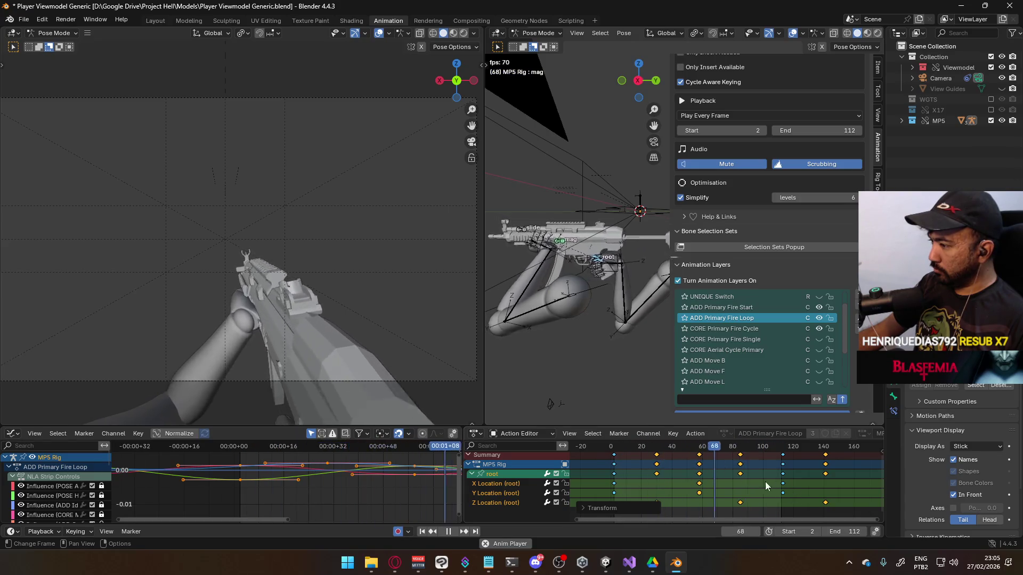
{"action": "left_click", "coordinate": [614, 450]}
{"action": "key", "text": "space"}
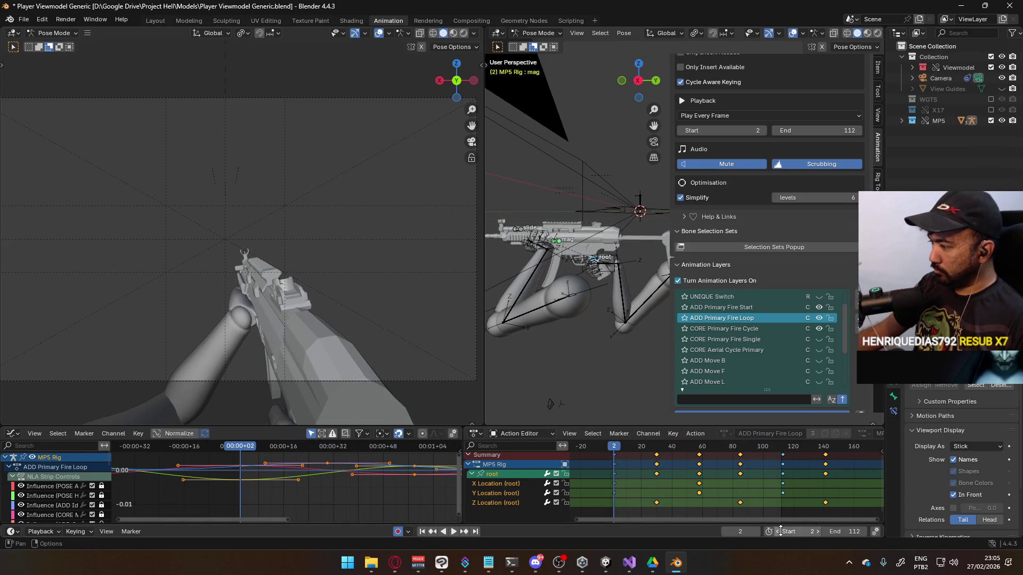
- Set the scene start frame to 1 and replay the animation from the start
{"action": "left_click", "coordinate": [778, 531]}
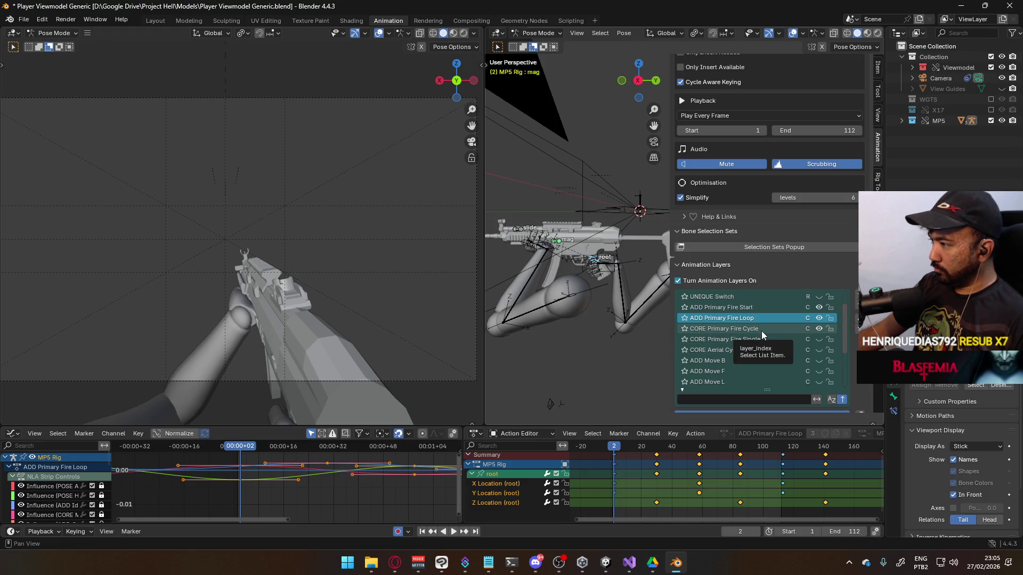
{"action": "scroll", "coordinate": [741, 330], "scroll_direction": "down", "scroll_amount": 1}
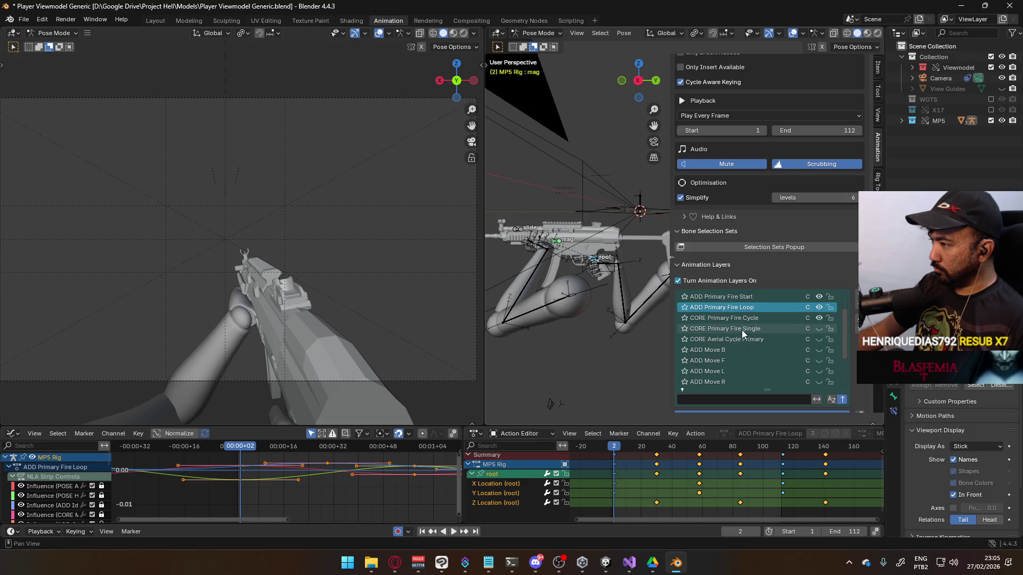
{"action": "left_click_drag", "start_coordinate": [615, 446], "coordinate": [613, 447]}
{"action": "key", "text": "space"}
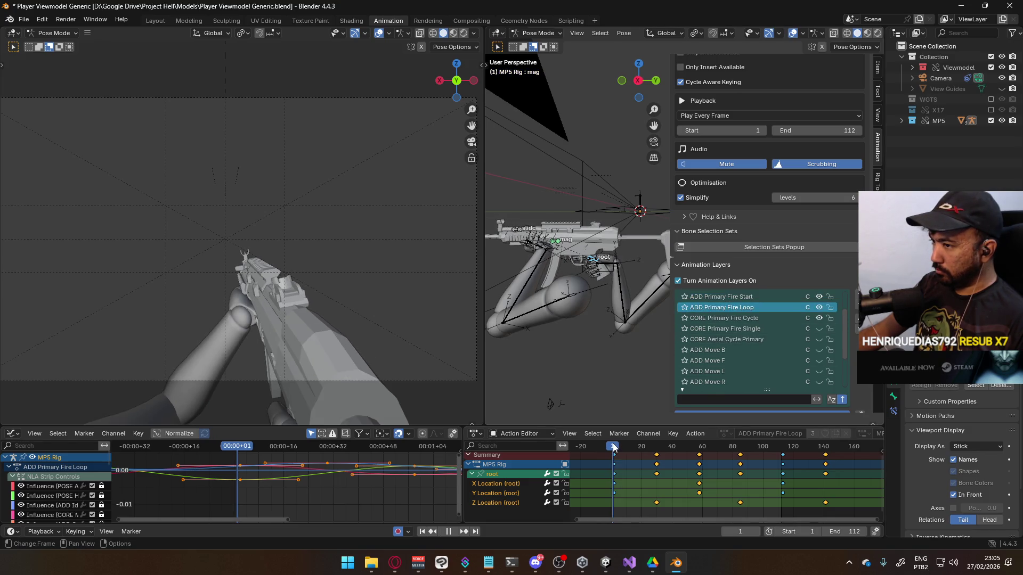
{"action": "scroll", "coordinate": [746, 368], "scroll_direction": "up", "scroll_amount": 3}
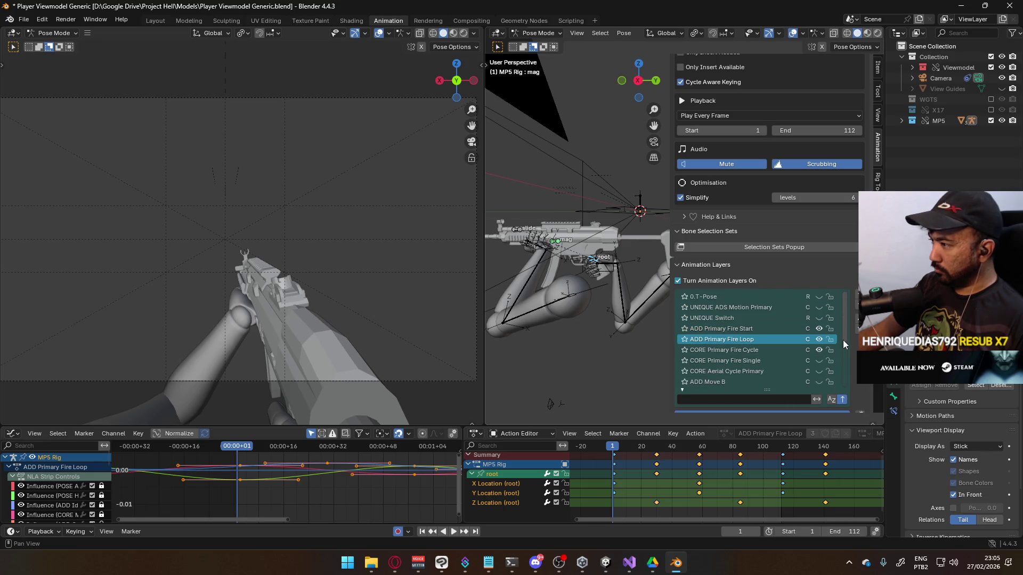
- Turn all three primary fire layers back on and make CORE Primary Fire Cycle active
{"action": "left_click", "coordinate": [821, 330]}
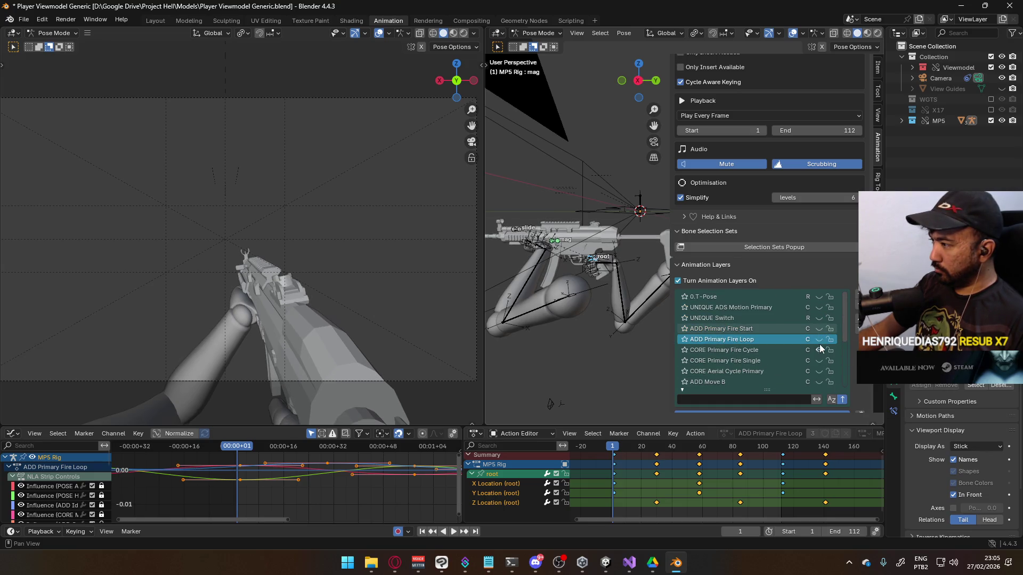
{"action": "left_click_drag", "start_coordinate": [817, 331], "coordinate": [816, 347]}
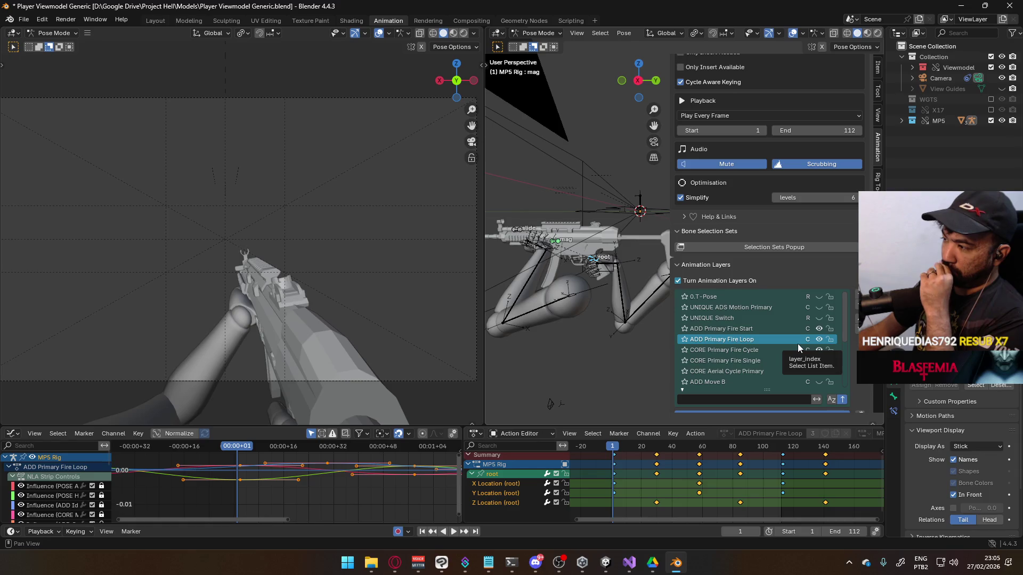
{"action": "scroll", "coordinate": [798, 343], "scroll_direction": "down", "scroll_amount": 4}
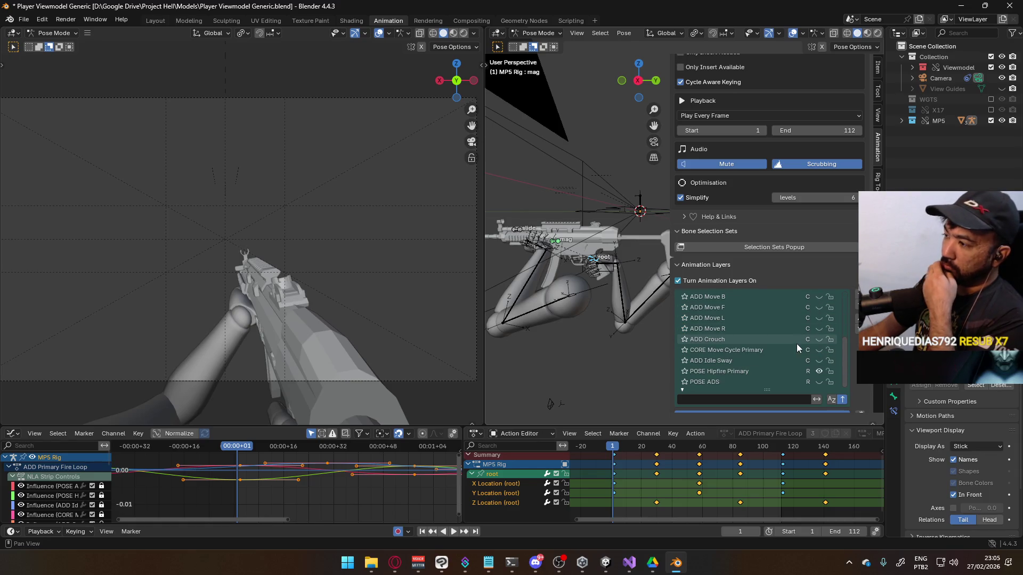
{"action": "scroll", "coordinate": [797, 344], "scroll_direction": "up", "scroll_amount": 3}
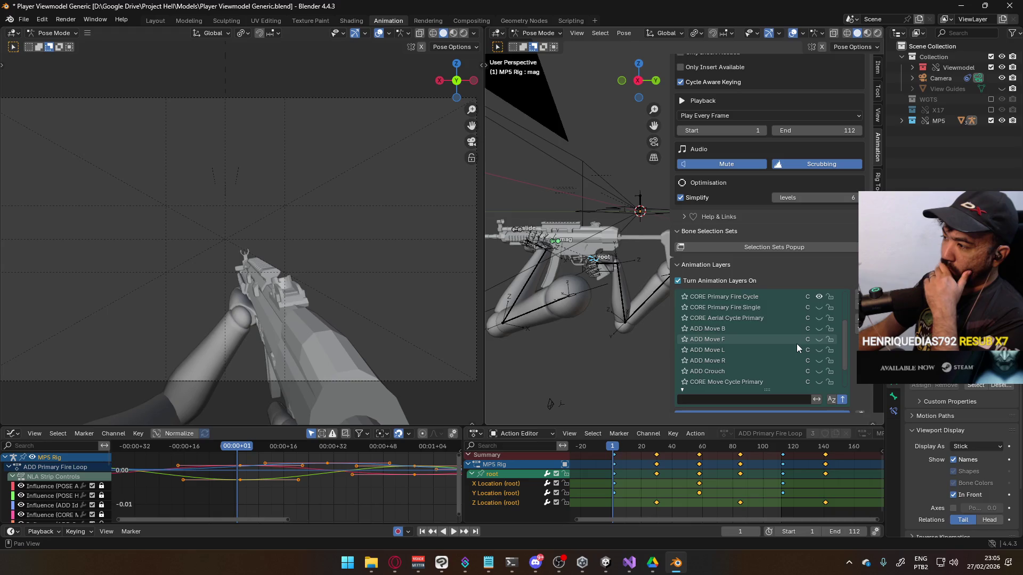
{"action": "scroll", "coordinate": [791, 345], "scroll_direction": "up", "scroll_amount": 1}
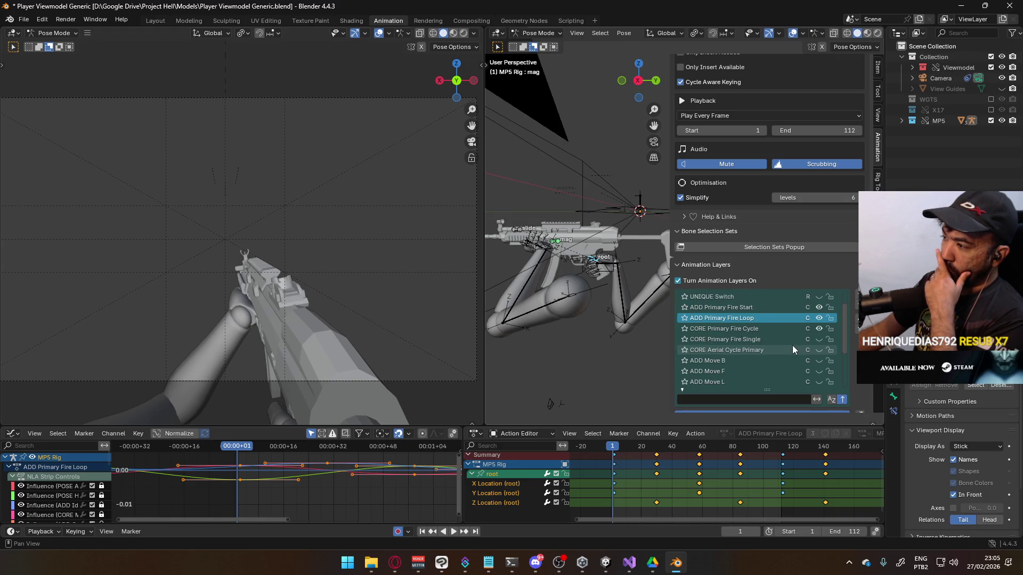
{"action": "scroll", "coordinate": [792, 345], "scroll_direction": "down", "scroll_amount": 3}
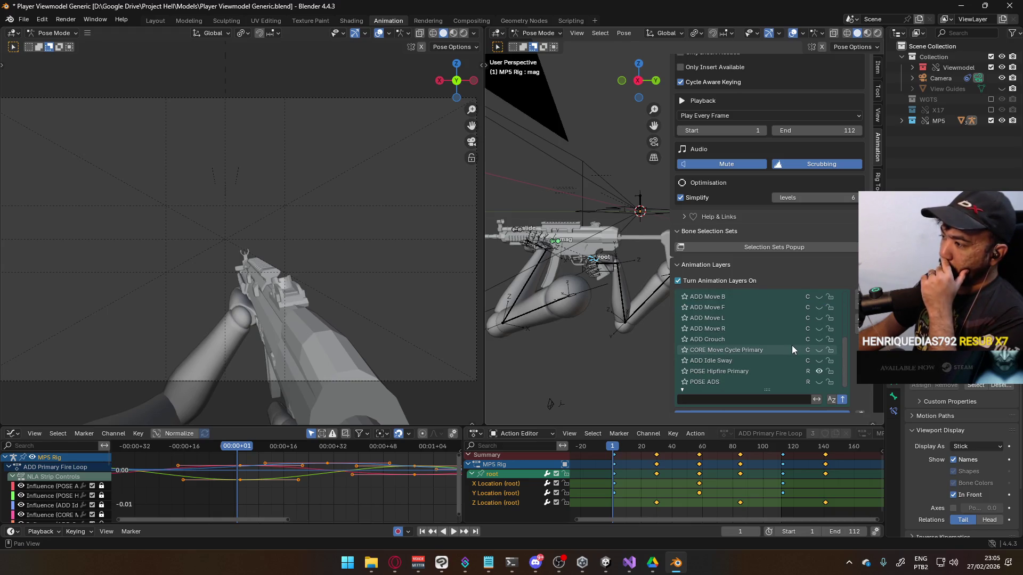
{"action": "scroll", "coordinate": [792, 345], "scroll_direction": "up", "scroll_amount": 2}
{"action": "left_click", "coordinate": [775, 320]}
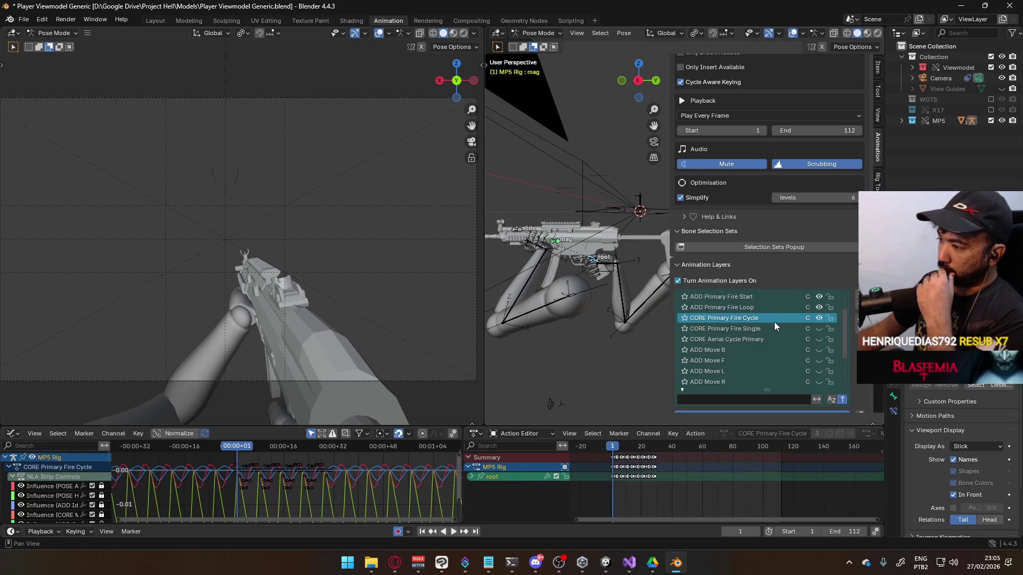
- Play the fire cycle animation, then stop it back at frame 1
{"action": "scroll", "coordinate": [612, 480], "scroll_direction": "up", "scroll_amount": 5}
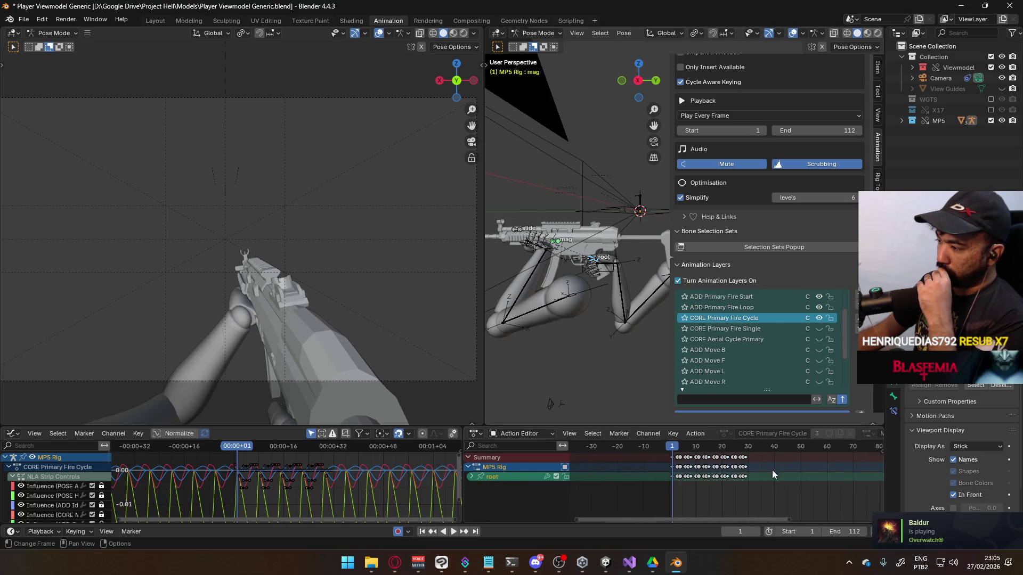
{"action": "scroll", "coordinate": [675, 456], "scroll_direction": "up", "scroll_amount": 5}
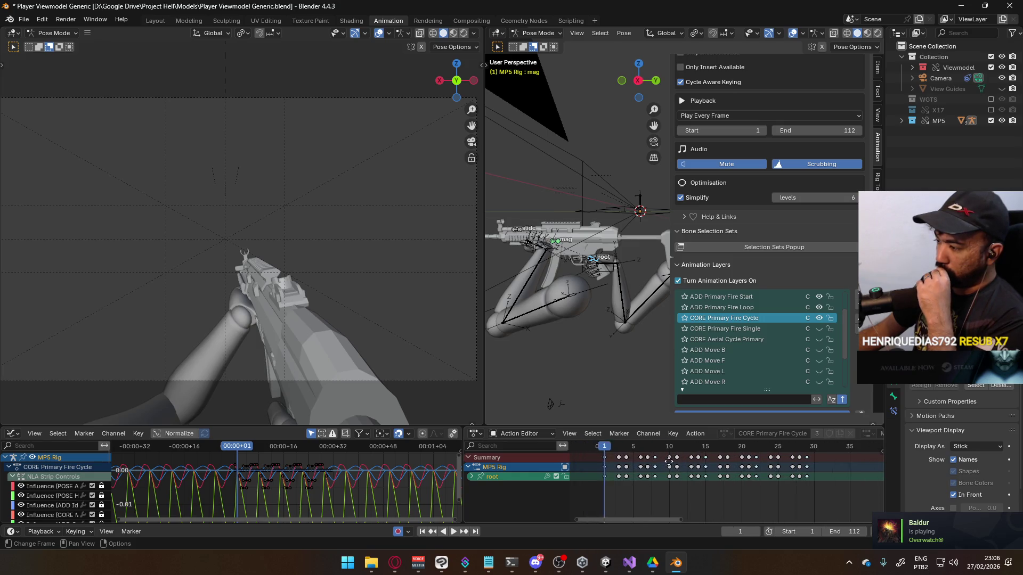
{"action": "scroll", "coordinate": [709, 463], "scroll_direction": "up", "scroll_amount": 2}
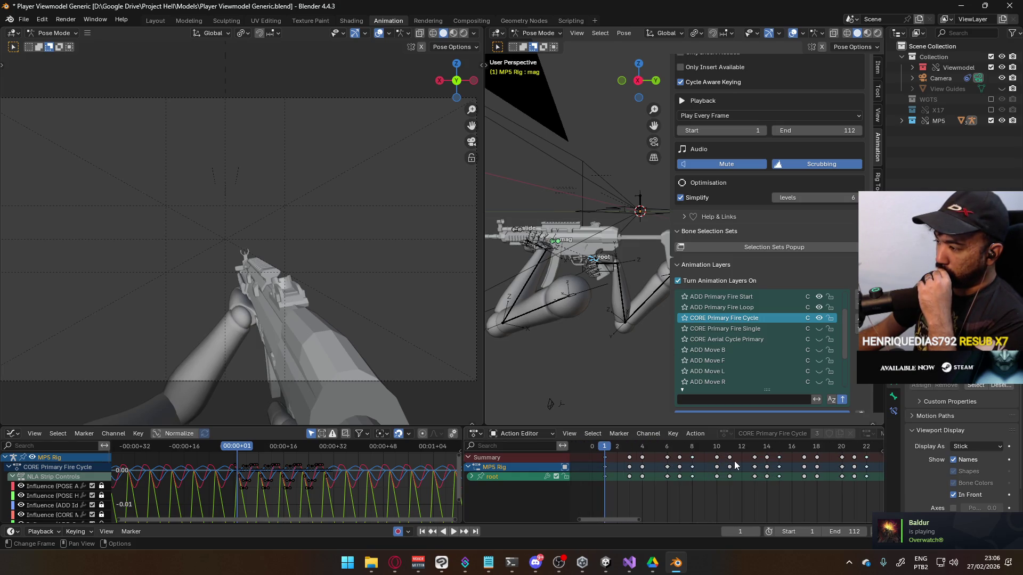
{"action": "scroll", "coordinate": [734, 463], "scroll_direction": "down", "scroll_amount": 3}
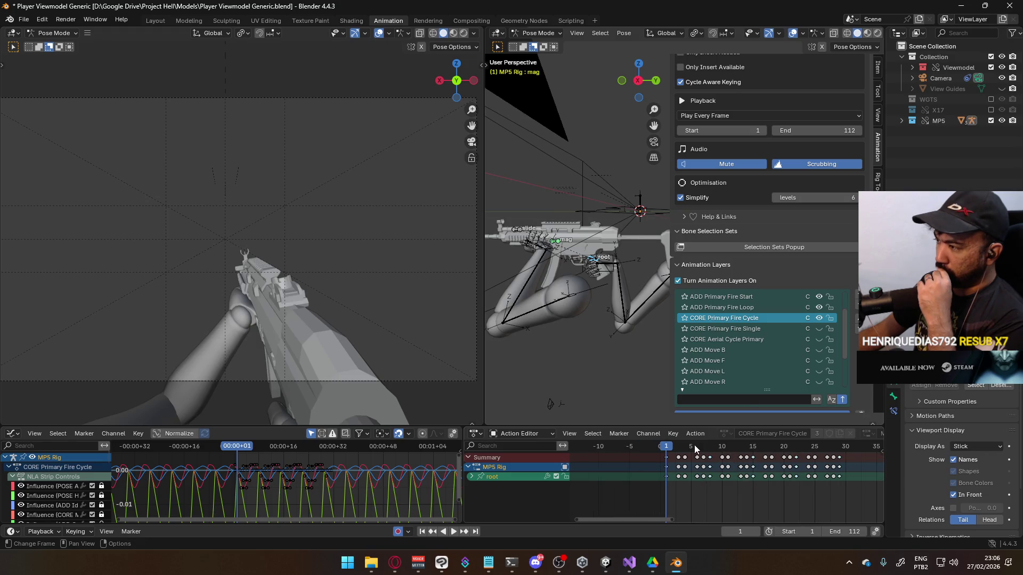
{"action": "key", "text": "space"}
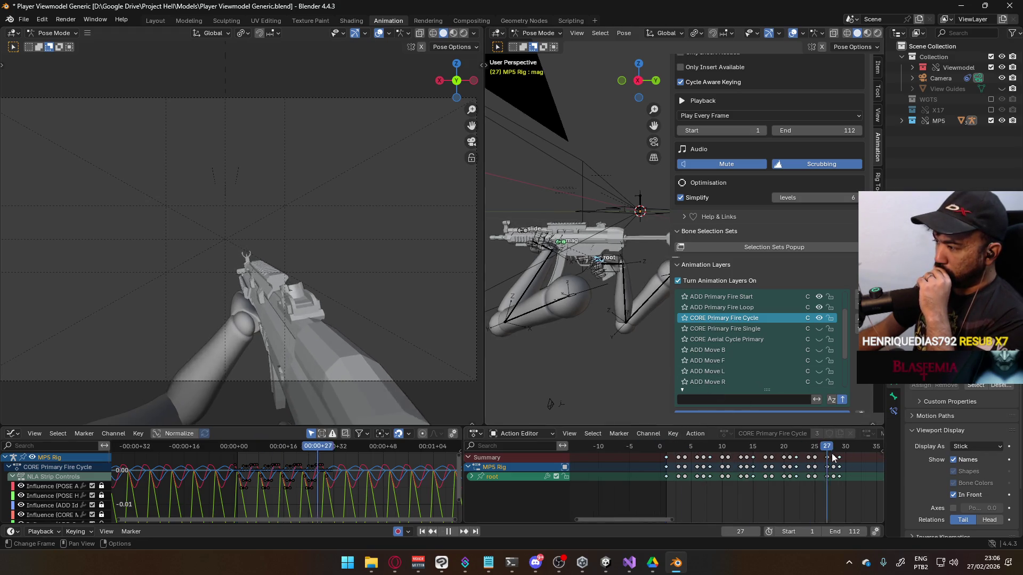
{"action": "key", "text": "Escape"}
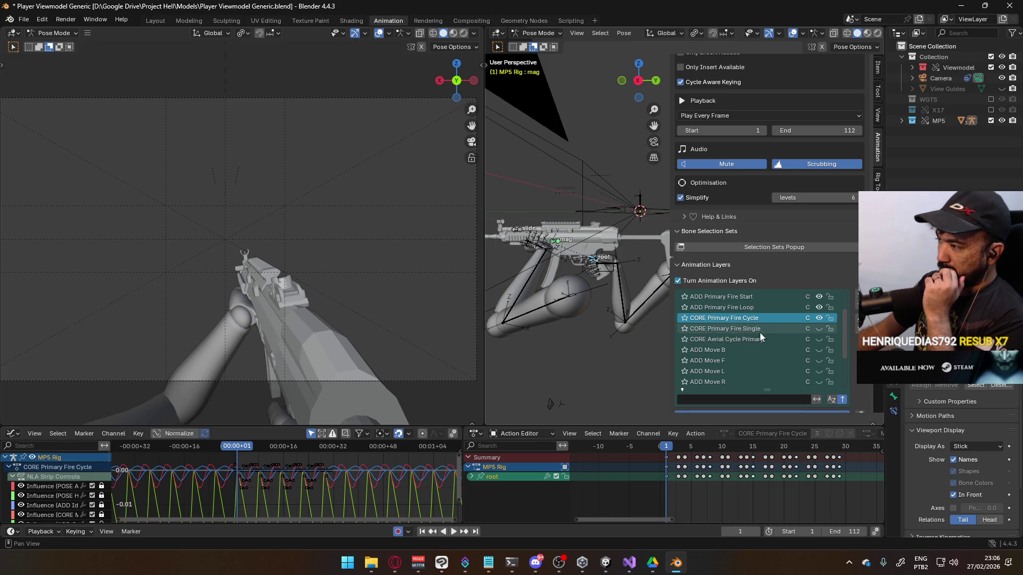
- Make ADD Primary Fire Loop active again and move its keyframes 2 frames earlier
{"action": "left_click", "coordinate": [740, 311]}
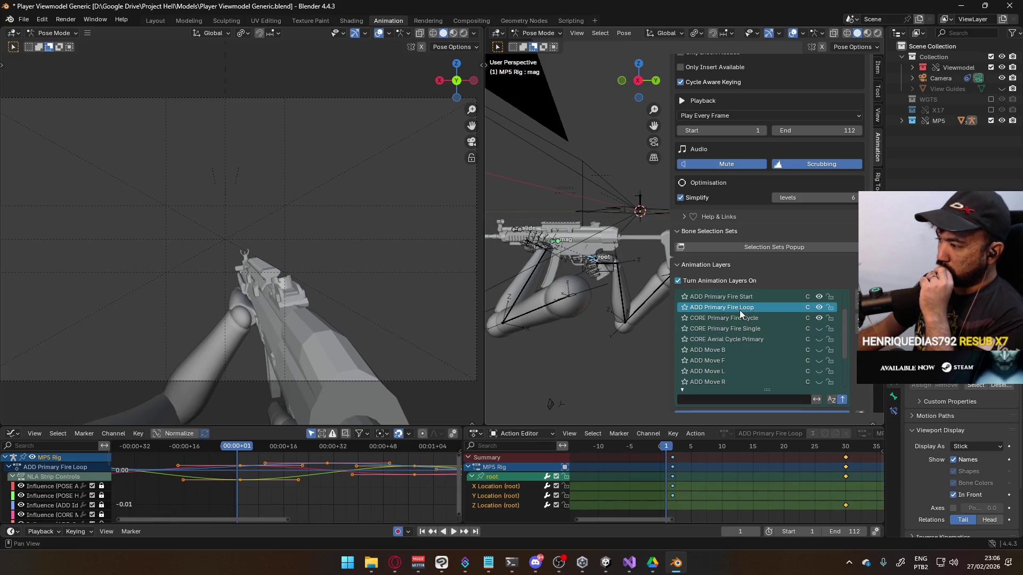
{"action": "scroll", "coordinate": [759, 453], "scroll_direction": "down", "scroll_amount": 6}
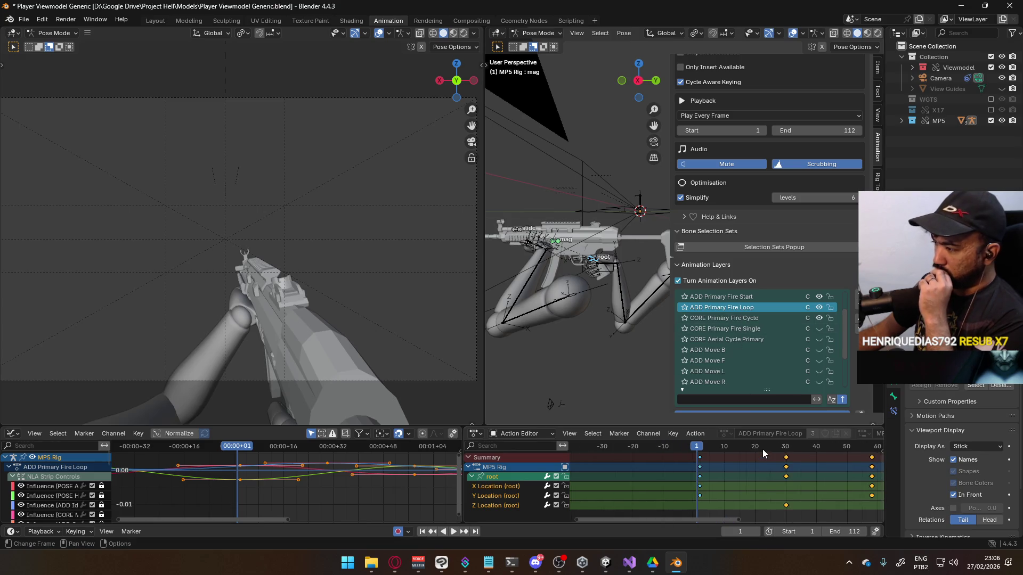
{"action": "scroll", "coordinate": [808, 477], "scroll_direction": "down", "scroll_amount": 3}
{"action": "left_click_drag", "start_coordinate": [827, 513], "coordinate": [673, 460]}
{"action": "scroll", "coordinate": [758, 488], "scroll_direction": "up", "scroll_amount": 2}
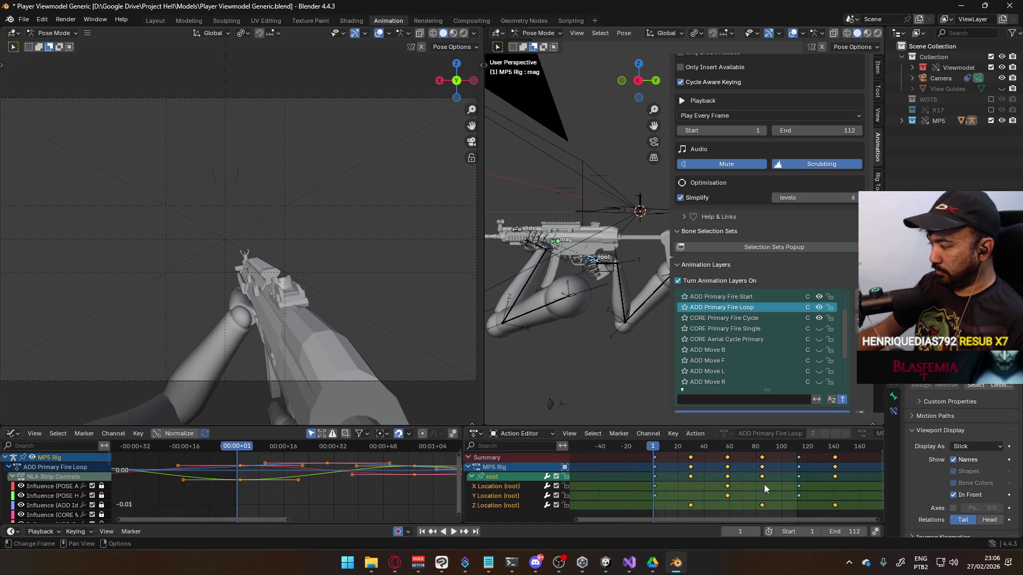
{"action": "left_click_drag", "start_coordinate": [797, 479], "coordinate": [794, 476]}
{"action": "scroll", "coordinate": [788, 477], "scroll_direction": "up", "scroll_amount": 2}
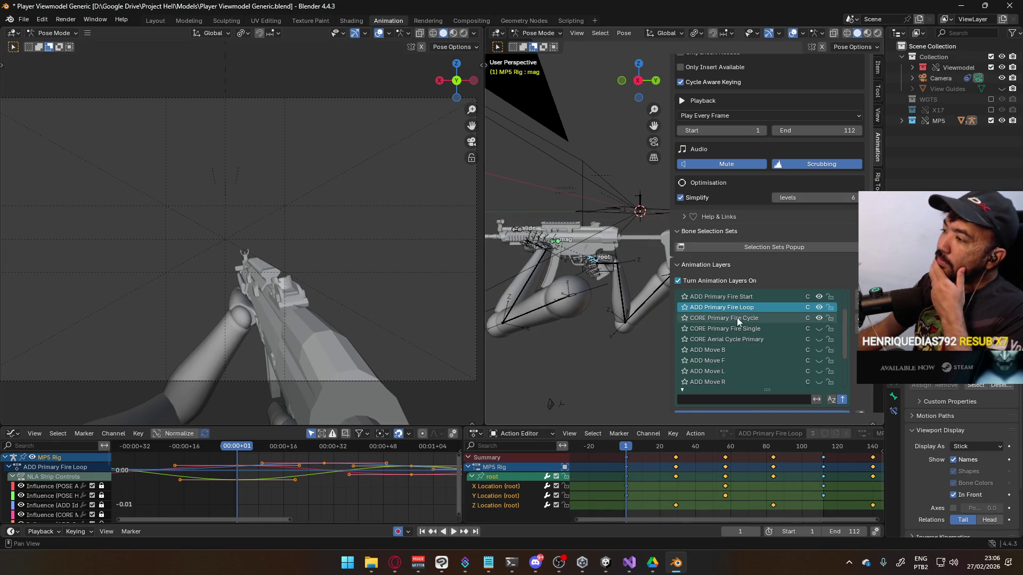
{"action": "scroll", "coordinate": [738, 318], "scroll_direction": "up", "scroll_amount": 3}
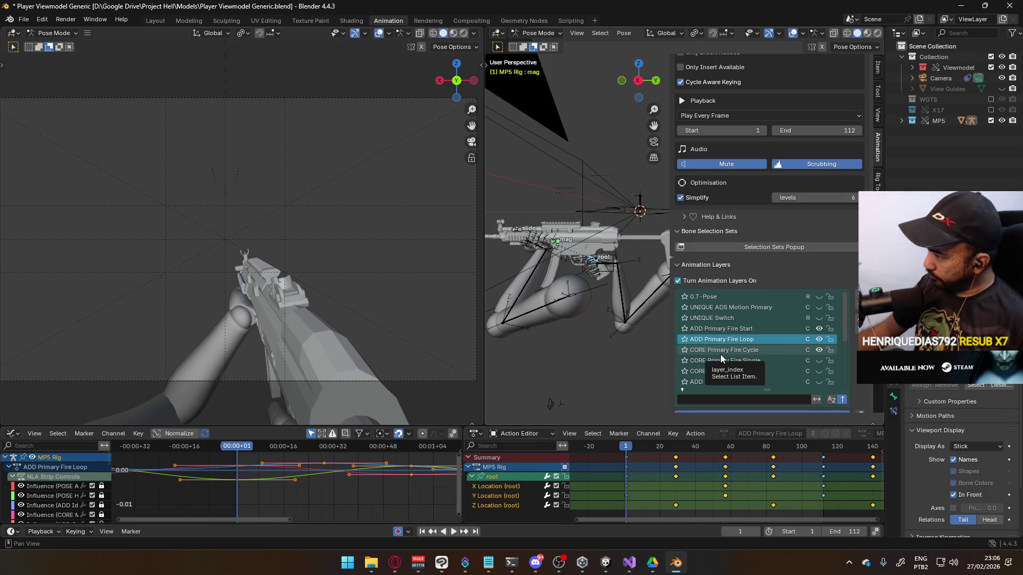
{"action": "scroll", "coordinate": [720, 354], "scroll_direction": "down", "scroll_amount": 10}
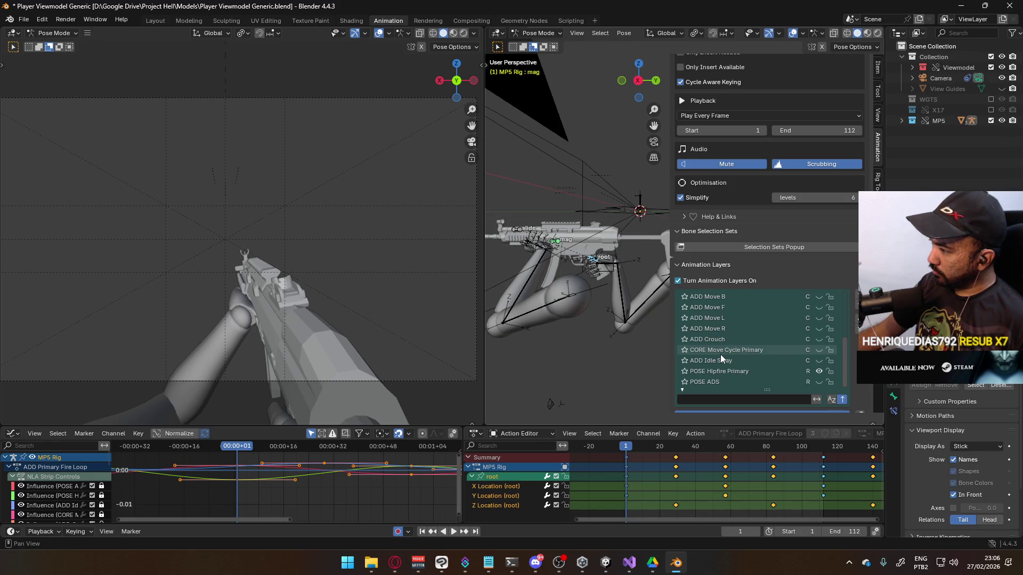
- On POSE Hipfire Primary, add a new animation layer and remove it again
{"action": "left_click", "coordinate": [729, 371]}
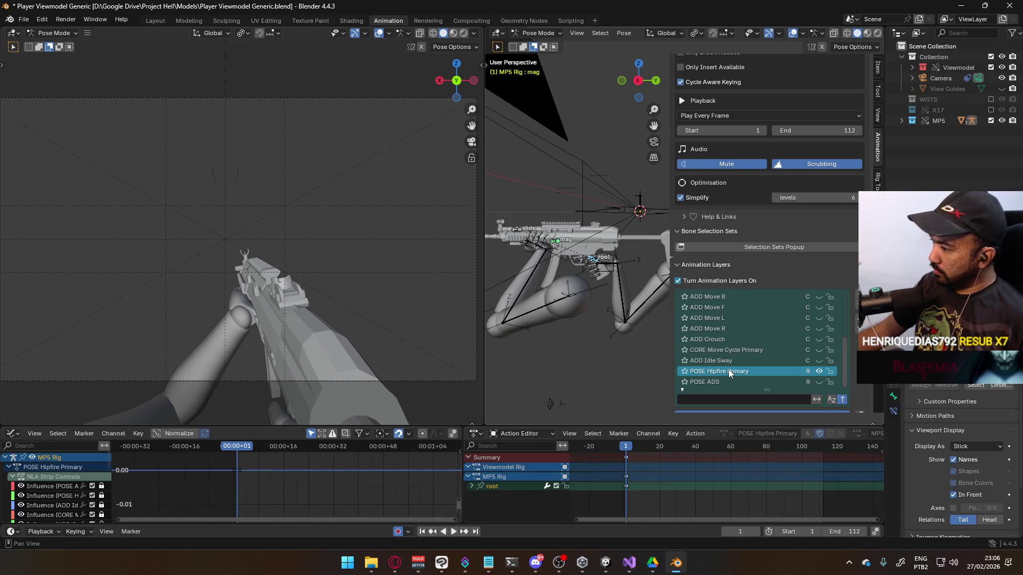
{"action": "right_click", "coordinate": [729, 371]}
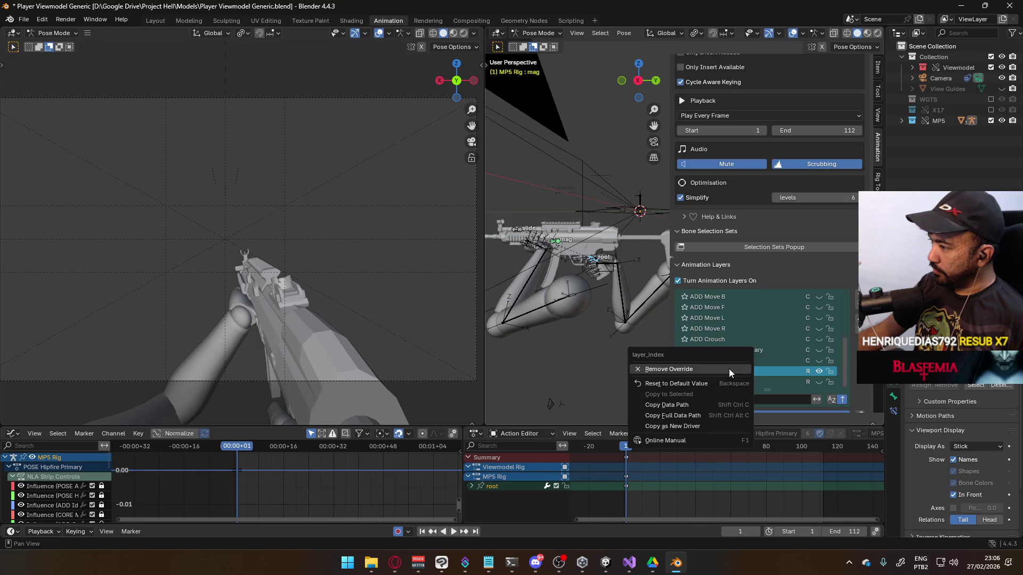
{"action": "left_click", "coordinate": [857, 301]}
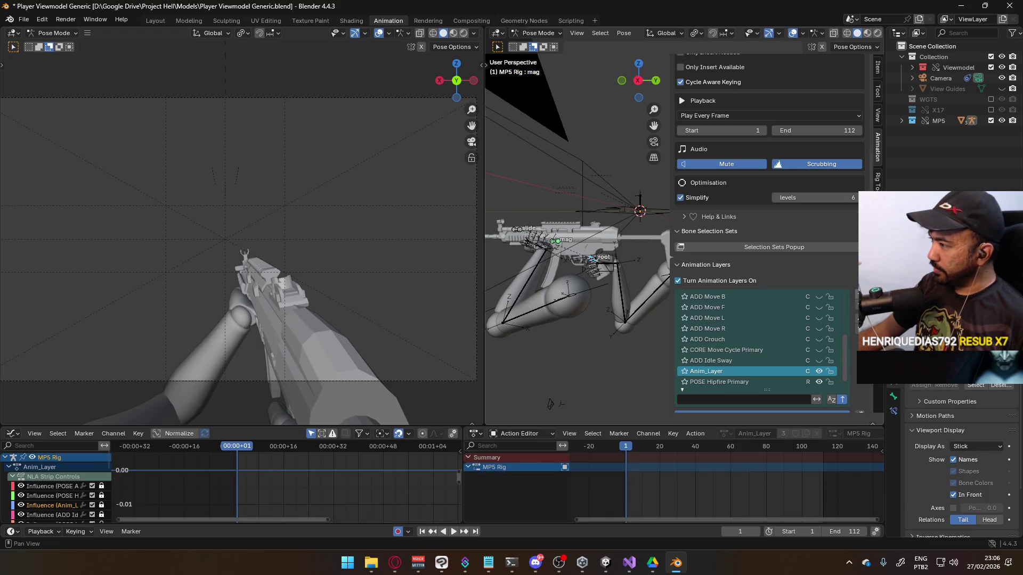
{"action": "left_click", "coordinate": [857, 318]}
{"action": "scroll", "coordinate": [767, 362], "scroll_direction": "down", "scroll_amount": 3}
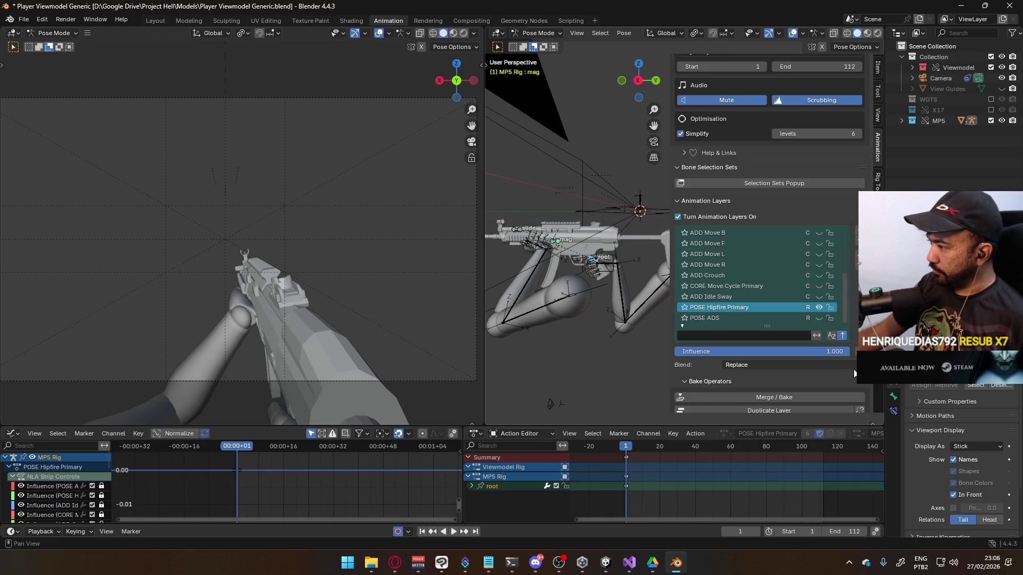
- Duplicate the POSE Hipfire Primary layer and move the copy up the layer stack
{"action": "left_click", "coordinate": [771, 409]}
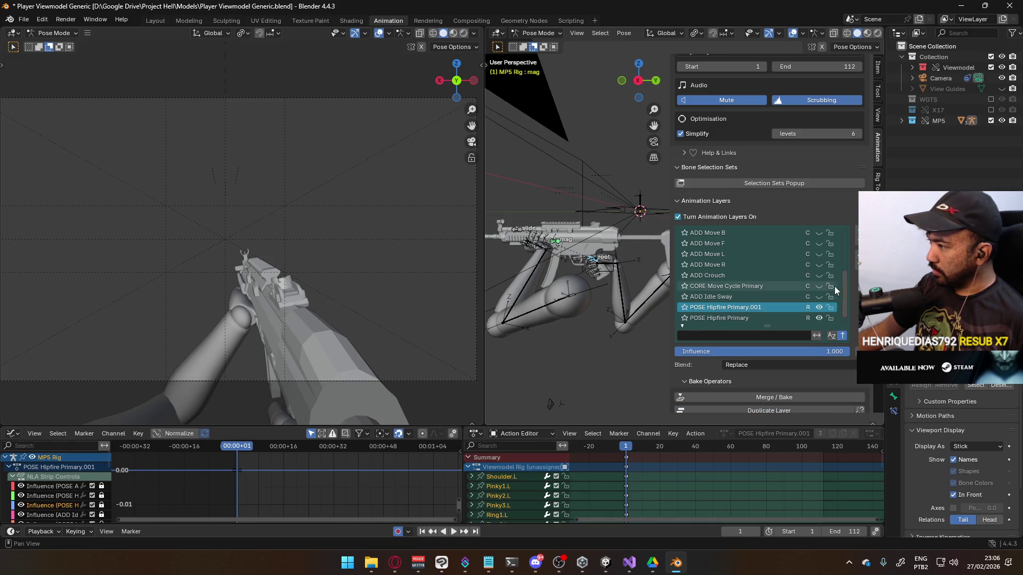
{"action": "left_click", "coordinate": [858, 270]}
{"action": "left_click", "coordinate": [857, 270]}
{"action": "double_click", "coordinate": [857, 270]}
{"action": "left_click", "coordinate": [857, 270]}
{"action": "double_click", "coordinate": [857, 270]}
{"action": "left_click", "coordinate": [857, 270]}
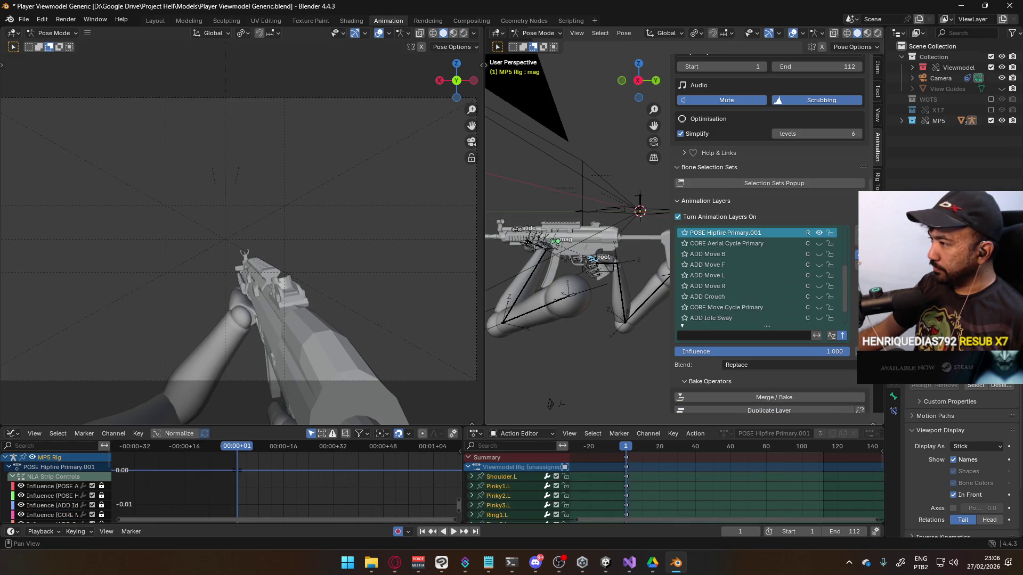
{"action": "double_click", "coordinate": [857, 270]}
{"action": "double_click", "coordinate": [857, 270]}
{"action": "double_click", "coordinate": [857, 270]}
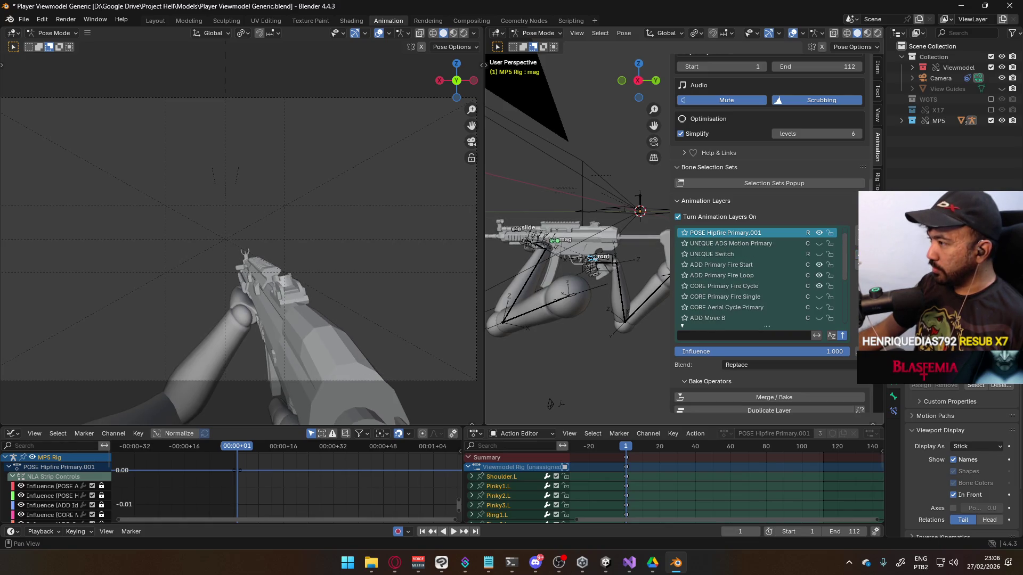
{"action": "double_click", "coordinate": [857, 281]}
- Preview the pose, scrub back to frame 2 and delete the duplicate hipfire layer
{"action": "left_click", "coordinate": [641, 448]}
{"action": "key", "text": "space"}
{"action": "left_click_drag", "start_coordinate": [669, 446], "coordinate": [628, 453]}
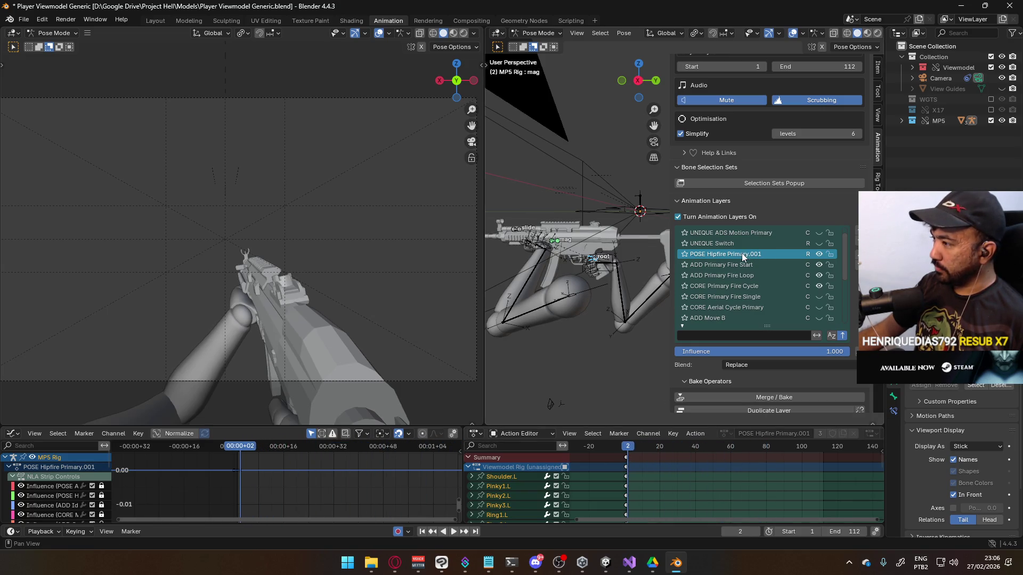
{"action": "left_click", "coordinate": [856, 249]}
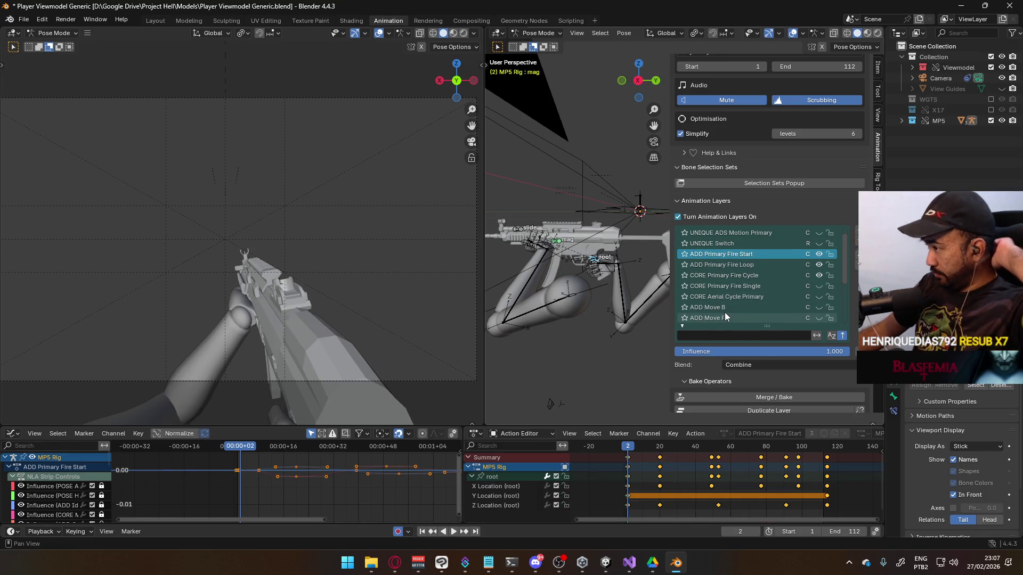
- Switch layers and preview the animation, leaving the keyframes where they are
{"action": "left_click", "coordinate": [741, 266]}
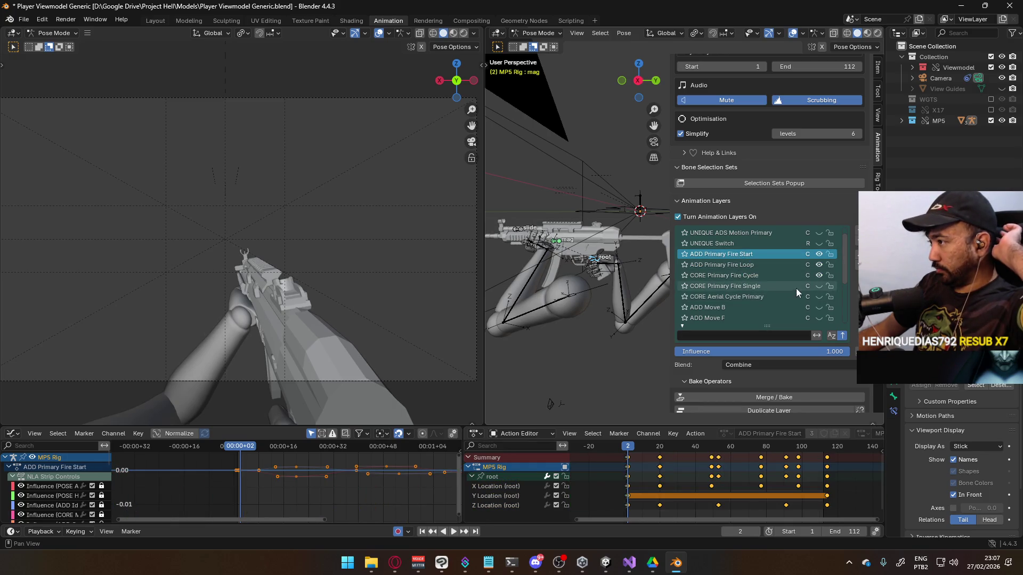
{"action": "scroll", "coordinate": [799, 293], "scroll_direction": "up", "scroll_amount": 1}
{"action": "scroll", "coordinate": [805, 299], "scroll_direction": "down", "scroll_amount": 8}
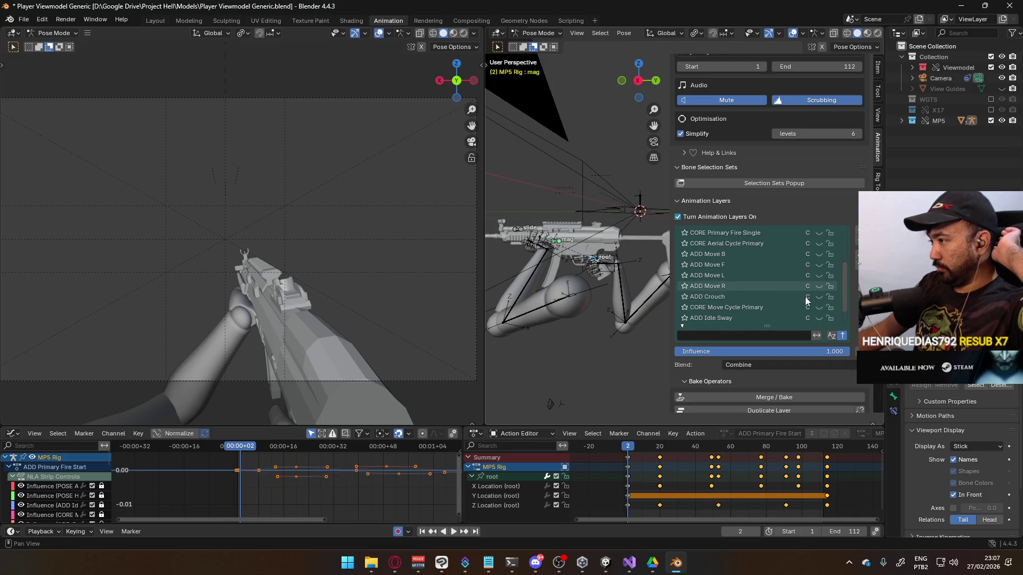
{"action": "scroll", "coordinate": [804, 299], "scroll_direction": "up", "scroll_amount": 8}
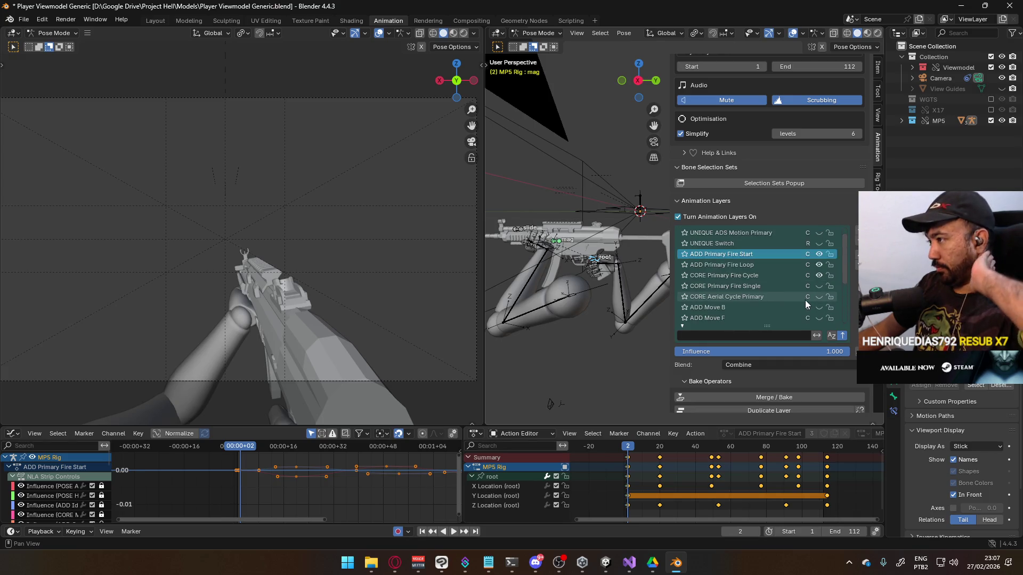
{"action": "scroll", "coordinate": [774, 336], "scroll_direction": "down", "scroll_amount": 6}
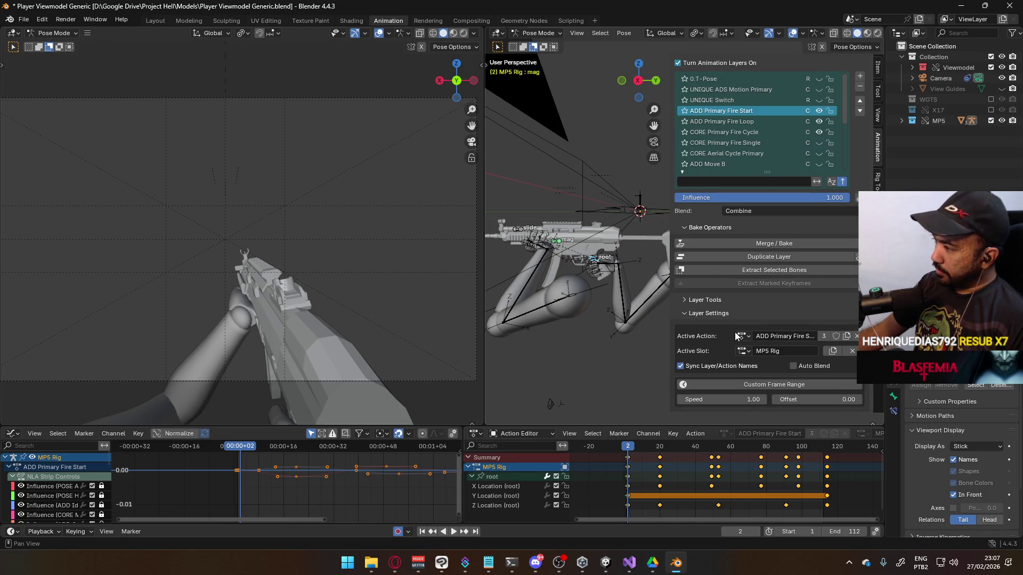
{"action": "scroll", "coordinate": [781, 360], "scroll_direction": "up", "scroll_amount": 3}
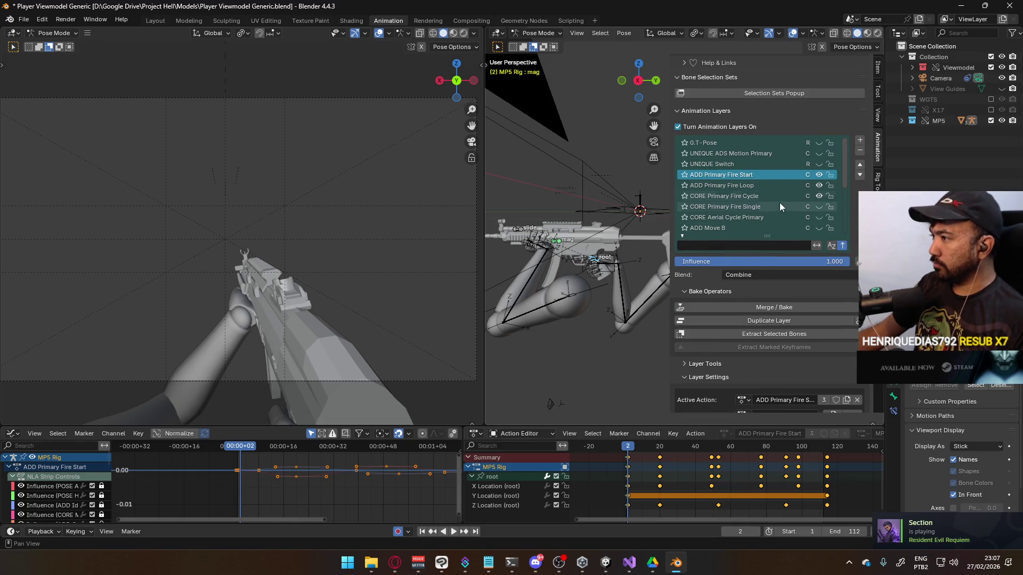
{"action": "scroll", "coordinate": [678, 455], "scroll_direction": "up", "scroll_amount": 2}
{"action": "scroll", "coordinate": [679, 455], "scroll_direction": "up", "scroll_amount": 4}
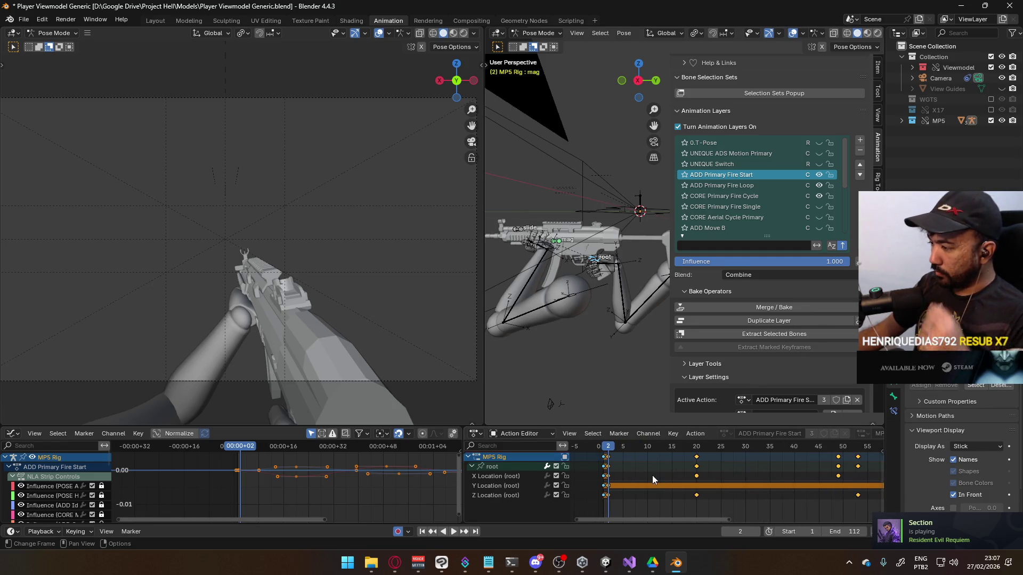
{"action": "key", "text": "g"}
{"action": "left_click", "coordinate": [633, 466]}
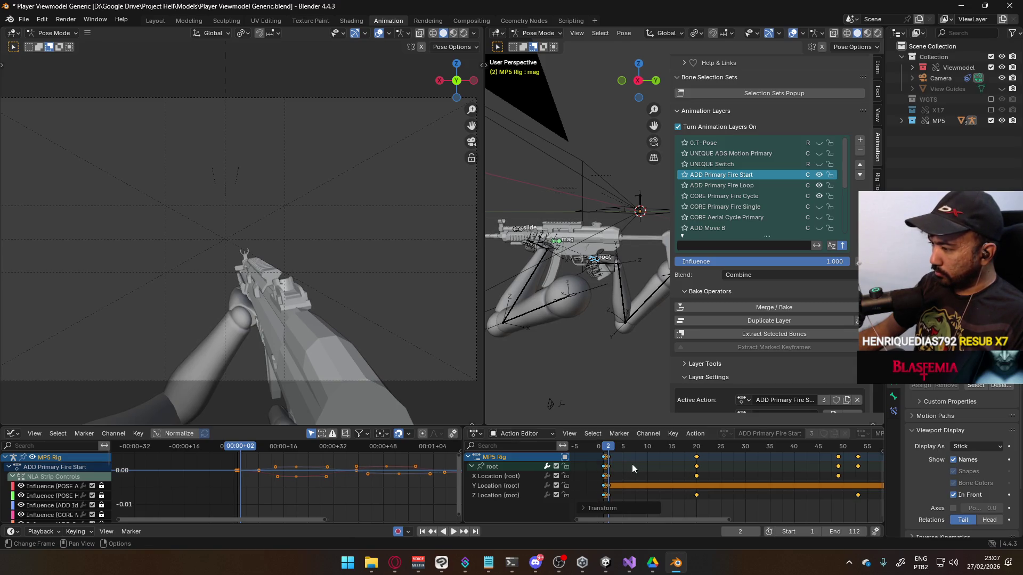
{"action": "key", "text": "space"}
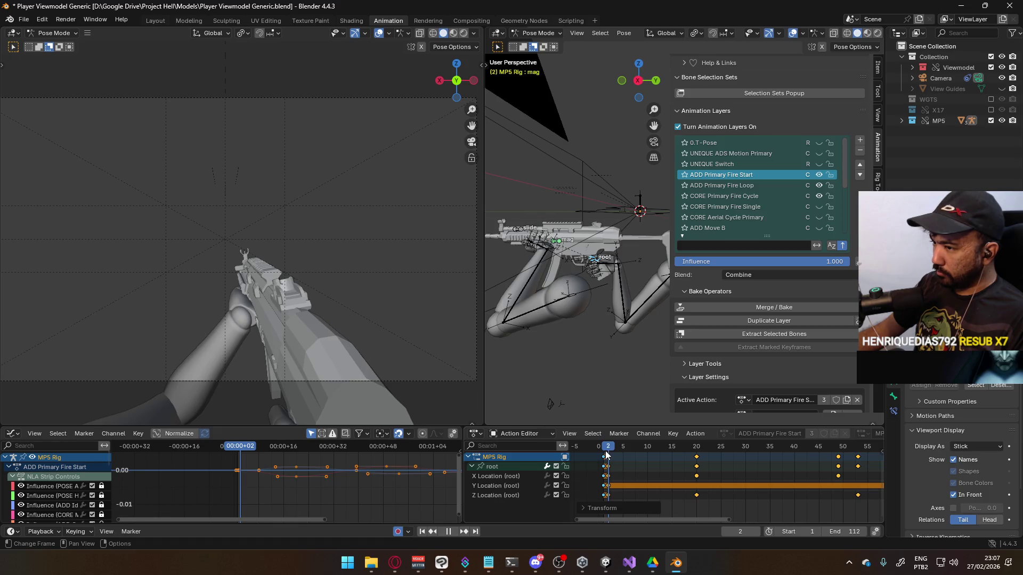
{"action": "key", "text": "space"}
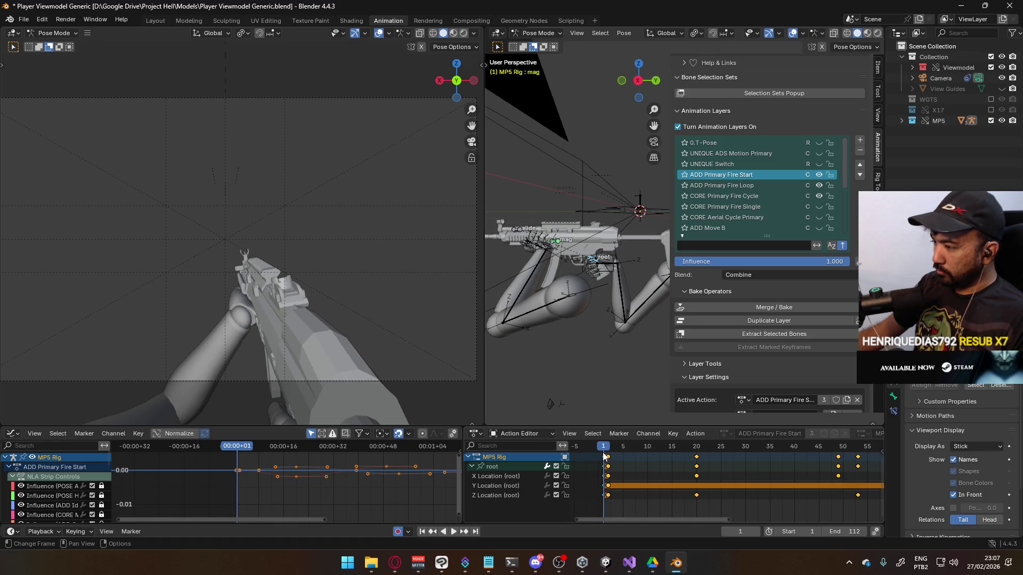
- Move the ADD Primary Fire Start keyframes one frame earlier so the first key is at frame 1
{"action": "key", "text": "g"}
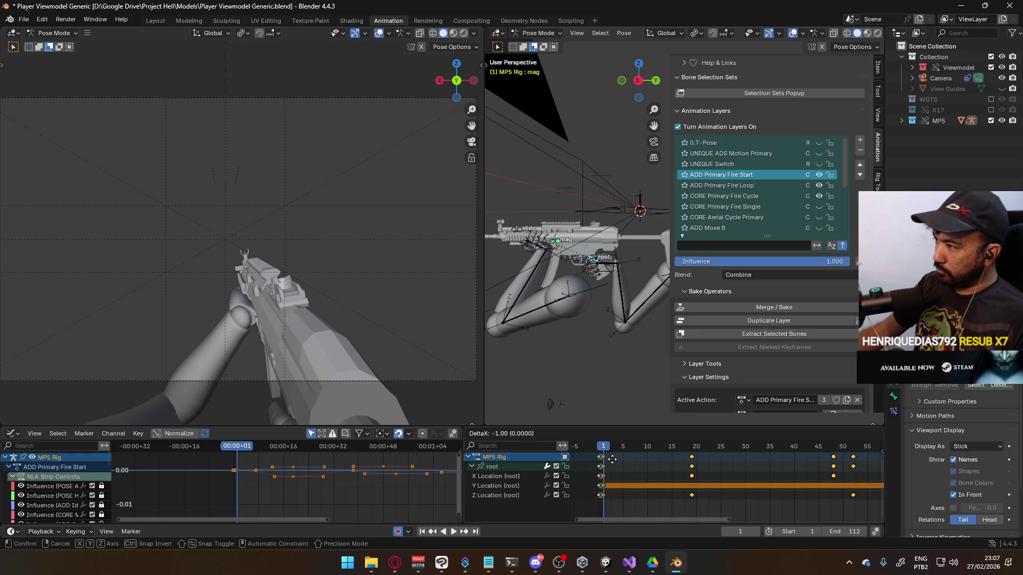
{"action": "left_click", "coordinate": [612, 459]}
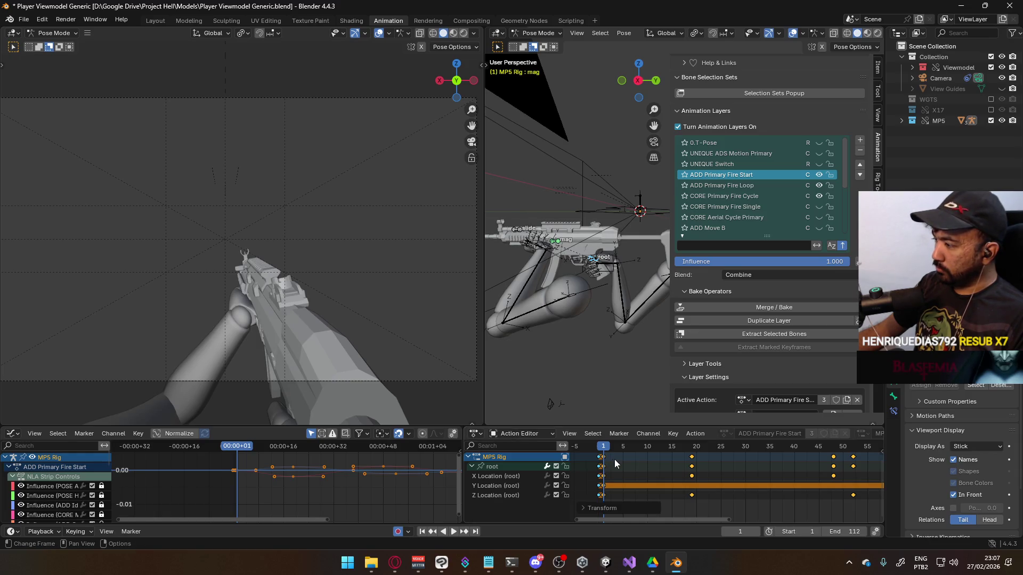
{"action": "scroll", "coordinate": [665, 461], "scroll_direction": "down", "scroll_amount": 6}
{"action": "scroll", "coordinate": [705, 460], "scroll_direction": "up", "scroll_amount": 1}
{"action": "left_click", "coordinate": [32, 21]}
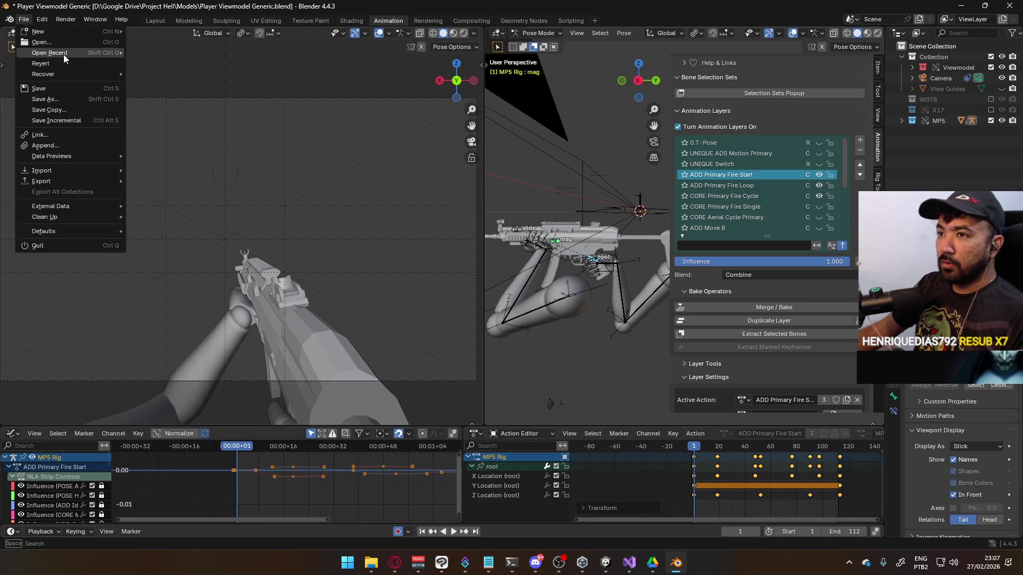
- Revert Player Viewmodel Generic.blend to its last save and put the playhead back on frame 1
{"action": "left_click", "coordinate": [59, 65]}
{"action": "left_click", "coordinate": [522, 293]}
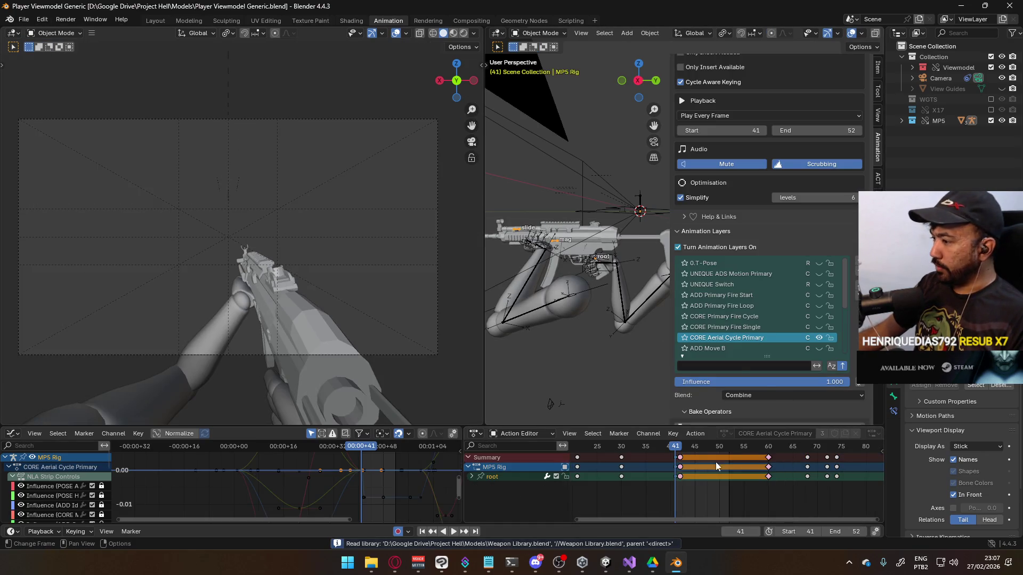
{"action": "scroll", "coordinate": [799, 474], "scroll_direction": "left", "scroll_amount": 8}
{"action": "scroll", "coordinate": [878, 483], "scroll_direction": "left", "scroll_amount": 2}
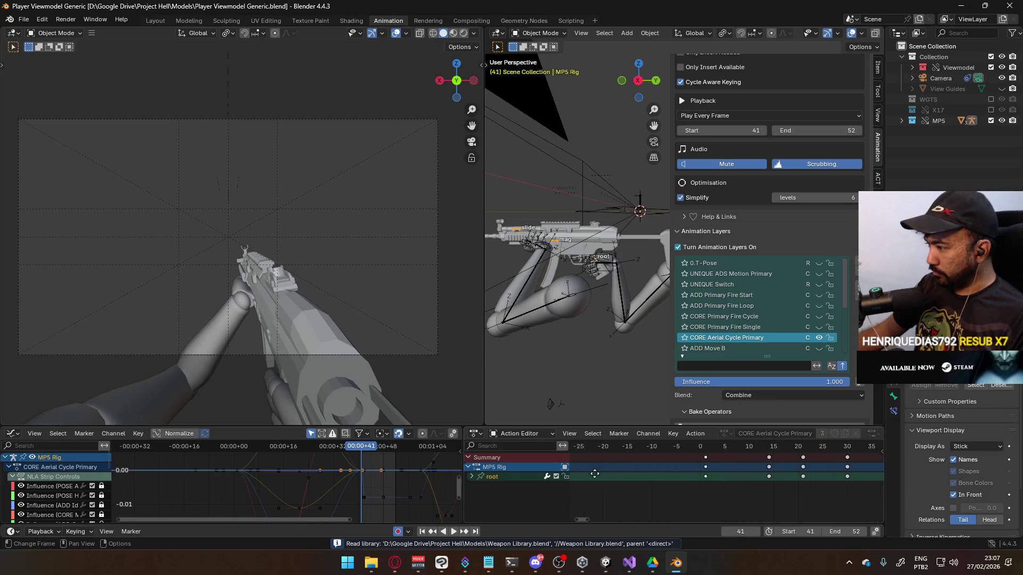
{"action": "scroll", "coordinate": [692, 474], "scroll_direction": "up", "scroll_amount": 2}
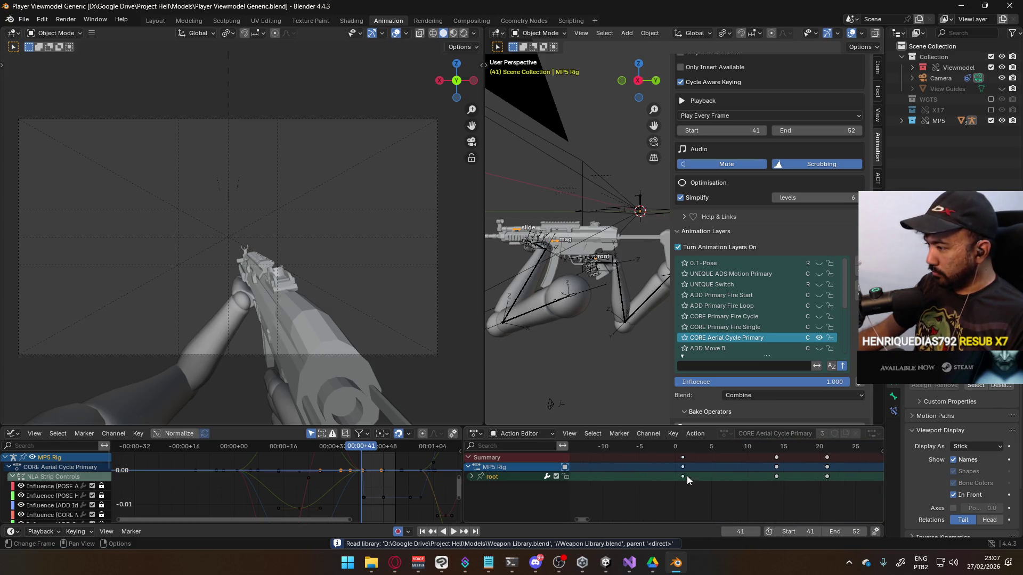
{"action": "left_click", "coordinate": [681, 447]}
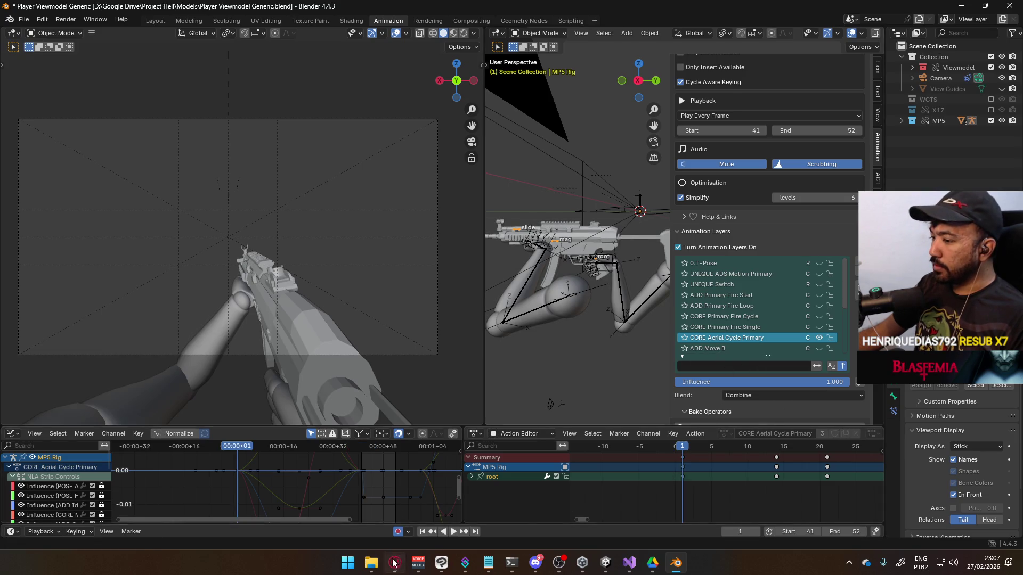
{"action": "left_click", "coordinate": [394, 562]}
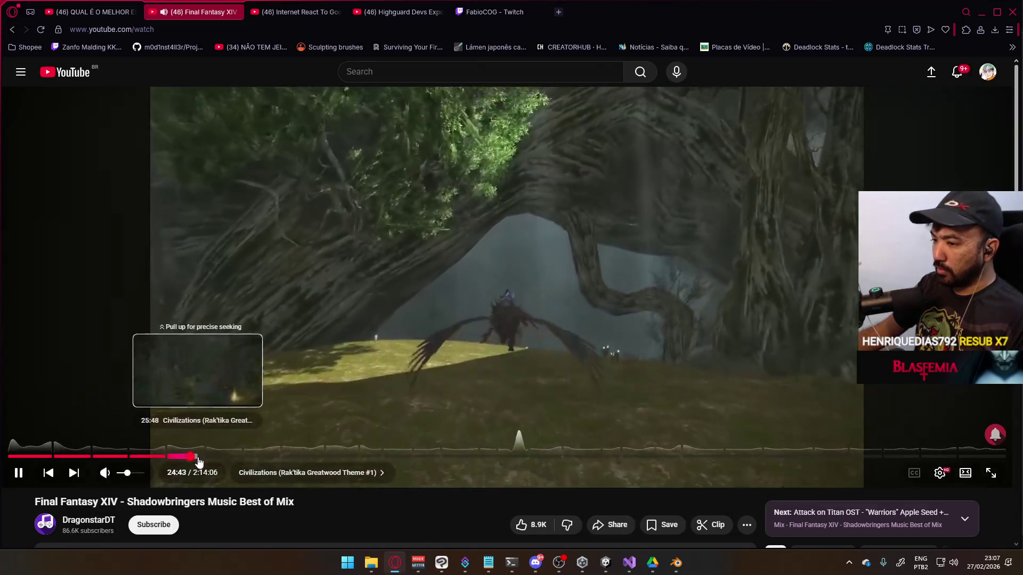
- Minimize the Opera YouTube window to return to Blender
{"action": "left_click", "coordinate": [981, 12]}
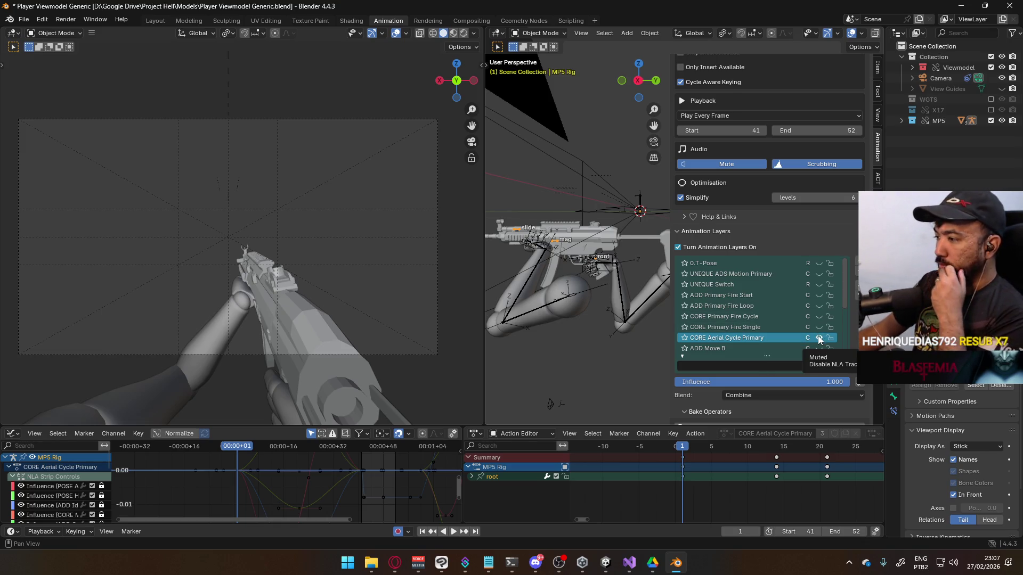
- Turn on the CORE Primary Fire Cycle, ADD Primary Fire Loop and ADD Primary Fire Start layers, with Loop active
{"action": "scroll", "coordinate": [800, 313], "scroll_direction": "down", "scroll_amount": 9}
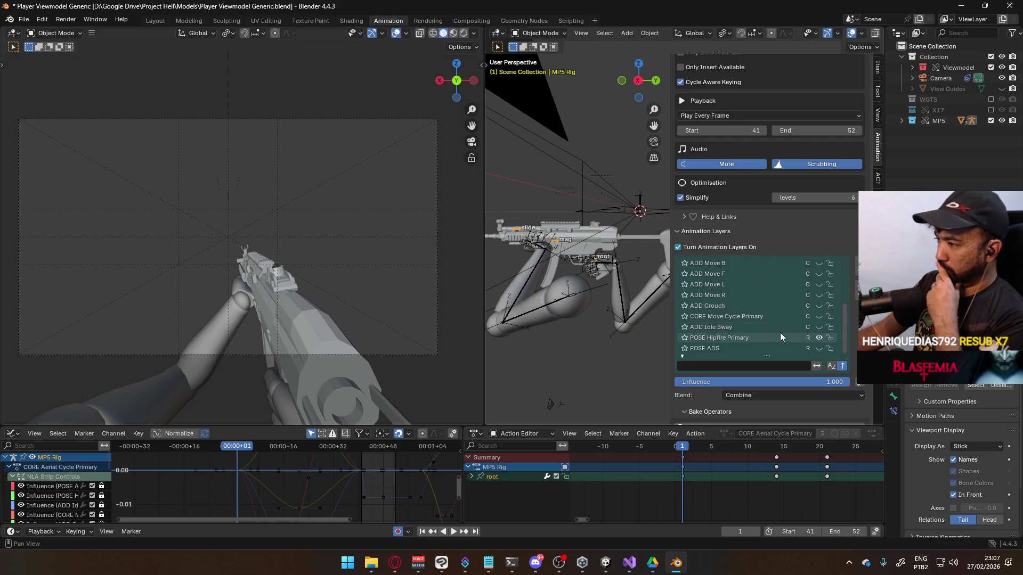
{"action": "left_click", "coordinate": [775, 337]}
{"action": "scroll", "coordinate": [796, 333], "scroll_direction": "up", "scroll_amount": 9}
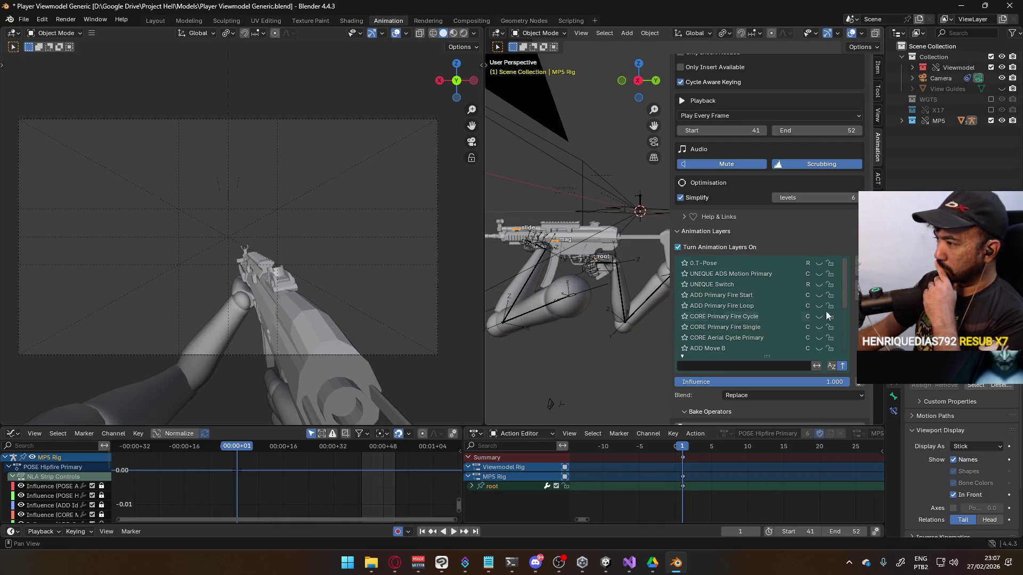
{"action": "left_click", "coordinate": [819, 316]}
{"action": "left_click", "coordinate": [819, 306]}
{"action": "left_click", "coordinate": [819, 295]}
{"action": "left_click", "coordinate": [738, 305]}
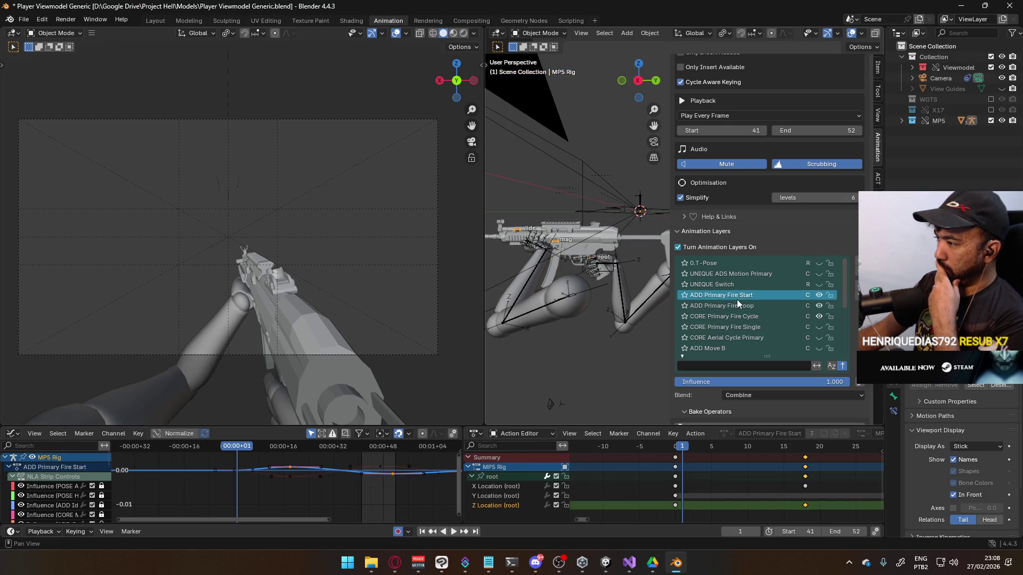
- Set the scene frame range to 1–112 and play the fire animation
{"action": "scroll", "coordinate": [778, 471], "scroll_direction": "down", "scroll_amount": 6}
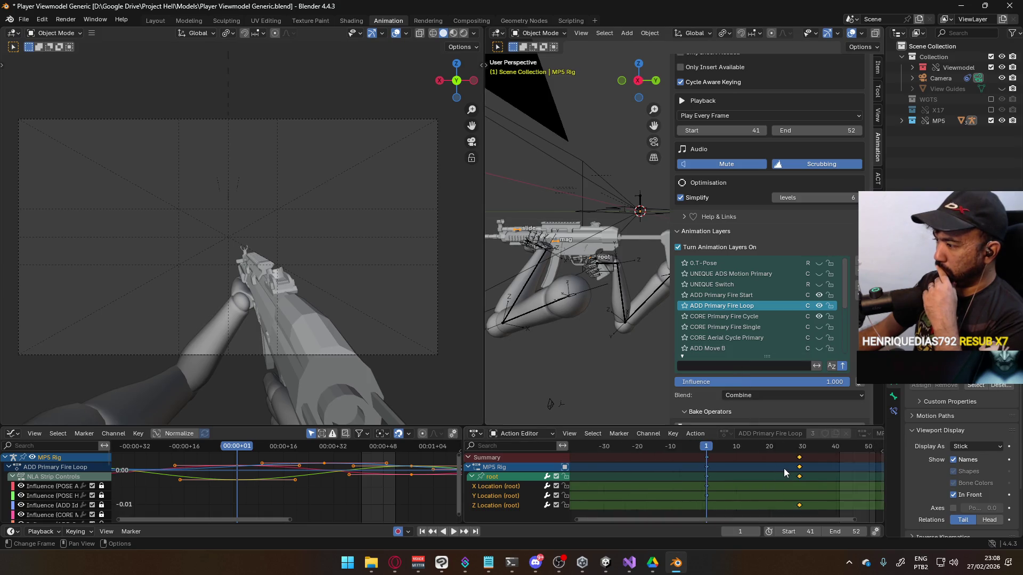
{"action": "left_click_drag", "start_coordinate": [742, 468], "coordinate": [685, 475]}
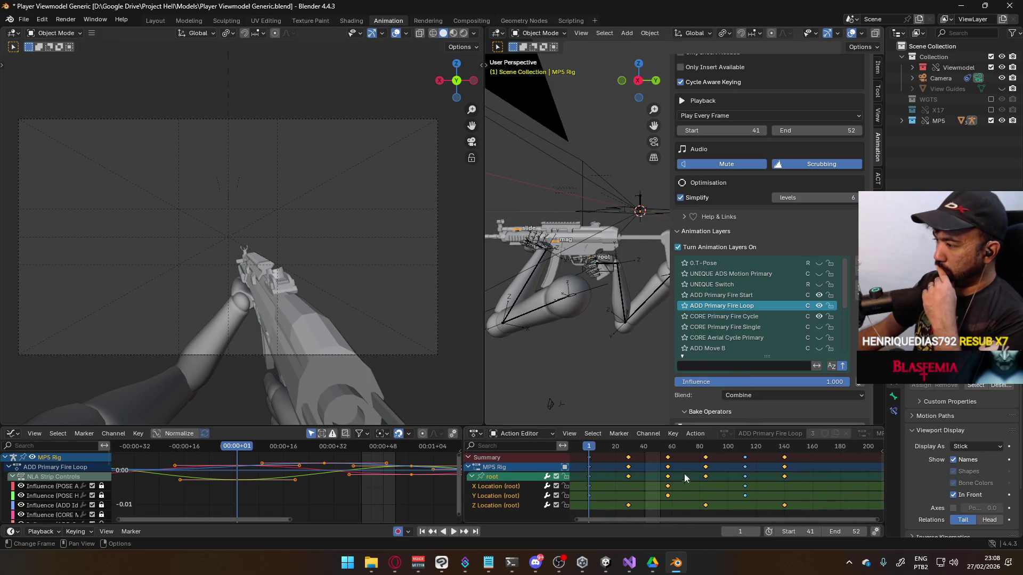
{"action": "left_click", "coordinate": [744, 448]}
{"action": "left_click", "coordinate": [799, 532]}
{"action": "type", "text": "1"}
{"action": "left_click", "coordinate": [848, 533]}
{"action": "type", "text": "112"}
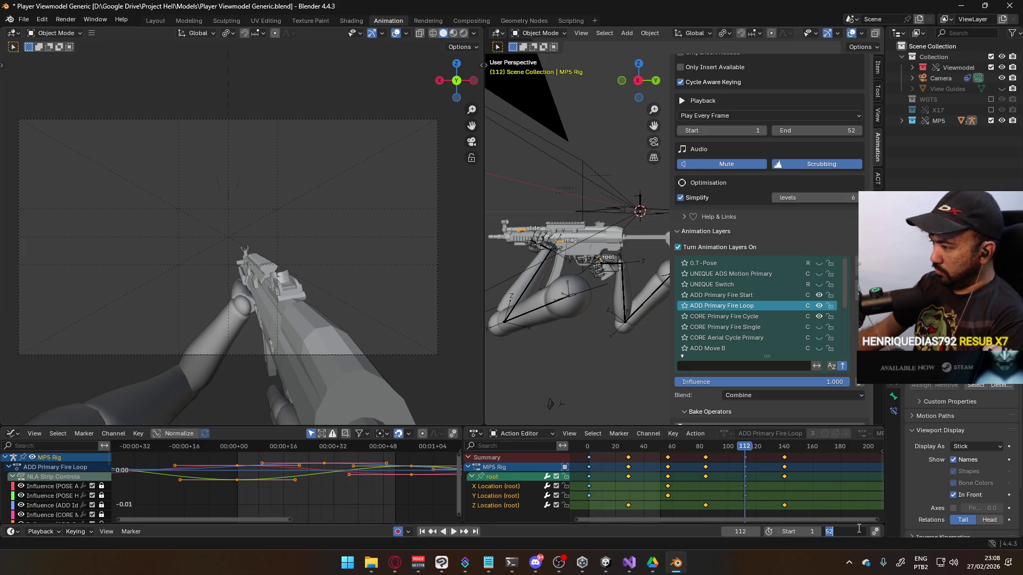
{"action": "key", "text": "Return"}
{"action": "scroll", "coordinate": [734, 455], "scroll_direction": "left", "scroll_amount": 3}
{"action": "key", "text": "space"}
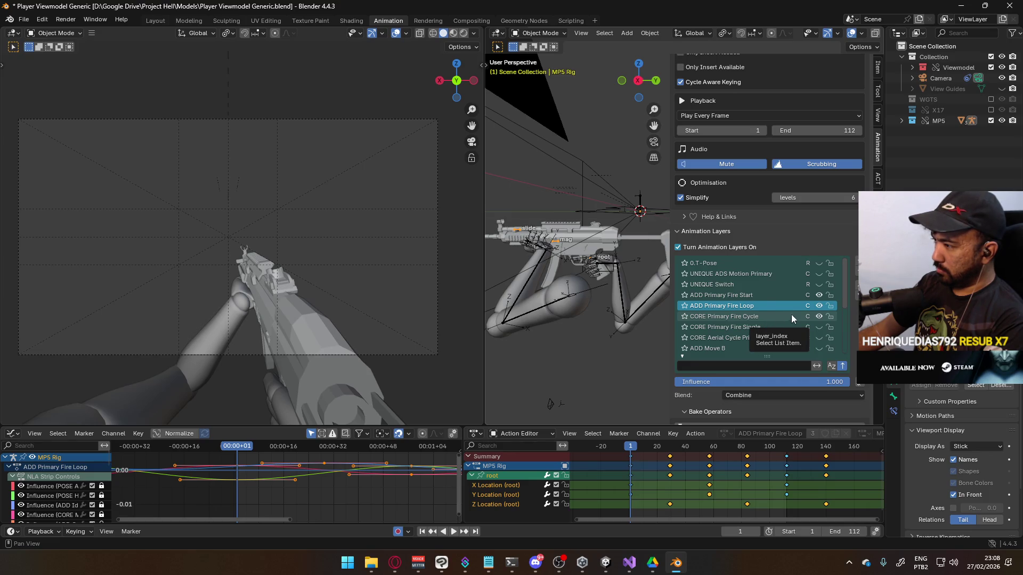
- Move all ADD Primary Fire Start keyframes one frame later
{"action": "left_click", "coordinate": [762, 297]}
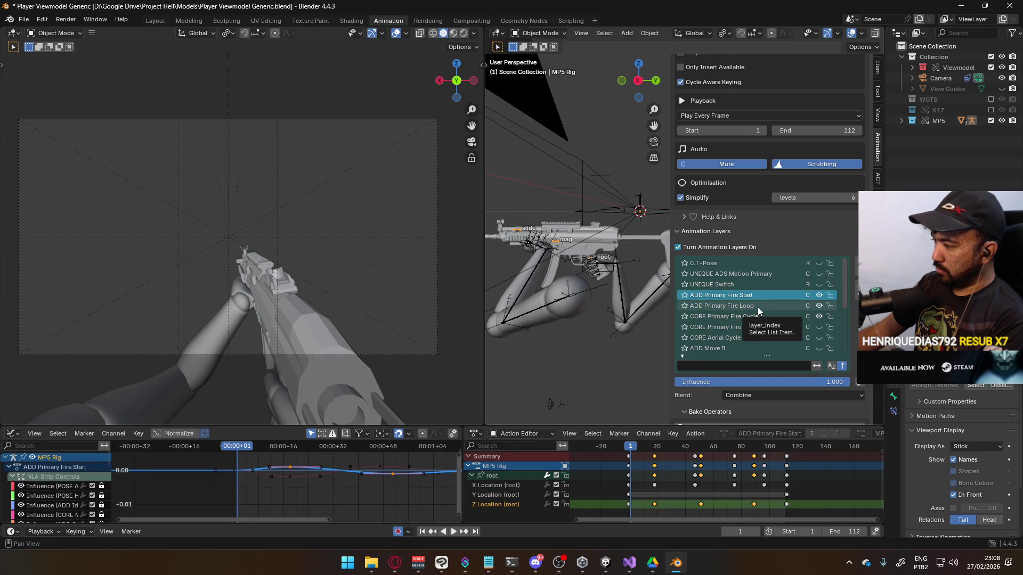
{"action": "scroll", "coordinate": [661, 471], "scroll_direction": "up", "scroll_amount": 2}
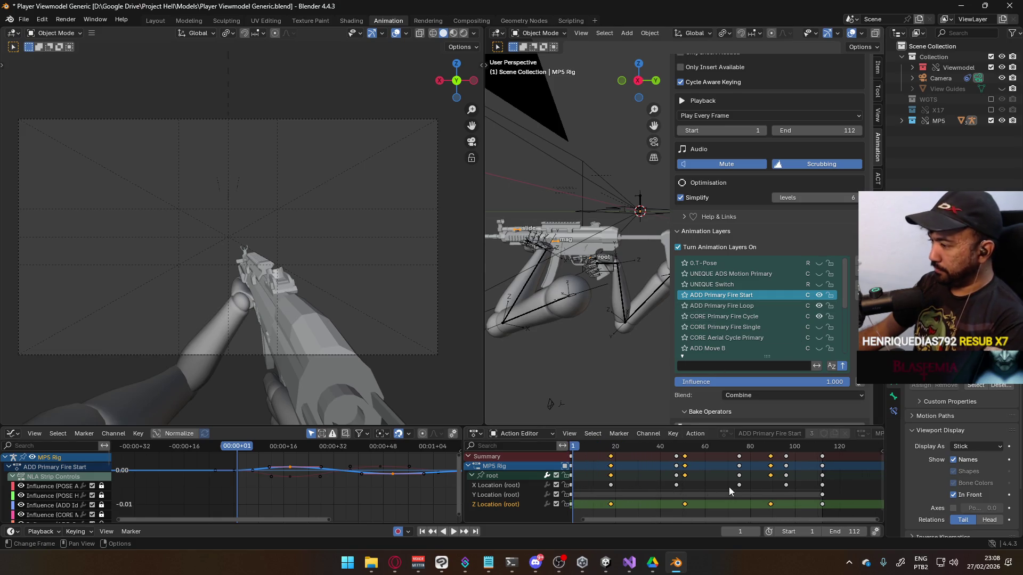
{"action": "left_click_drag", "start_coordinate": [820, 515], "coordinate": [585, 455]}
{"action": "scroll", "coordinate": [609, 460], "scroll_direction": "up", "scroll_amount": 1}
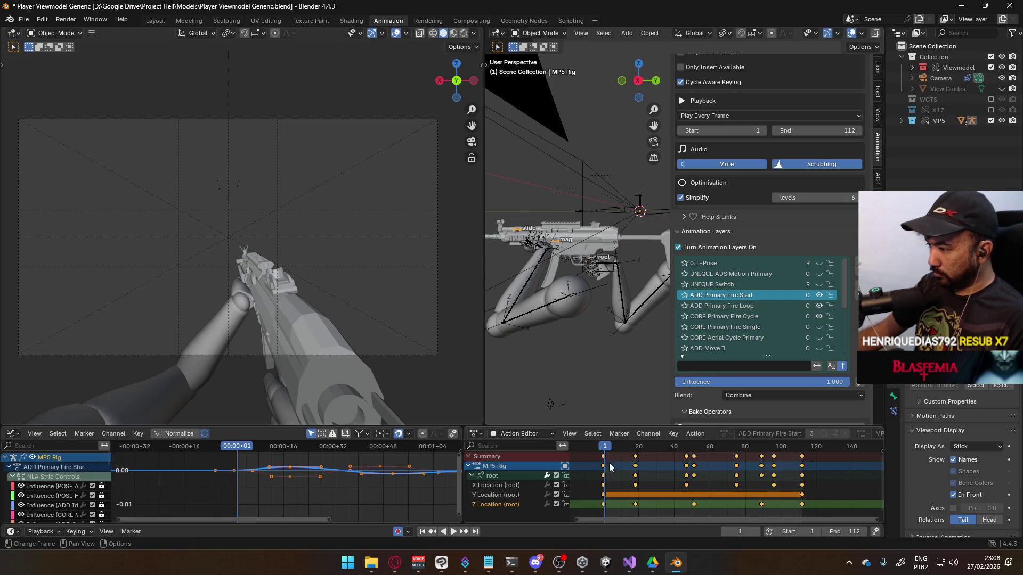
{"action": "key", "text": "g"}
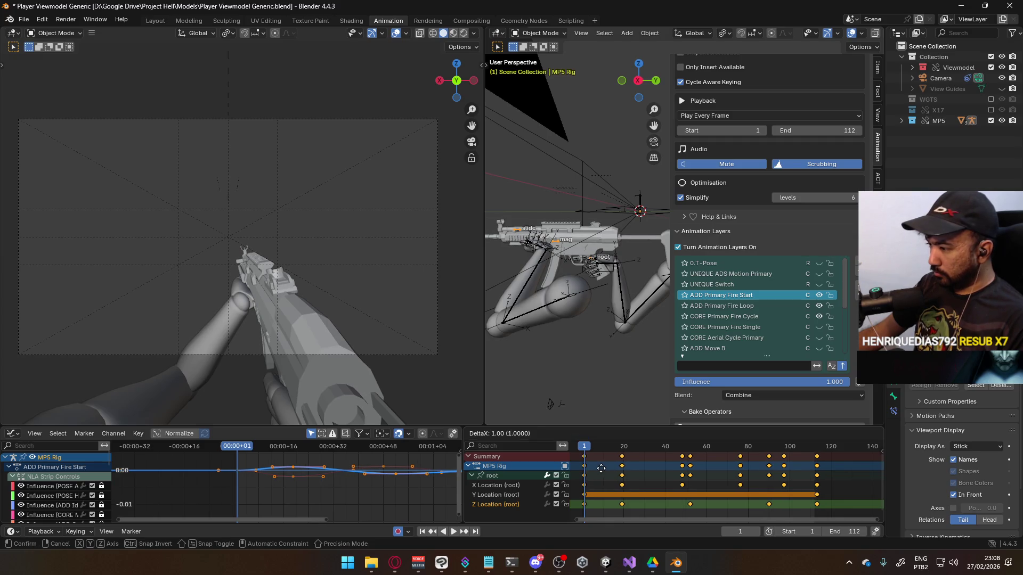
{"action": "left_click", "coordinate": [638, 464]}
- Check the Loop and Cycle layers, return to Fire Start, save the file, and select the starting keys
{"action": "left_click", "coordinate": [763, 306]}
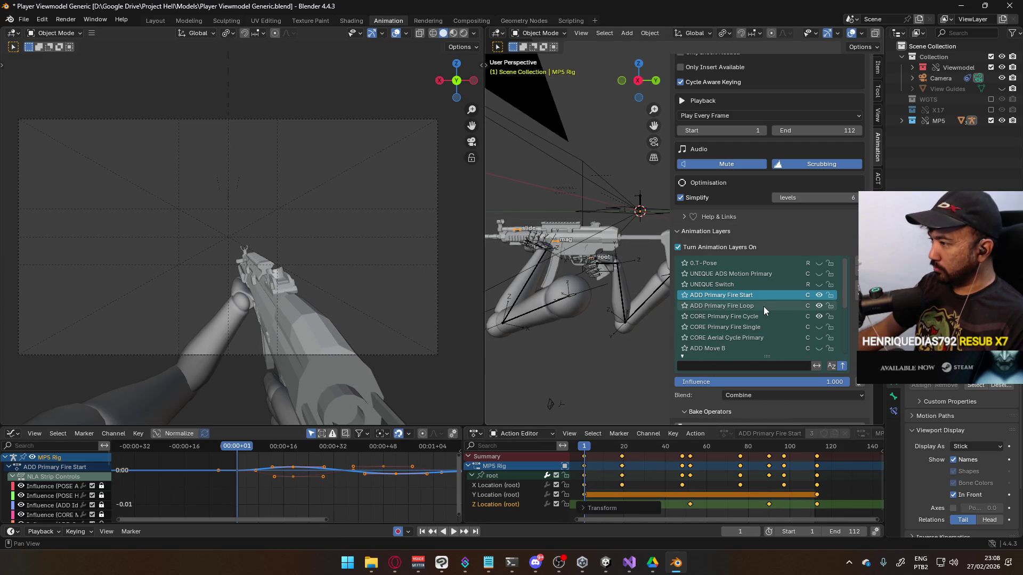
{"action": "scroll", "coordinate": [736, 478], "scroll_direction": "down", "scroll_amount": 3}
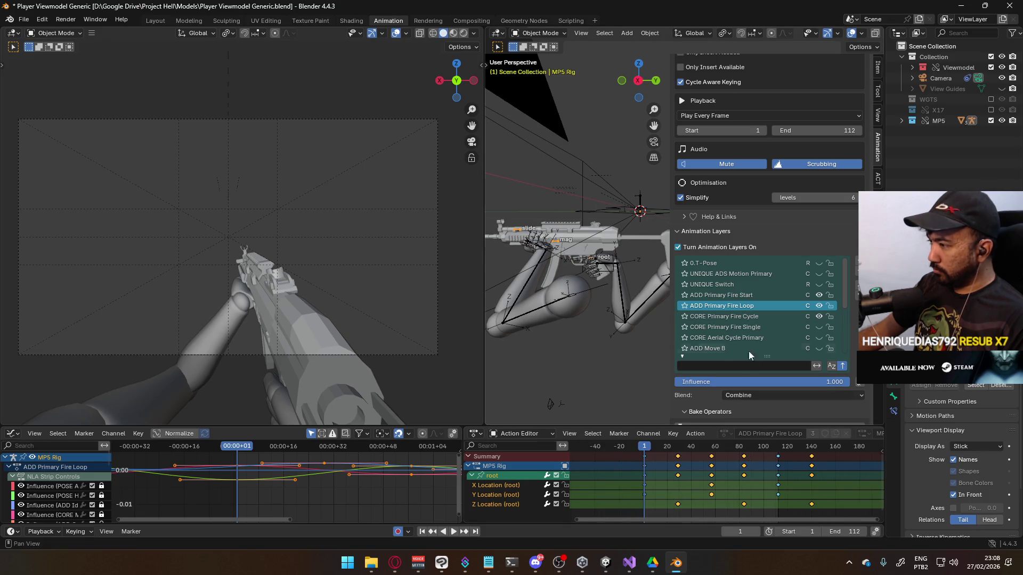
{"action": "left_click", "coordinate": [746, 317]}
{"action": "scroll", "coordinate": [664, 470], "scroll_direction": "up", "scroll_amount": 3}
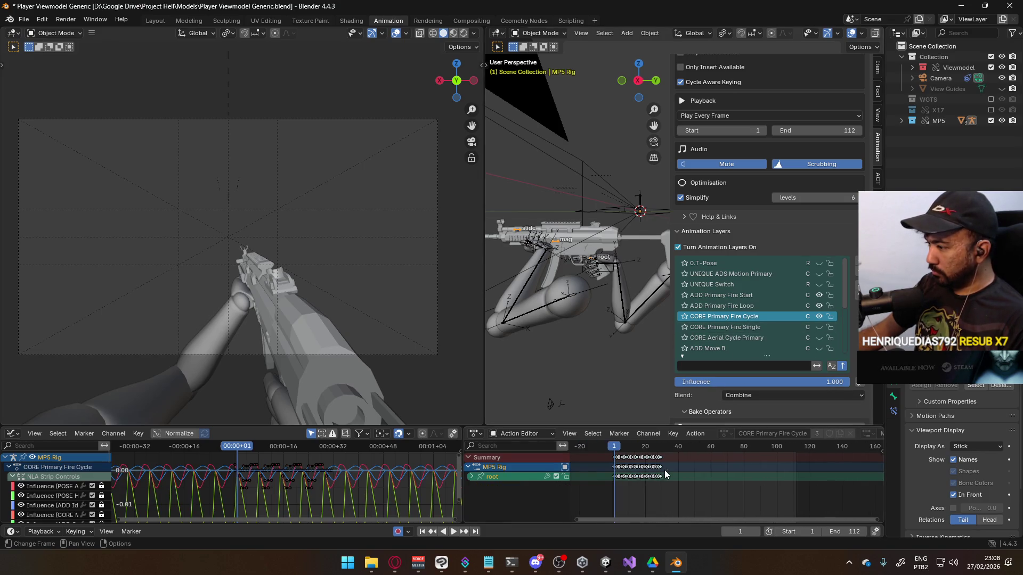
{"action": "scroll", "coordinate": [791, 470], "scroll_direction": "up", "scroll_amount": 3}
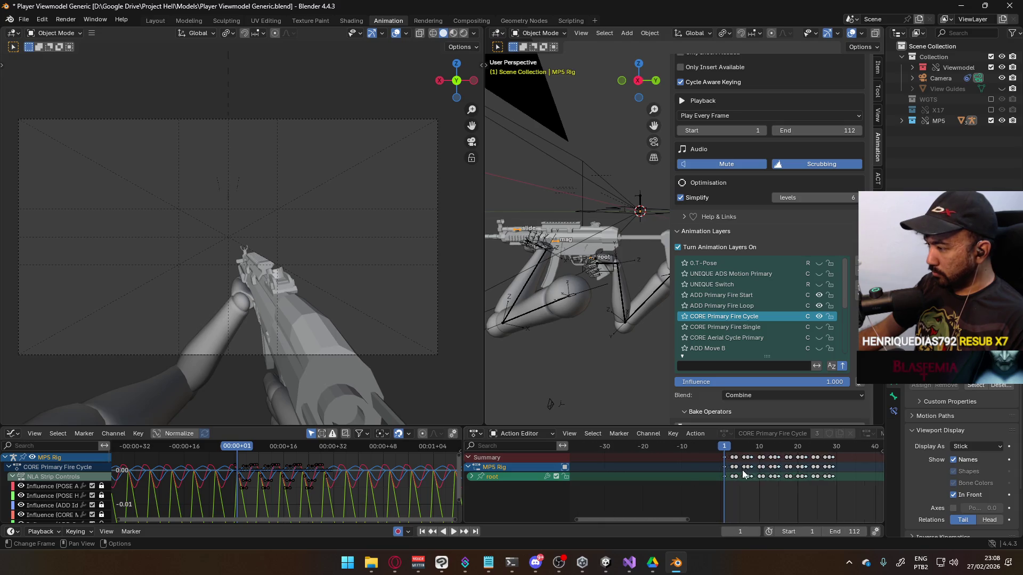
{"action": "left_click", "coordinate": [749, 307]}
{"action": "left_click", "coordinate": [753, 294]}
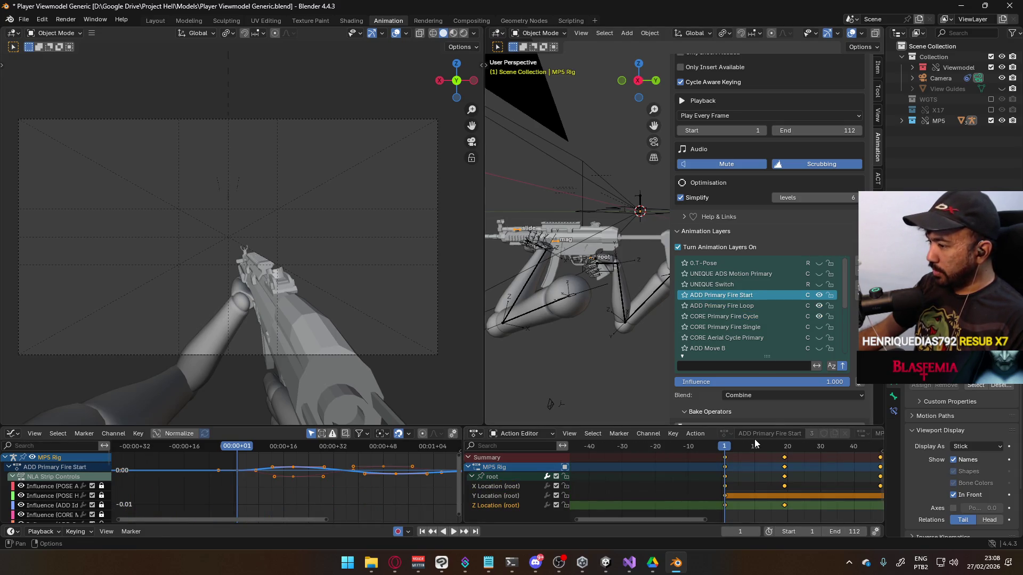
{"action": "key", "text": "ctrl+s"}
{"action": "scroll", "coordinate": [819, 481], "scroll_direction": "down", "scroll_amount": 5}
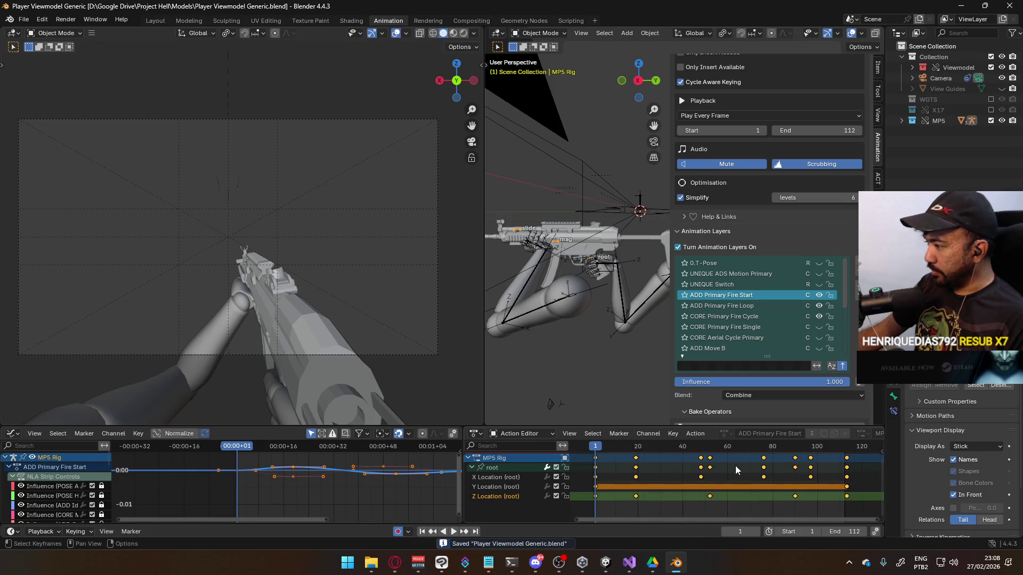
{"action": "left_click", "coordinate": [753, 474]}
{"action": "left_click", "coordinate": [637, 458]}
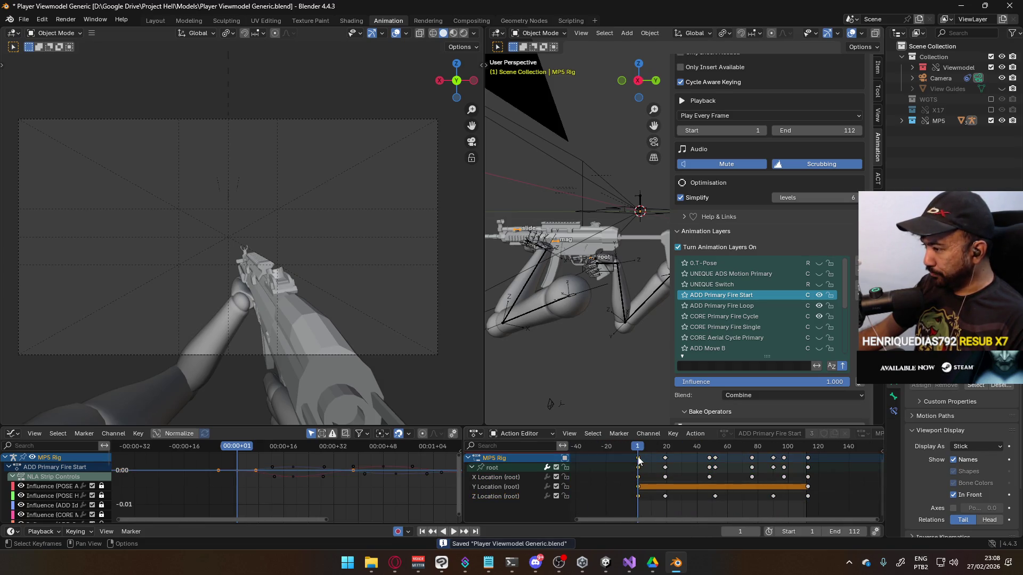
- Change the keyframe type of the first and last ADD Primary Fire Start keys
{"action": "right_click", "coordinate": [635, 459]}
{"action": "mouse_move", "coordinate": [625, 442]}
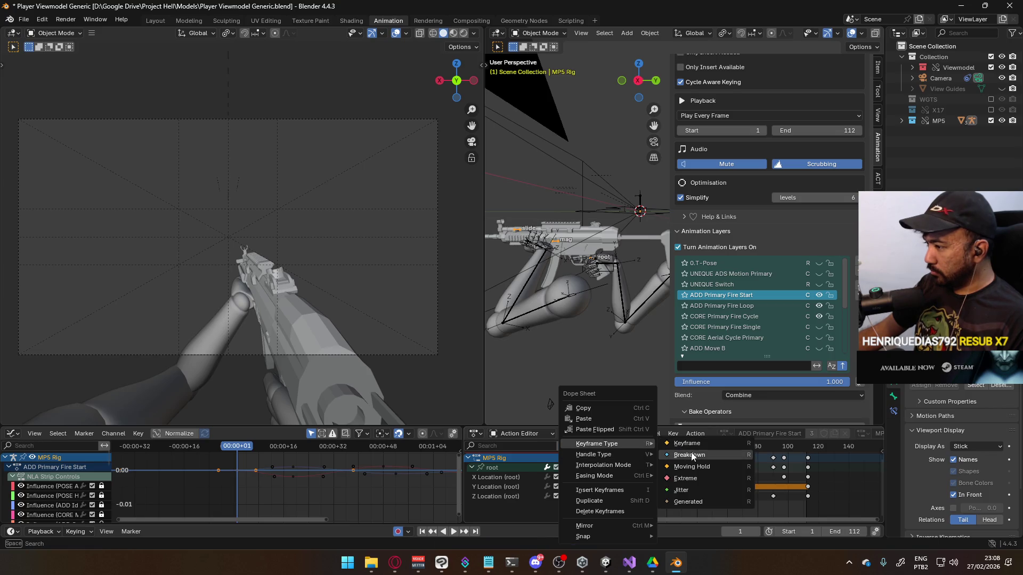
{"action": "left_click", "coordinate": [741, 456]}
{"action": "left_click", "coordinate": [803, 447]}
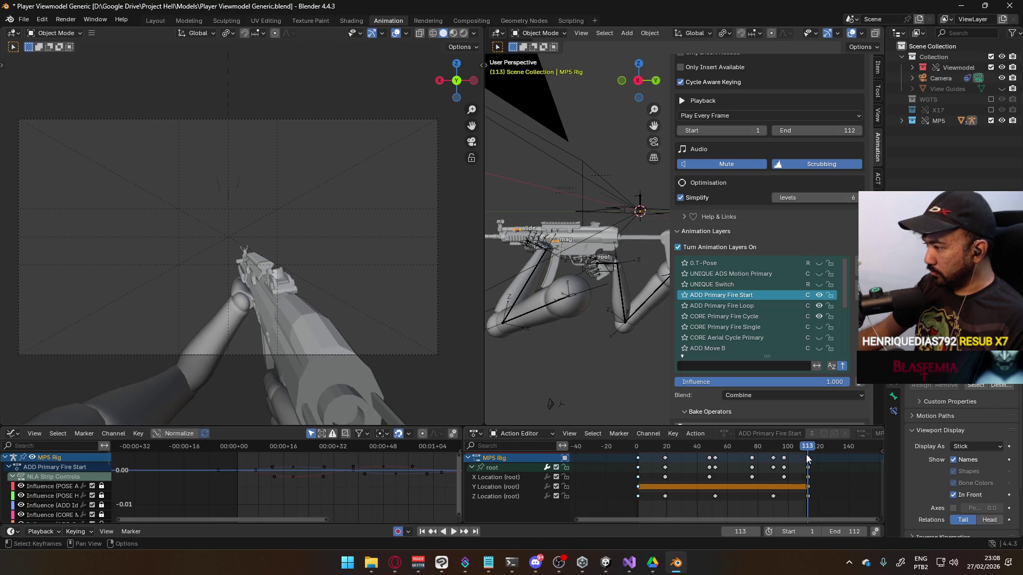
{"action": "right_click", "coordinate": [800, 439]}
{"action": "mouse_move", "coordinate": [801, 443]}
{"action": "left_click", "coordinate": [852, 457]}
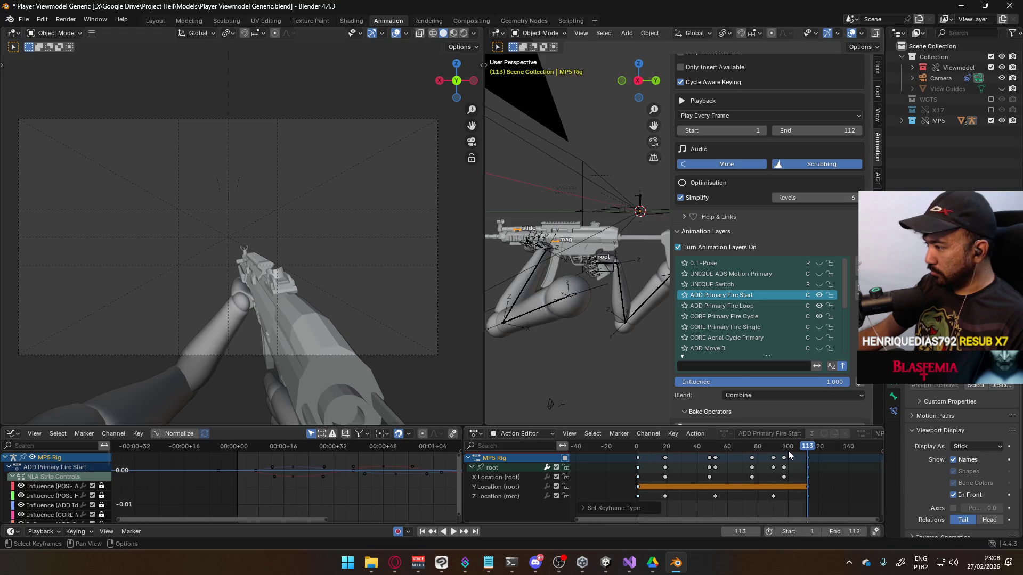
- Play the animation, then stop at frame 113 and step back through the final frames
{"action": "key", "text": "space"}
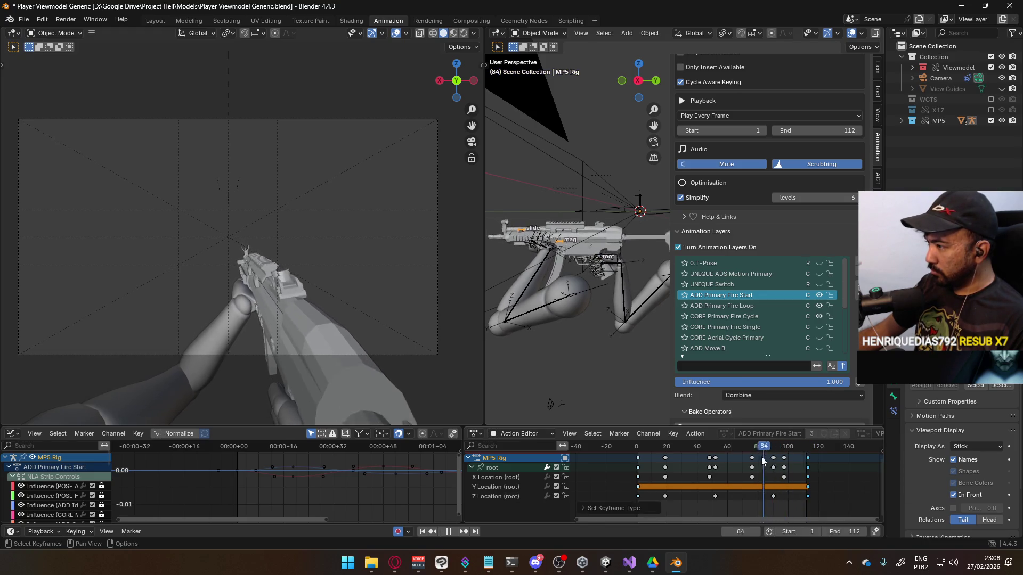
{"action": "key", "text": "shift+Left"}
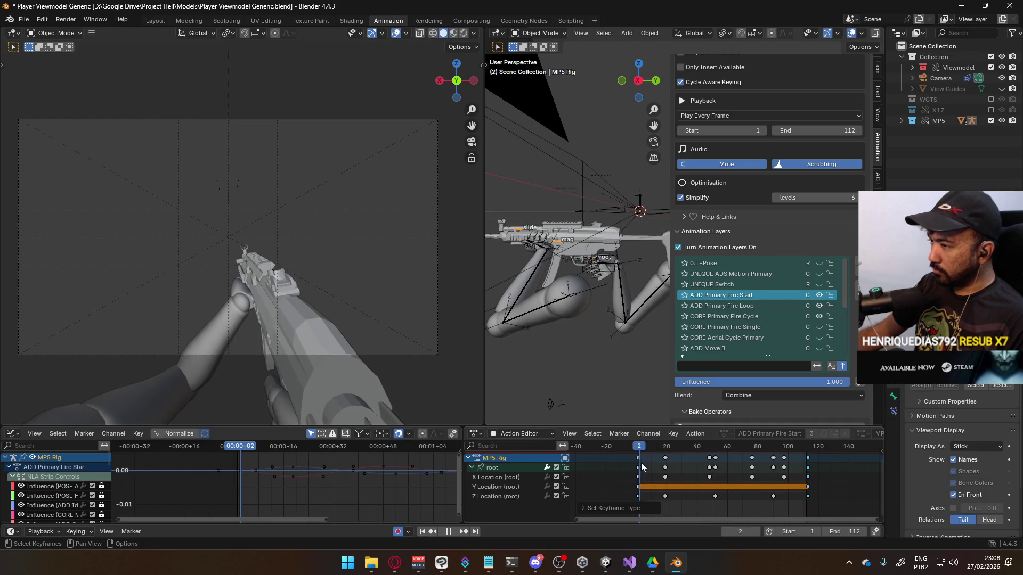
{"action": "left_click", "coordinate": [807, 455]}
{"action": "key", "text": "space"}
{"action": "scroll", "coordinate": [820, 482], "scroll_direction": "up", "scroll_amount": 2}
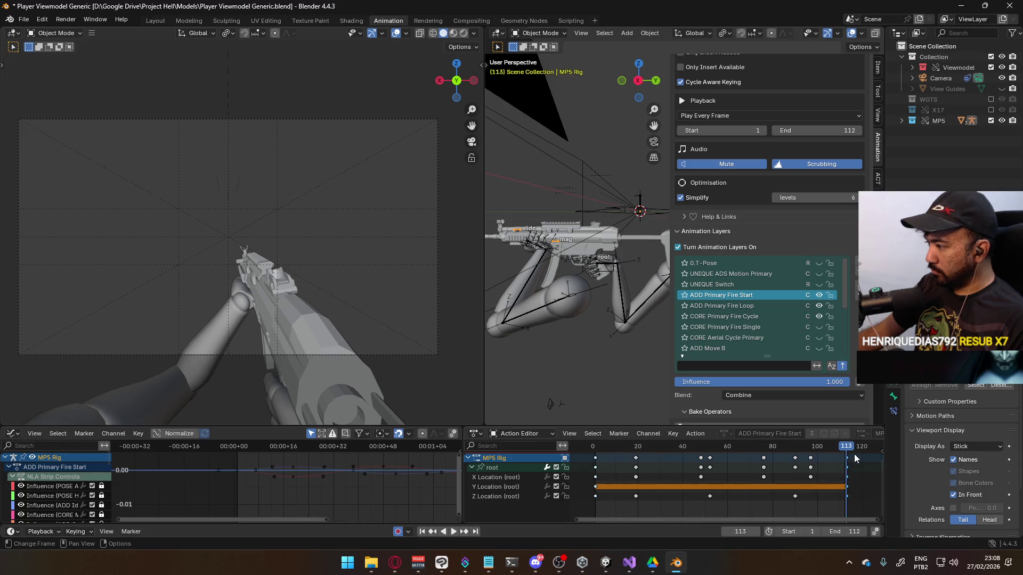
{"action": "left_click_drag", "start_coordinate": [848, 453], "coordinate": [593, 452]}
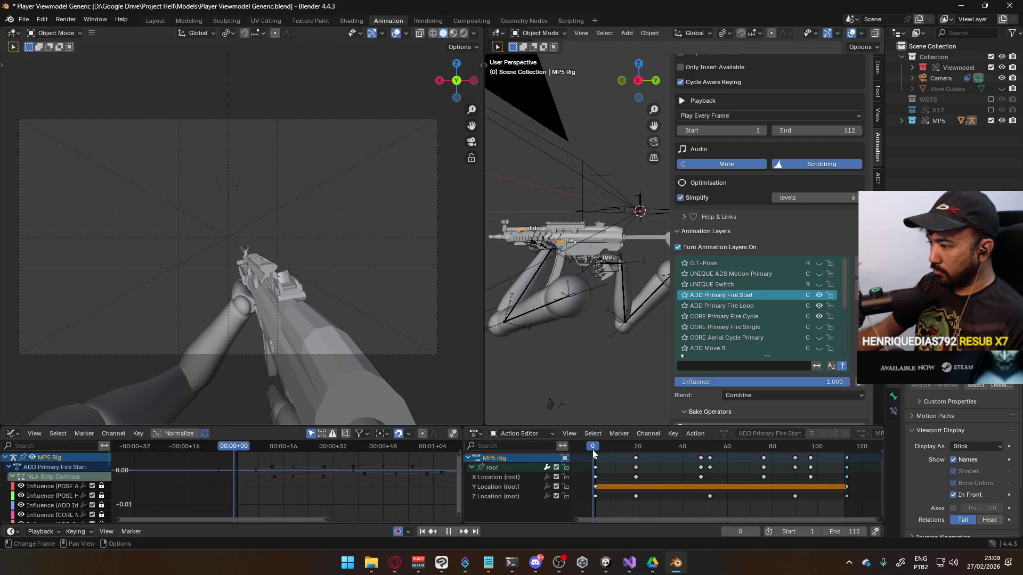
- Save at frame 113, then make POSE Hipfire Primary the active layer to check its bake settings
{"action": "left_click", "coordinate": [846, 448]}
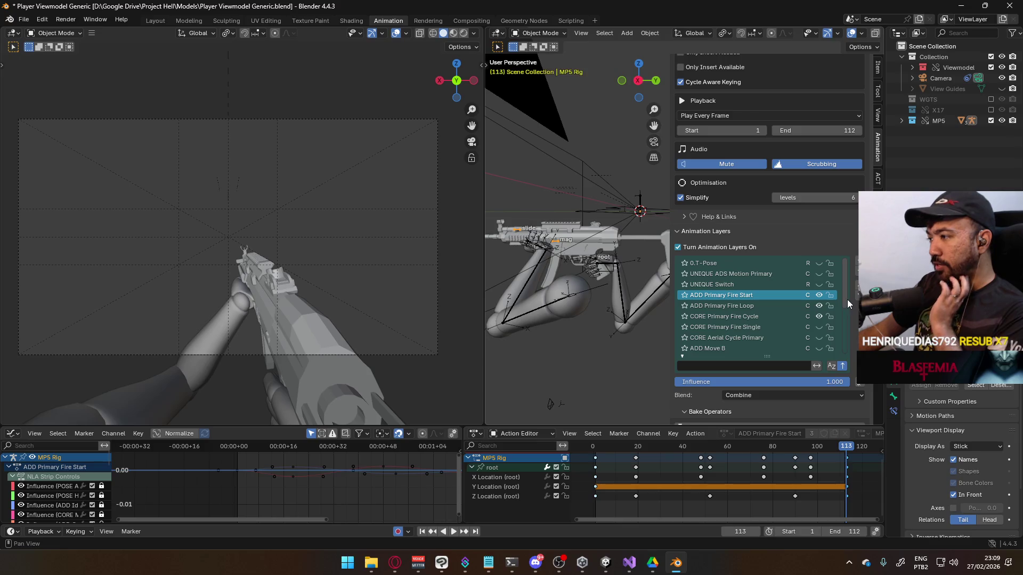
{"action": "key", "text": "ctrl+s"}
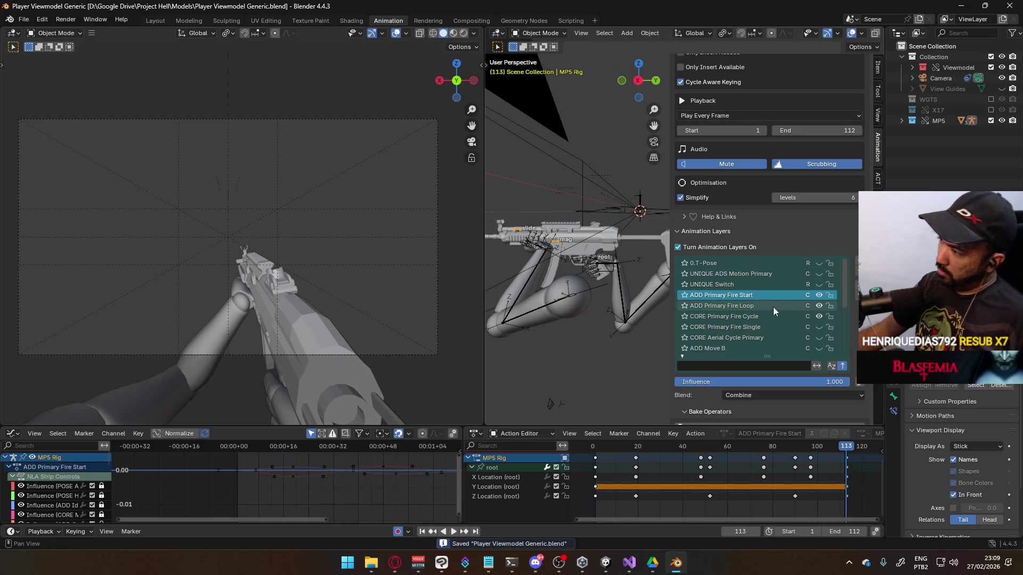
{"action": "scroll", "coordinate": [791, 319], "scroll_direction": "down", "scroll_amount": 8}
{"action": "left_click", "coordinate": [763, 335]}
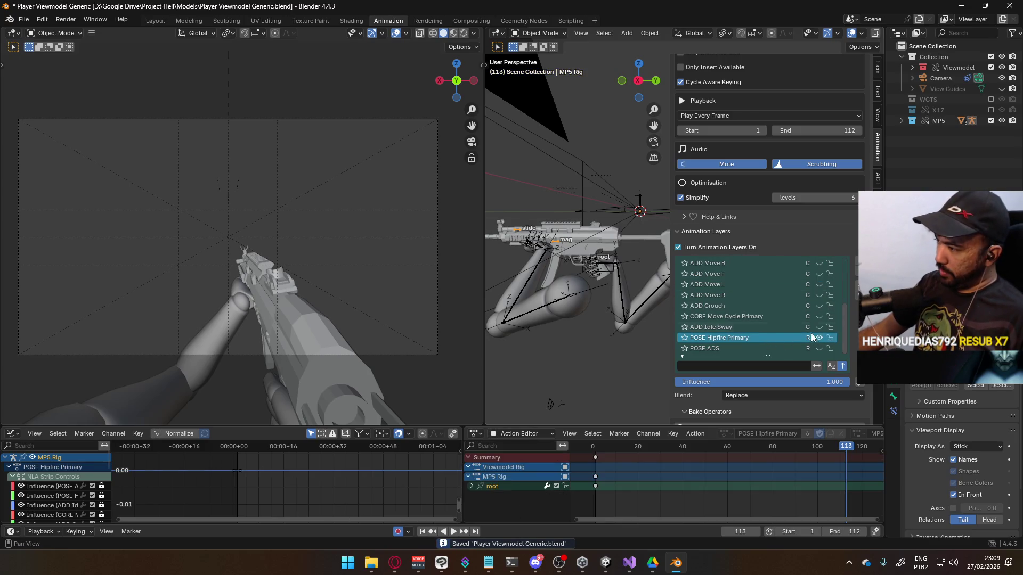
{"action": "scroll", "coordinate": [845, 341], "scroll_direction": "down", "scroll_amount": 6}
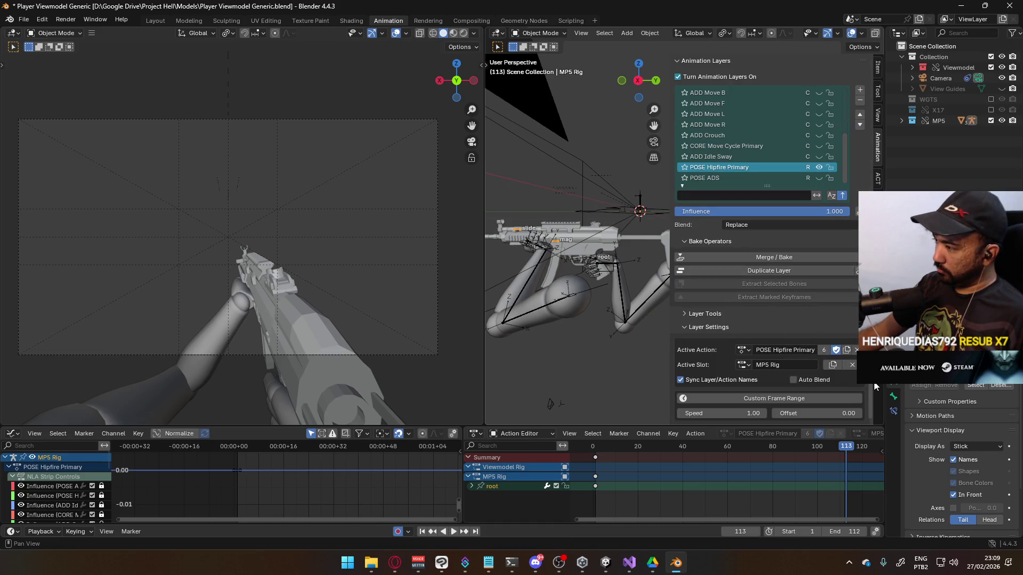
{"action": "scroll", "coordinate": [702, 329], "scroll_direction": "up", "scroll_amount": 2}
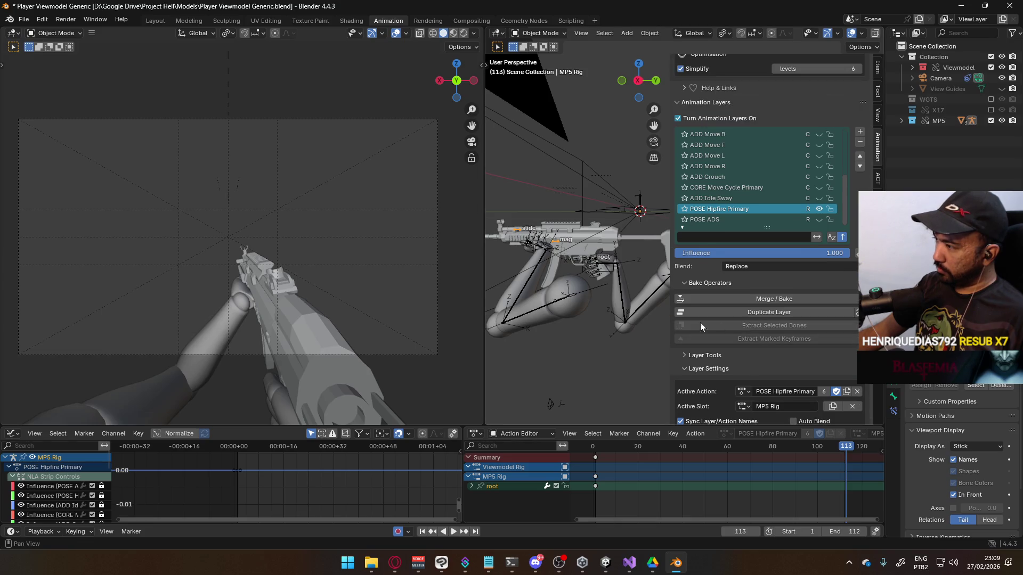
{"action": "left_click", "coordinate": [743, 299]}
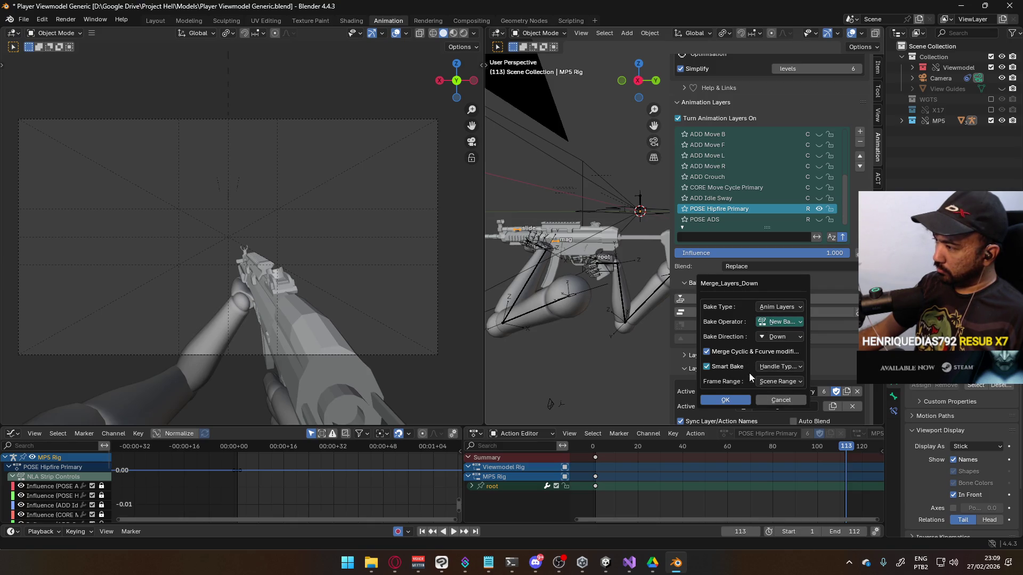
{"action": "left_click", "coordinate": [733, 400]}
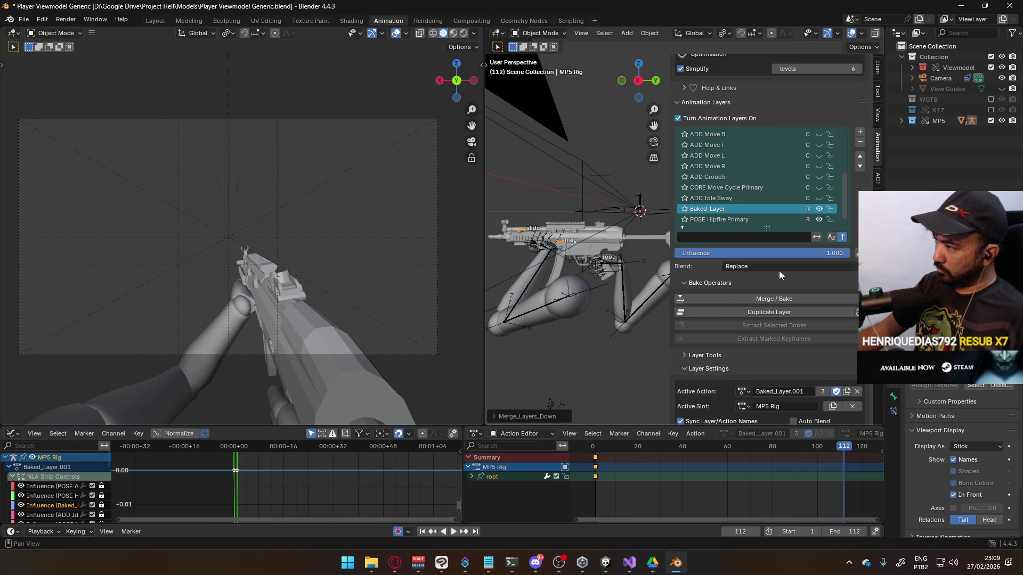
{"action": "scroll", "coordinate": [776, 195], "scroll_direction": "up", "scroll_amount": 8}
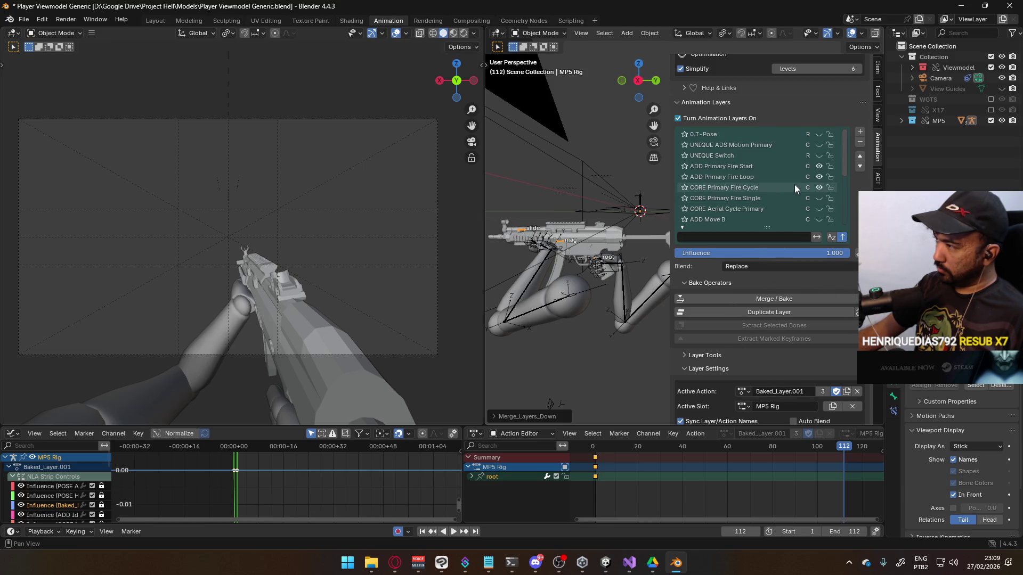
{"action": "left_click_drag", "start_coordinate": [819, 165], "coordinate": [820, 184]}
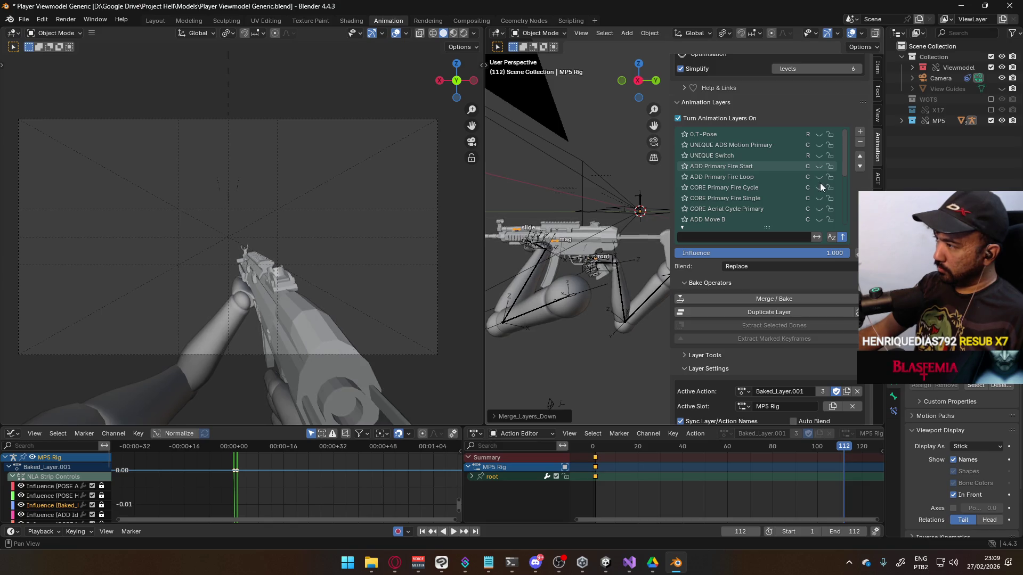
{"action": "scroll", "coordinate": [820, 184], "scroll_direction": "down", "scroll_amount": 5}
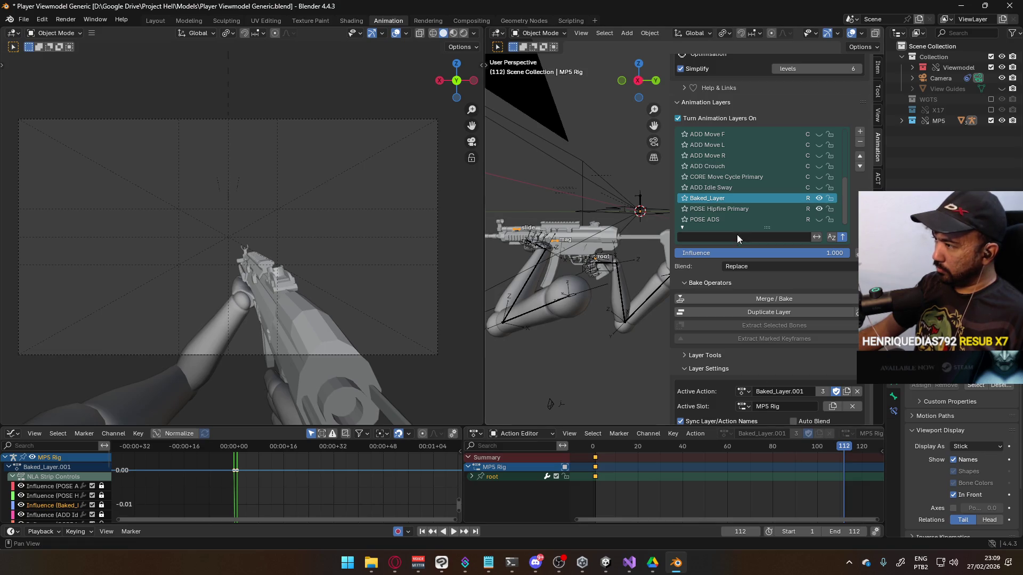
{"action": "scroll", "coordinate": [804, 456], "scroll_direction": "down", "scroll_amount": 4}
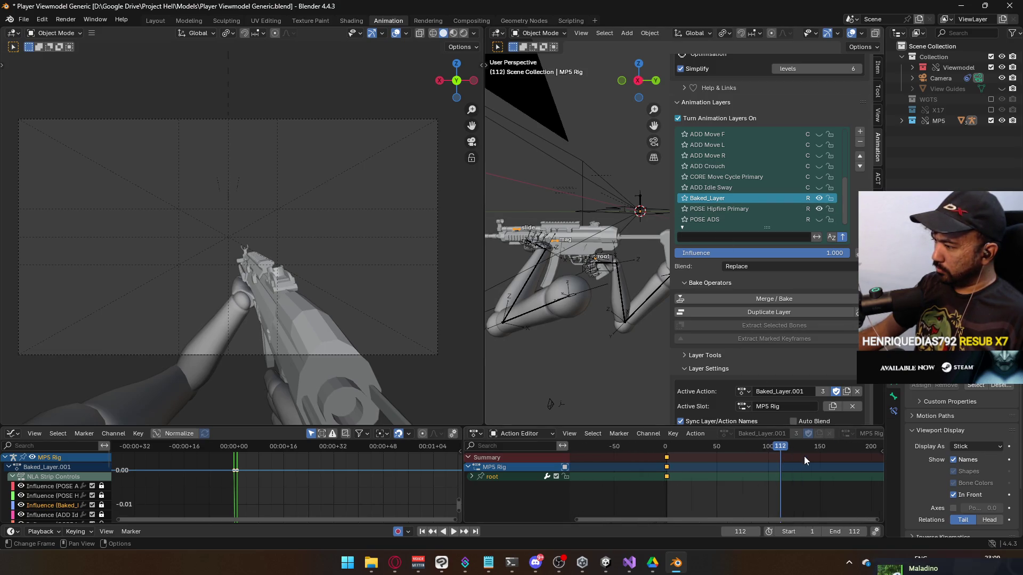
{"action": "left_click", "coordinate": [775, 449]}
{"action": "key", "text": "space"}
{"action": "mouse_move", "coordinate": [776, 449]}
{"action": "left_mouse_down"}
{"action": "mouse_move", "coordinate": [648, 450]}
{"action": "mouse_move", "coordinate": [664, 449]}
{"action": "left_mouse_up"}
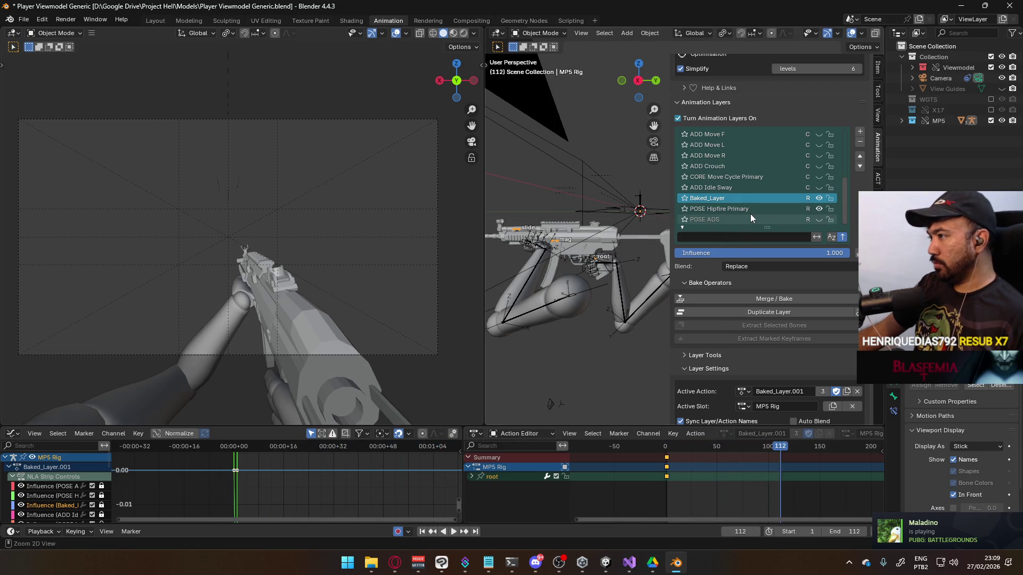
{"action": "key", "text": "shift+Right"}
{"action": "key", "text": "ctrl+z"}
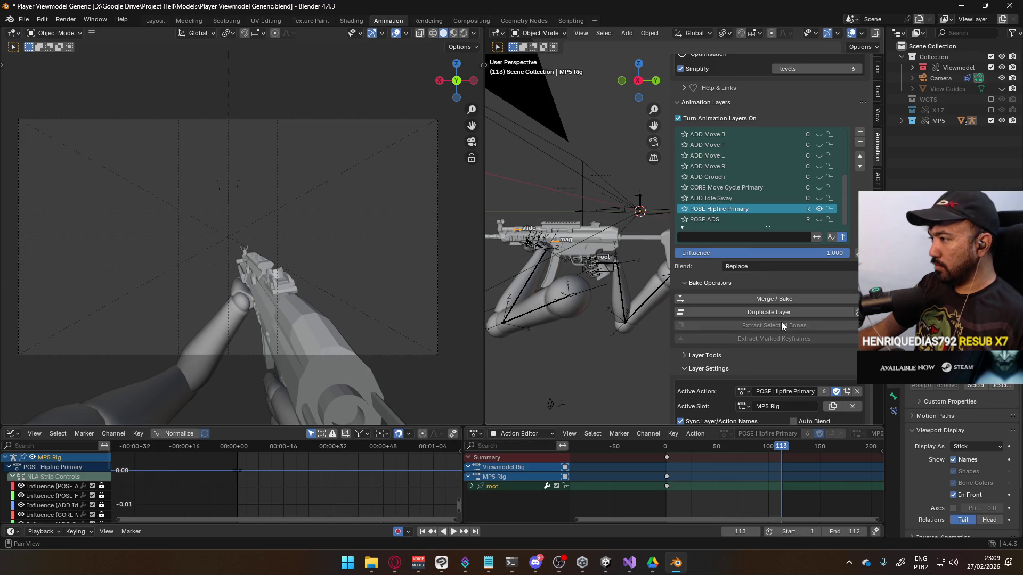
- Merge / Bake the layers from ADD Primary Fire Start into a new Baked_Layer
{"action": "scroll", "coordinate": [760, 188], "scroll_direction": "up", "scroll_amount": 6}
{"action": "left_click", "coordinate": [746, 145]}
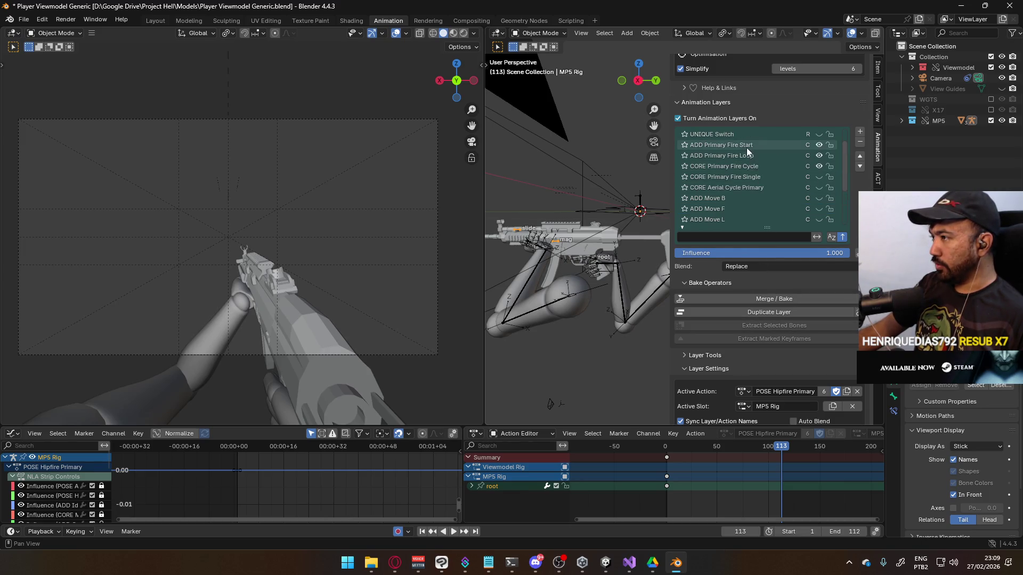
{"action": "scroll", "coordinate": [823, 335], "scroll_direction": "down", "scroll_amount": 2}
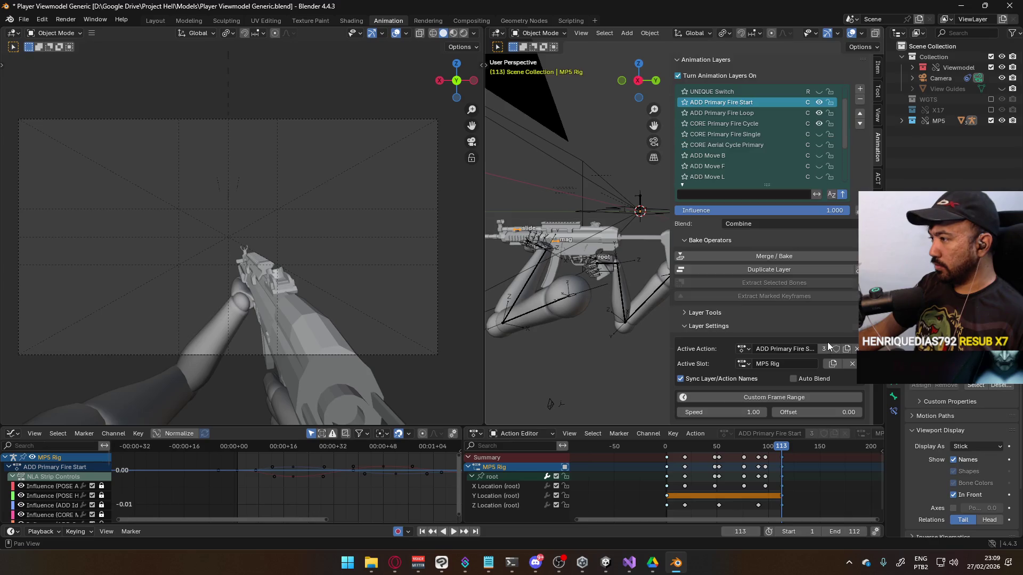
{"action": "left_click", "coordinate": [787, 258]}
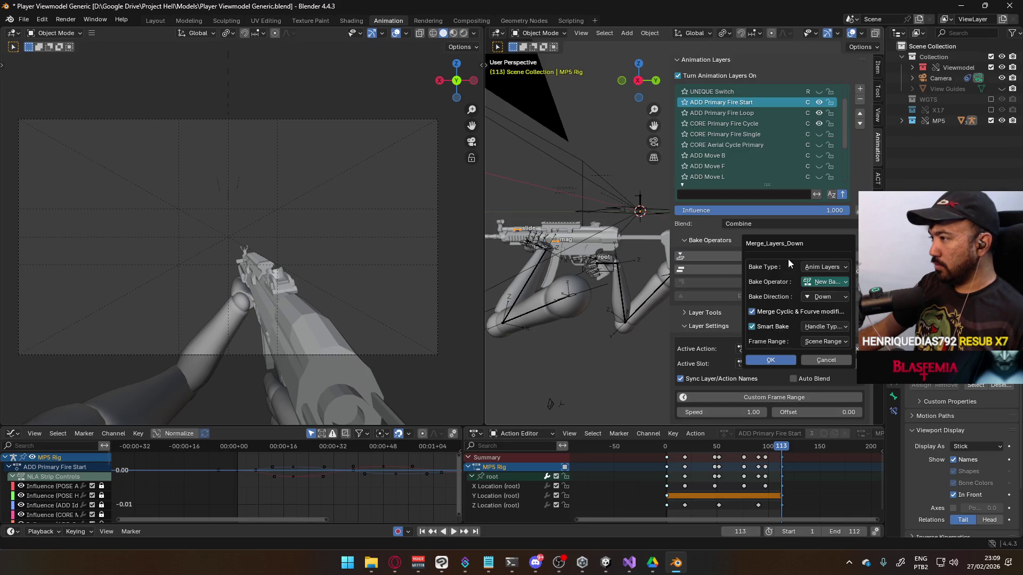
{"action": "left_click", "coordinate": [768, 360]}
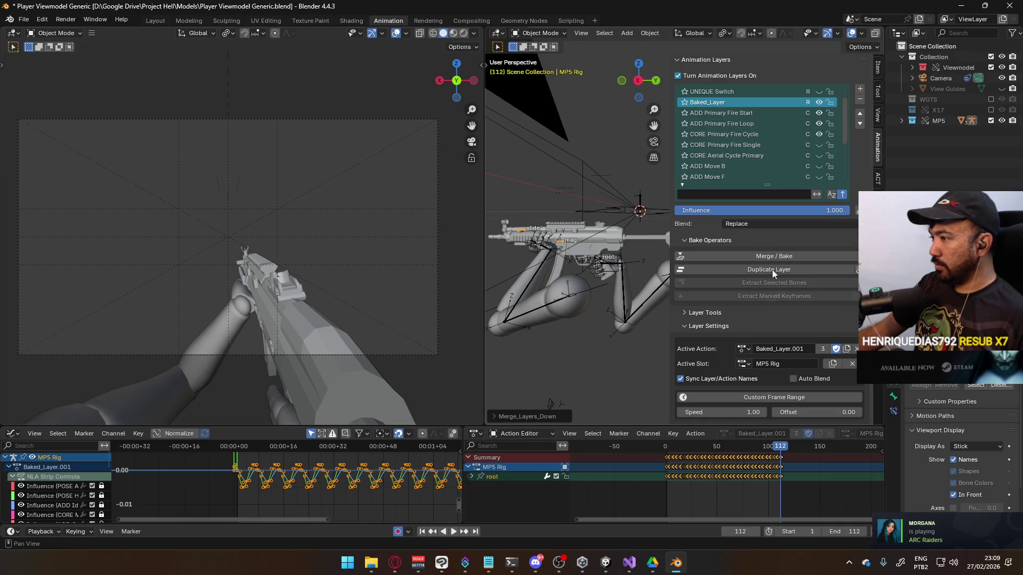
- Scrub through the baked animation, return to frame 0 and switch the rig to Pose Mode
{"action": "scroll", "coordinate": [789, 457], "scroll_direction": "up", "scroll_amount": 1}
{"action": "scroll", "coordinate": [788, 457], "scroll_direction": "up", "scroll_amount": 2}
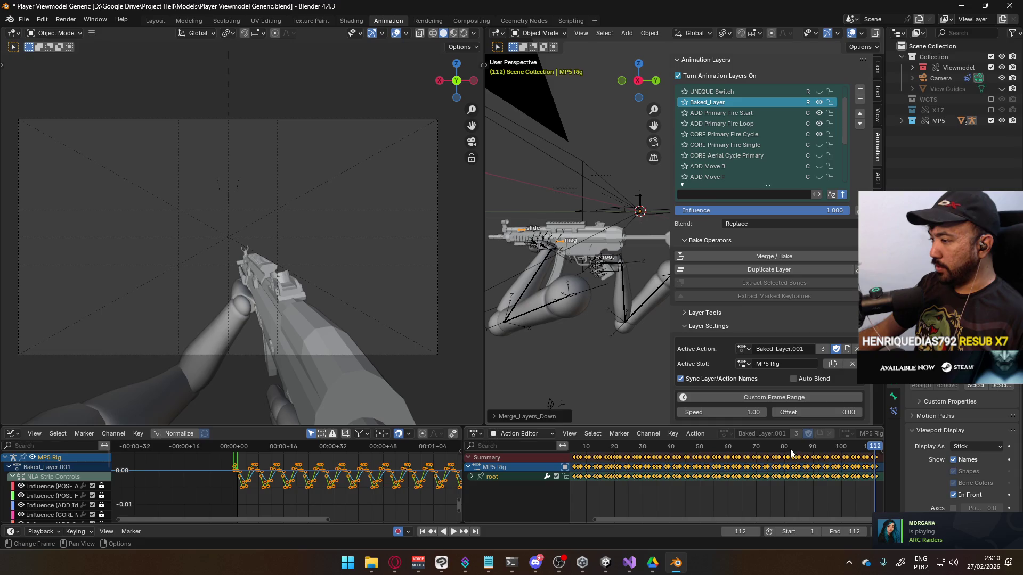
{"action": "left_click_drag", "start_coordinate": [806, 446], "coordinate": [622, 441]}
{"action": "scroll", "coordinate": [691, 465], "scroll_direction": "up", "scroll_amount": 3}
{"action": "scroll", "coordinate": [691, 464], "scroll_direction": "up", "scroll_amount": 5}
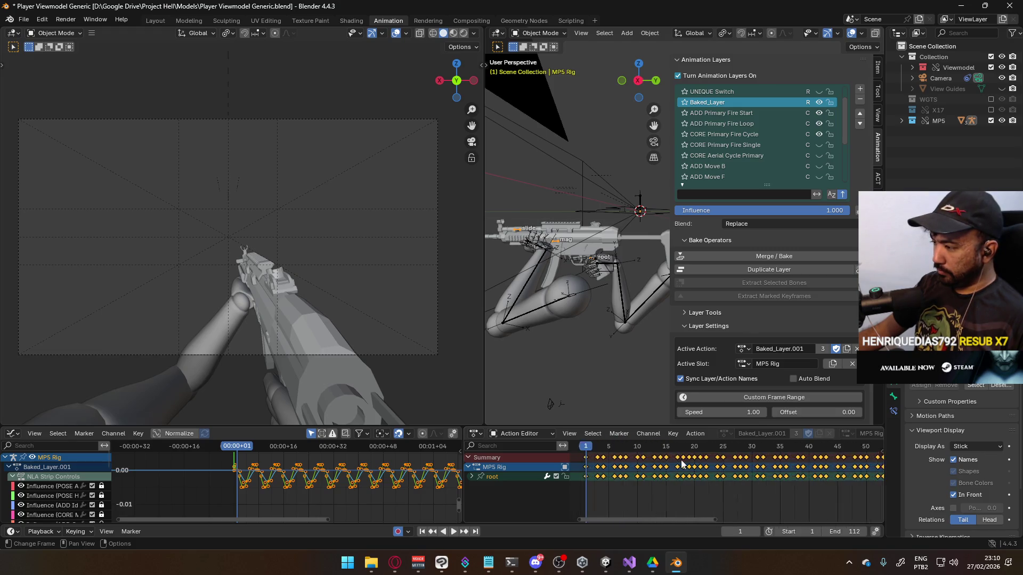
{"action": "scroll", "coordinate": [666, 458], "scroll_direction": "up", "scroll_amount": 5}
{"action": "left_click_drag", "start_coordinate": [619, 446], "coordinate": [599, 452]}
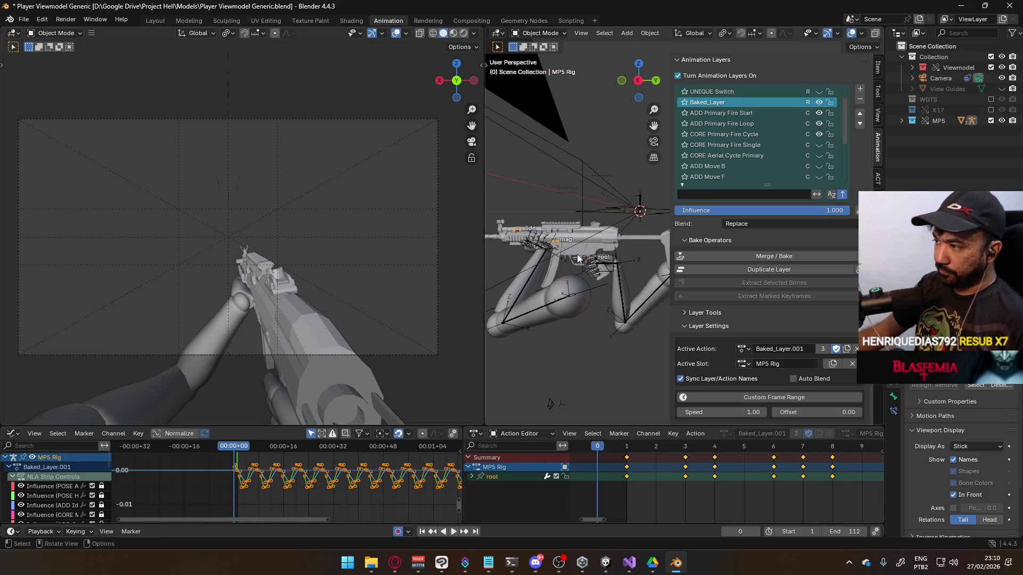
{"action": "left_click", "coordinate": [538, 33]}
- In Pose Mode, select the root bone, try pasting keyframes at frame 0, then undo
{"action": "left_click", "coordinate": [538, 69]}
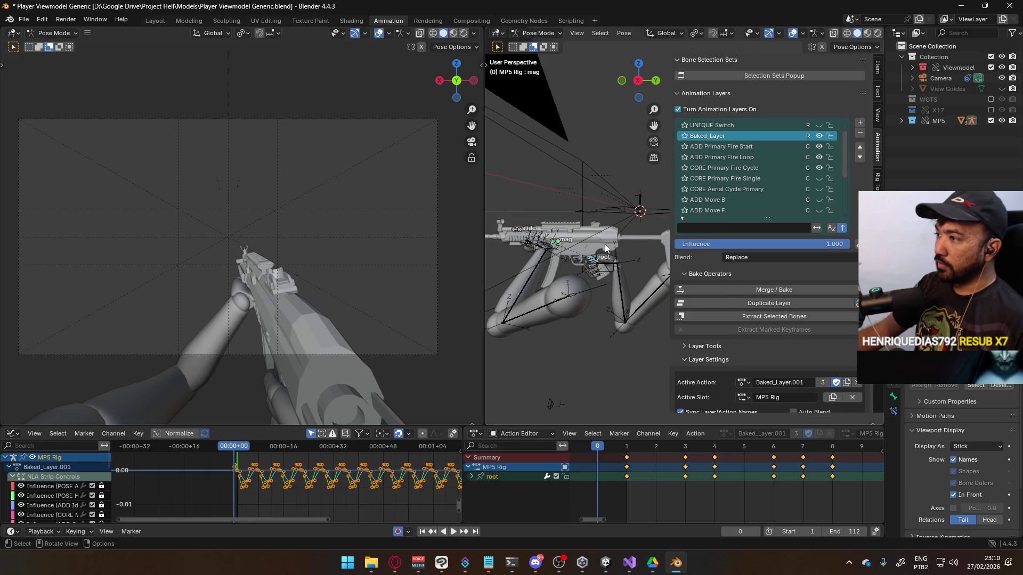
{"action": "left_click", "coordinate": [601, 259]}
{"action": "key", "text": "ctrl+v"}
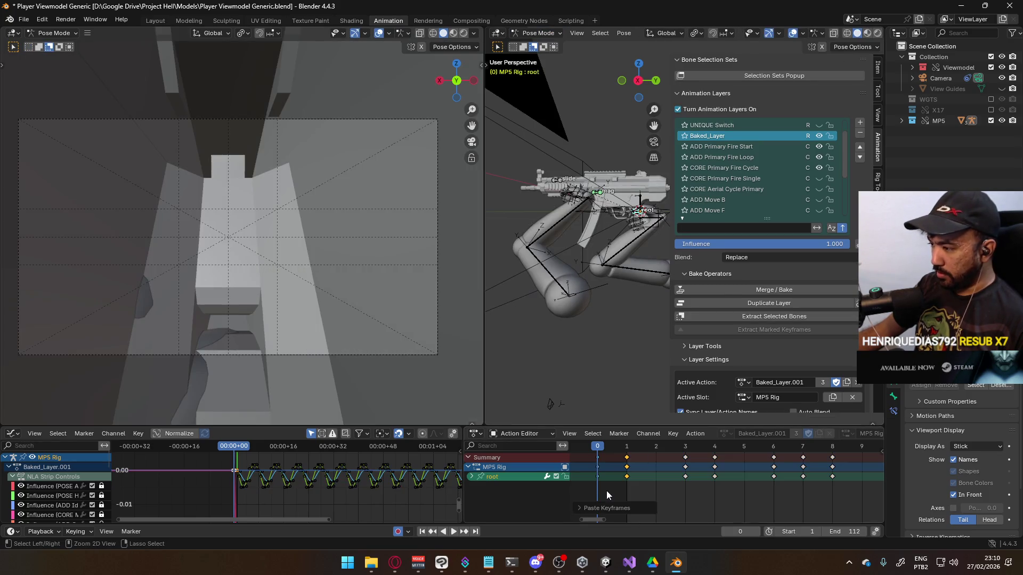
{"action": "key", "text": "ctrl+z"}
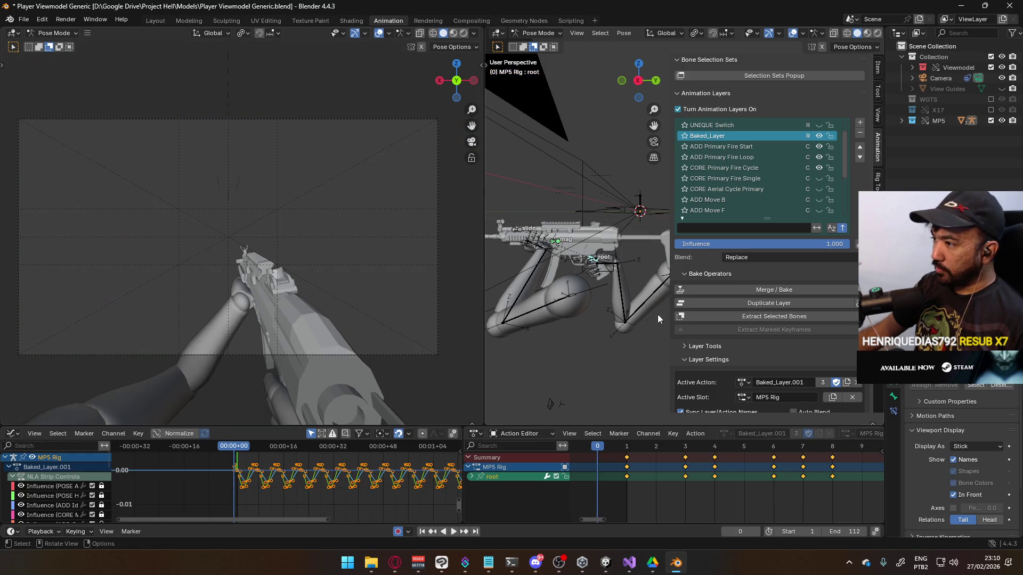
- Hide the ADD Primary Fire Start and Fire Loop layers and activate POSE Hipfire Primary
{"action": "left_click", "coordinate": [819, 157]}
{"action": "left_click", "coordinate": [819, 147]}
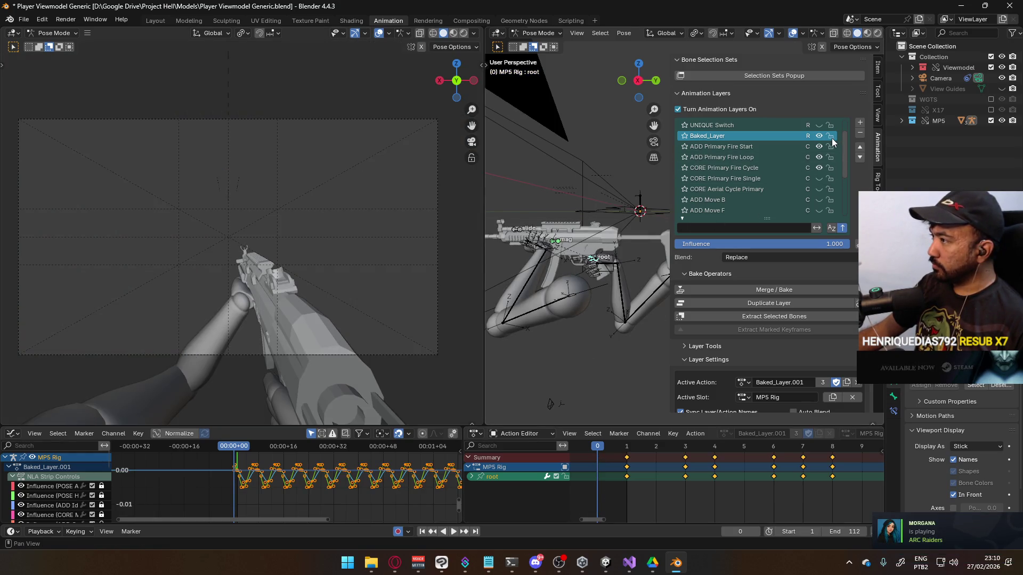
{"action": "scroll", "coordinate": [831, 163], "scroll_direction": "down", "scroll_amount": 7}
{"action": "left_click", "coordinate": [753, 200]}
{"action": "left_click", "coordinate": [626, 445]}
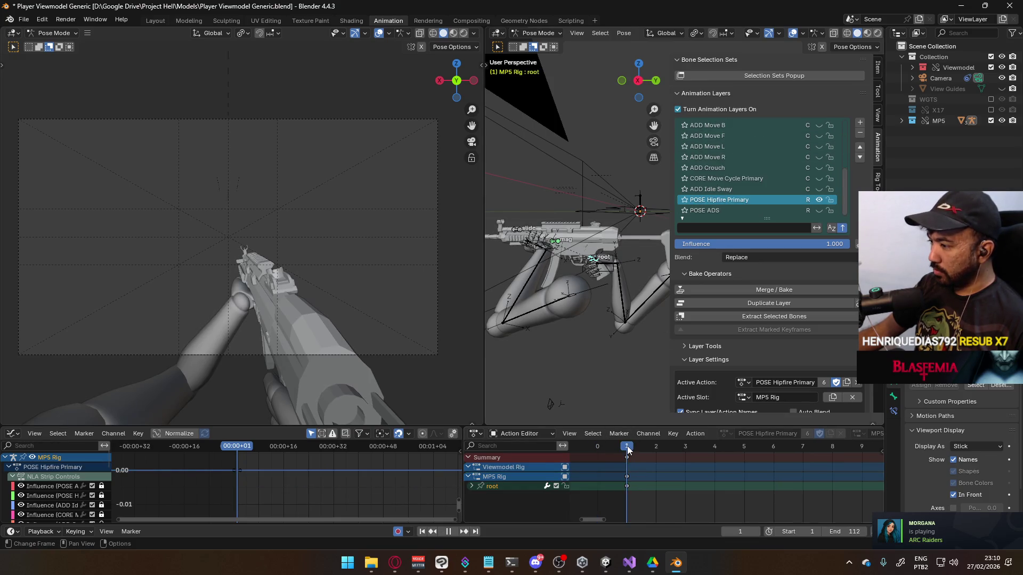
- Try pasting keyframes into Baked_Layer at frame 0, then undo the paste
{"action": "scroll", "coordinate": [845, 153], "scroll_direction": "up", "scroll_amount": 10}
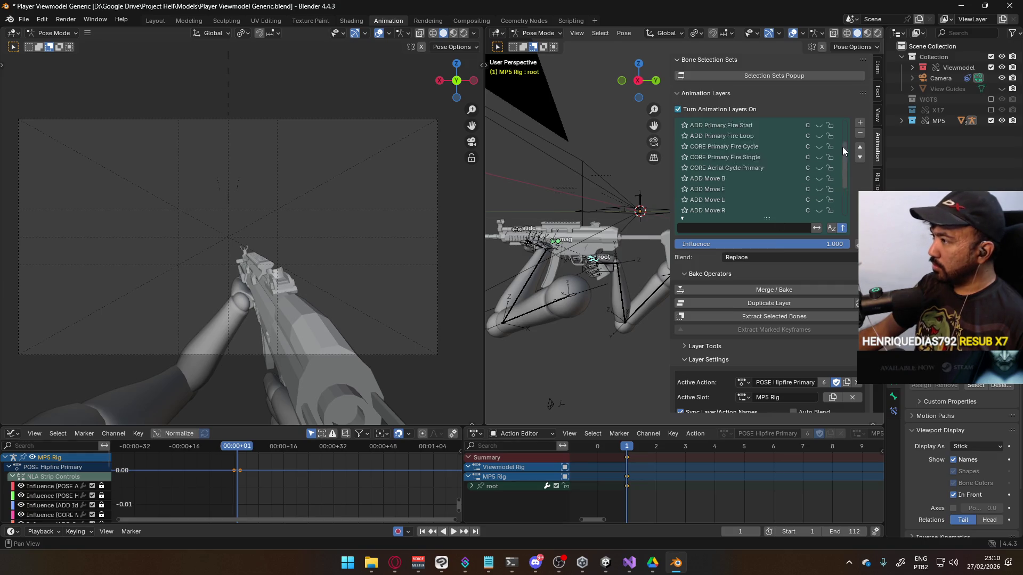
{"action": "left_click", "coordinate": [757, 157]}
{"action": "key", "text": "ctrl+v"}
{"action": "left_click", "coordinate": [596, 449]}
{"action": "scroll", "coordinate": [320, 283], "scroll_direction": "down", "scroll_amount": 5}
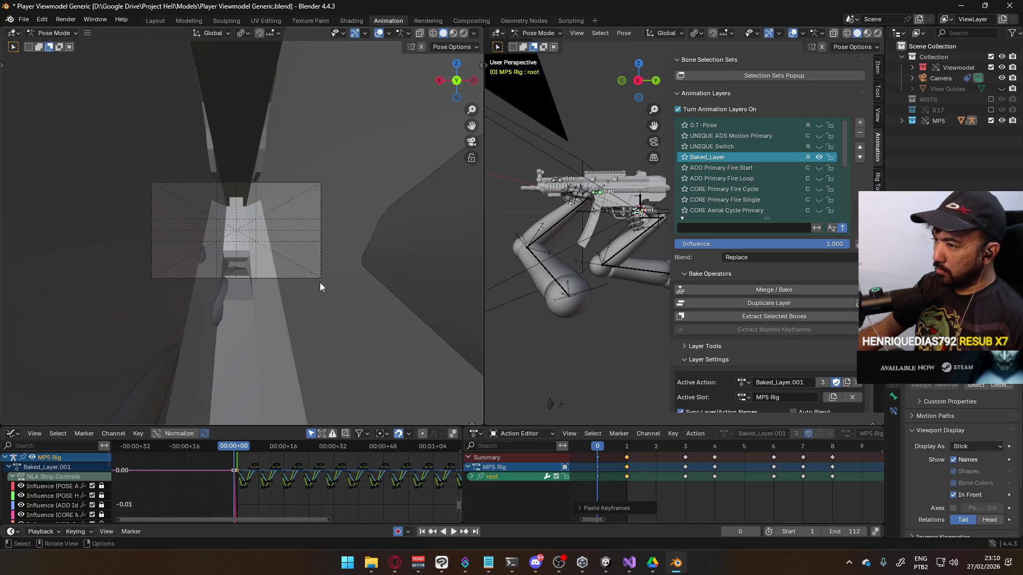
{"action": "scroll", "coordinate": [340, 302], "scroll_direction": "up", "scroll_amount": 4}
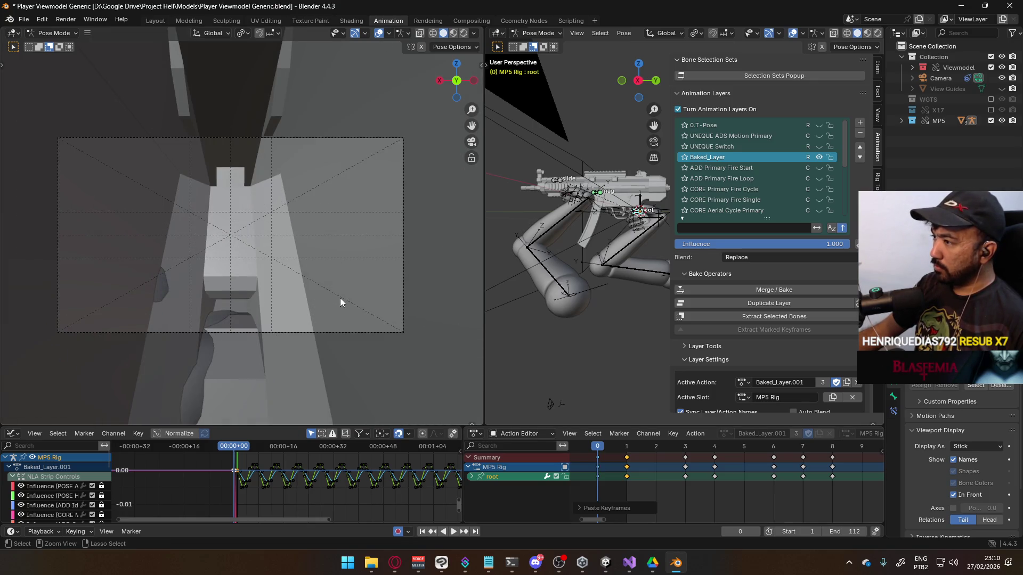
{"action": "key", "text": "ctrl+z"}
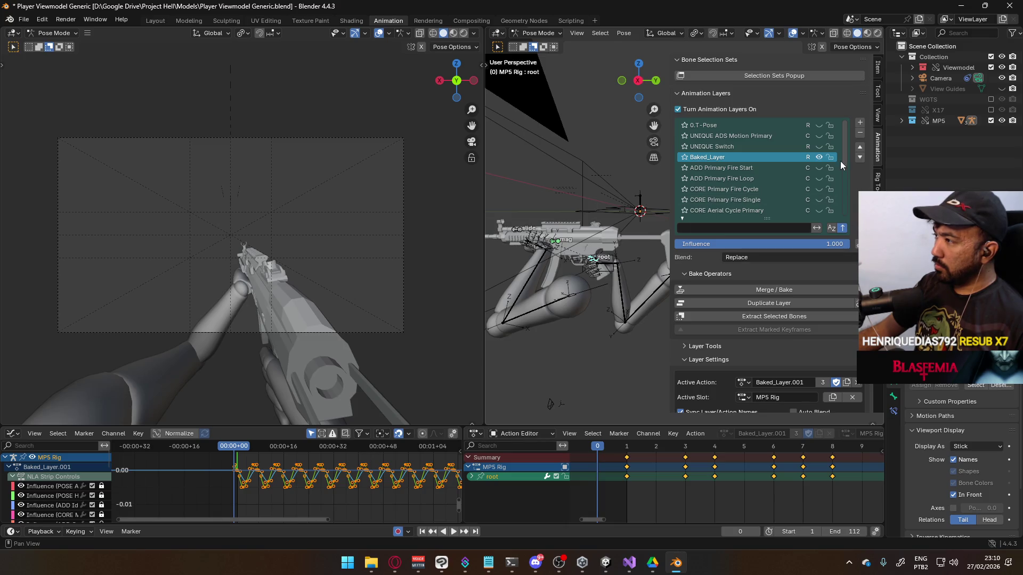
- Copy the pose from POSE Hipfire Primary and paste it into Baked_Layer at frame 0
{"action": "left_click_drag", "start_coordinate": [844, 155], "coordinate": [844, 202]}
{"action": "left_click", "coordinate": [714, 199]}
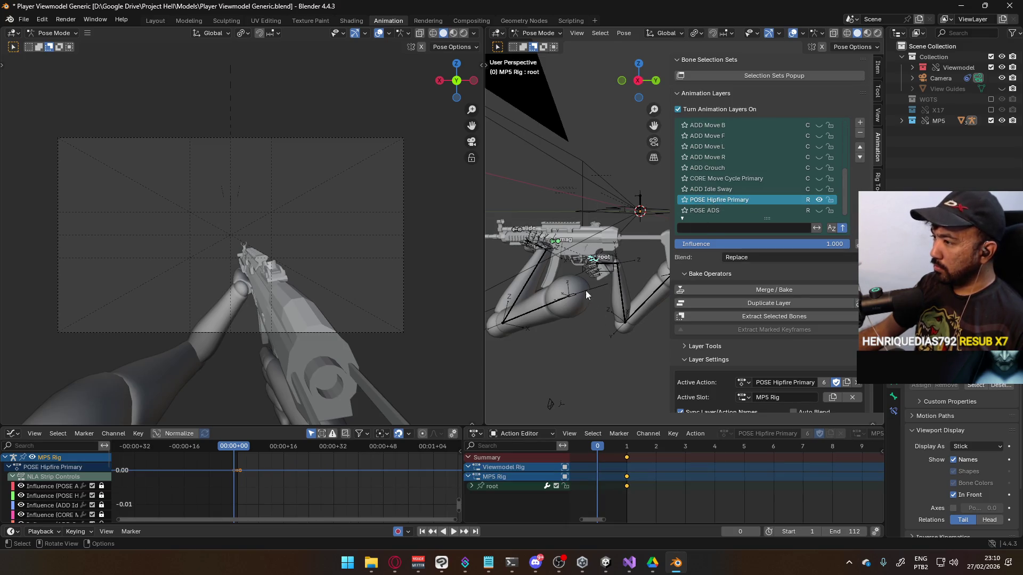
{"action": "right_click", "coordinate": [595, 262]}
{"action": "left_click", "coordinate": [557, 283]}
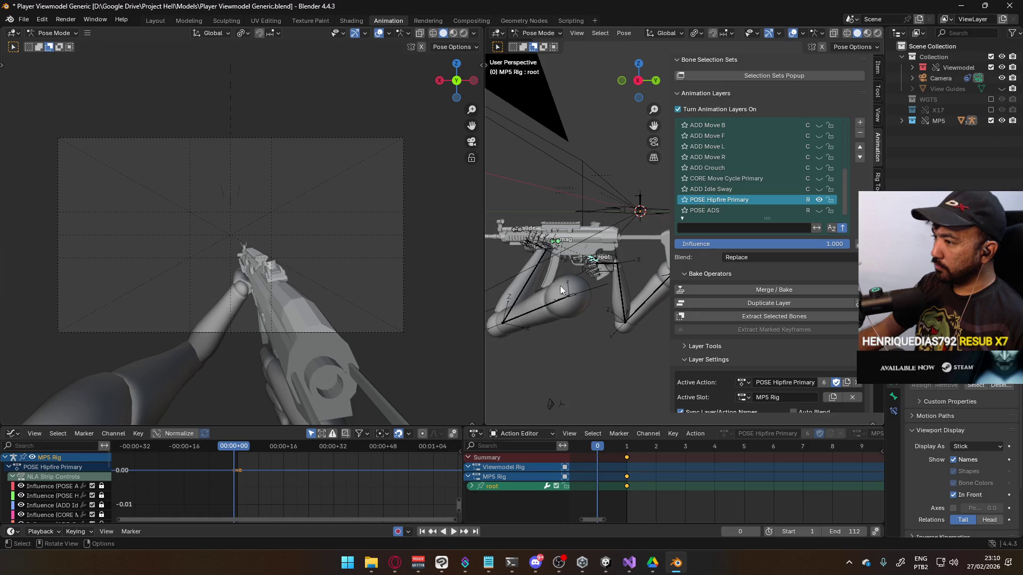
{"action": "scroll", "coordinate": [804, 177], "scroll_direction": "up", "scroll_amount": 10}
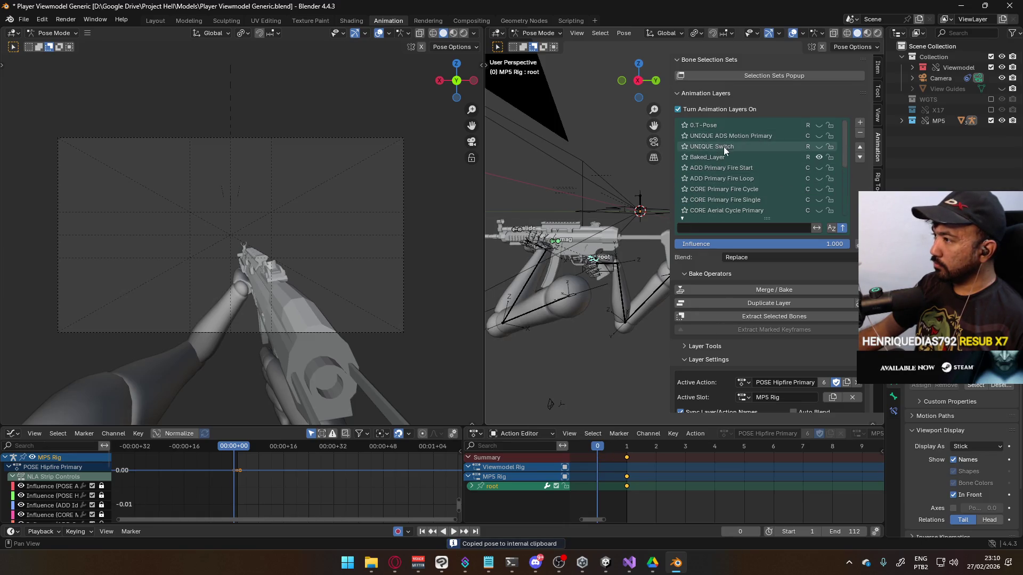
{"action": "left_click", "coordinate": [714, 157]}
{"action": "right_click", "coordinate": [600, 259]}
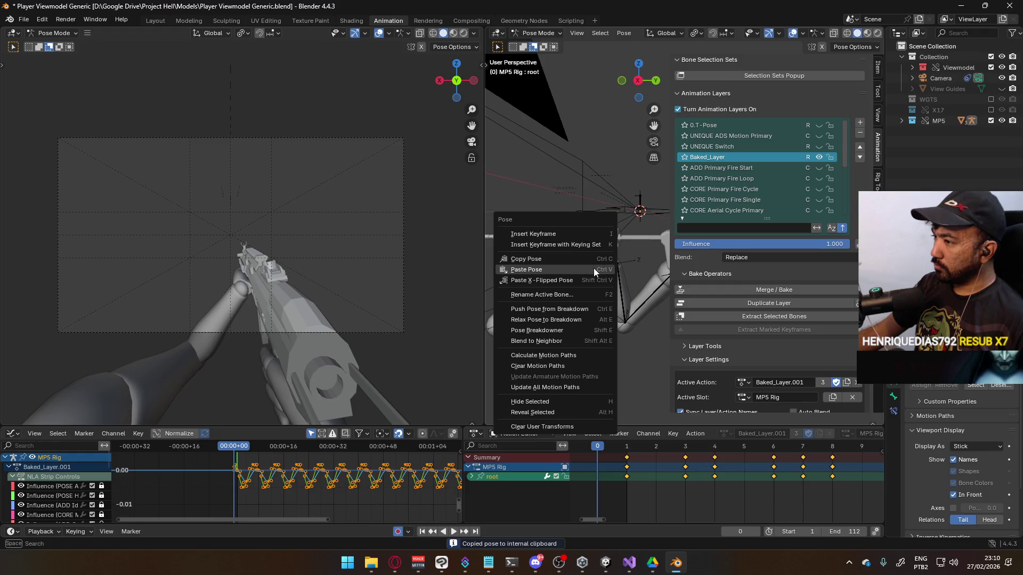
{"action": "left_click", "coordinate": [593, 268]}
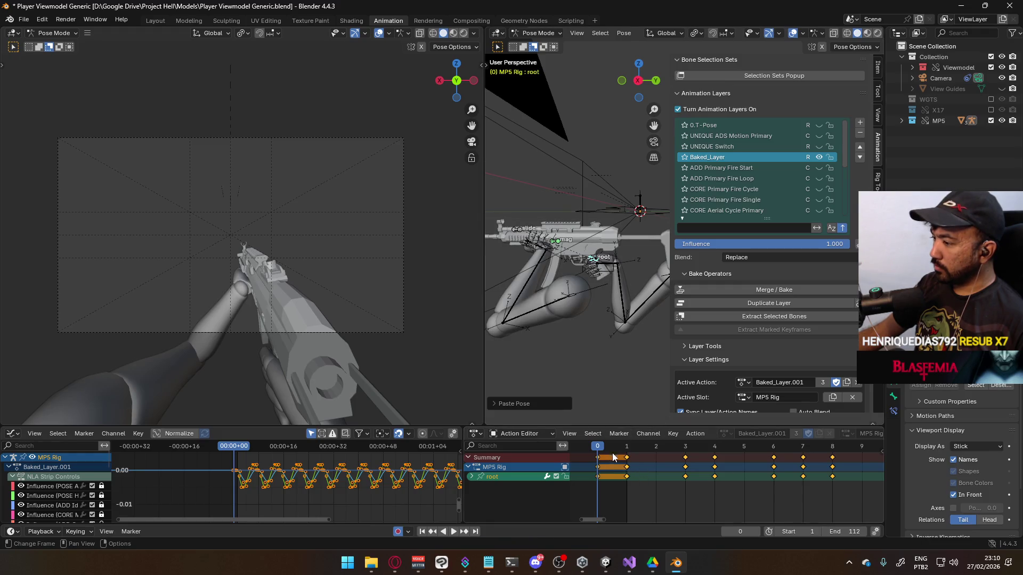
{"action": "mouse_move", "coordinate": [602, 449]}
{"action": "left_mouse_down"}
{"action": "mouse_move", "coordinate": [755, 438]}
{"action": "mouse_move", "coordinate": [602, 437]}
{"action": "mouse_move", "coordinate": [635, 436]}
{"action": "left_mouse_up"}
{"action": "scroll", "coordinate": [682, 448], "scroll_direction": "down", "scroll_amount": 7}
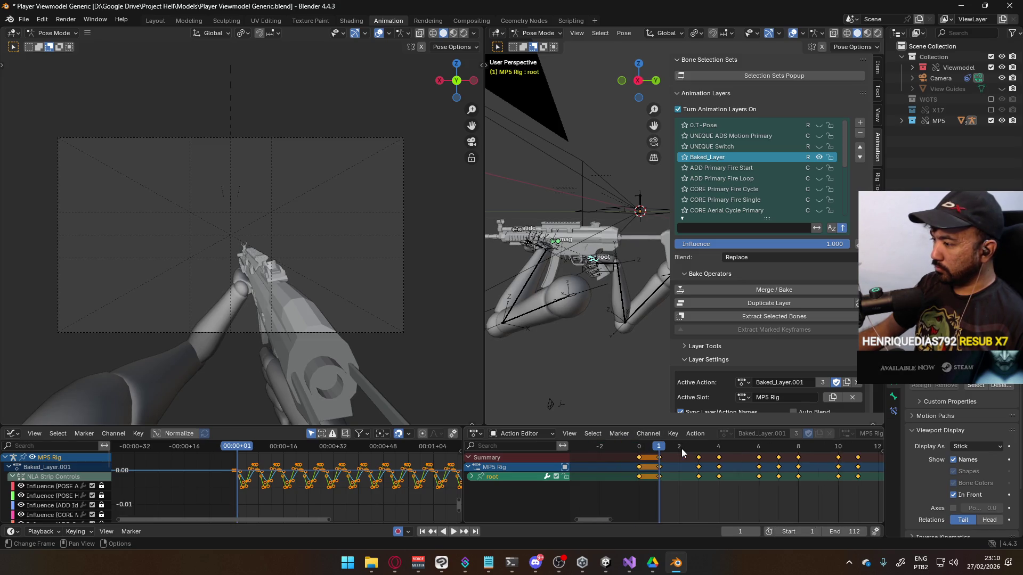
- Remove Baked_Layer and show the fire start, loop and cycle layers again
{"action": "scroll", "coordinate": [749, 459], "scroll_direction": "right", "scroll_amount": 4}
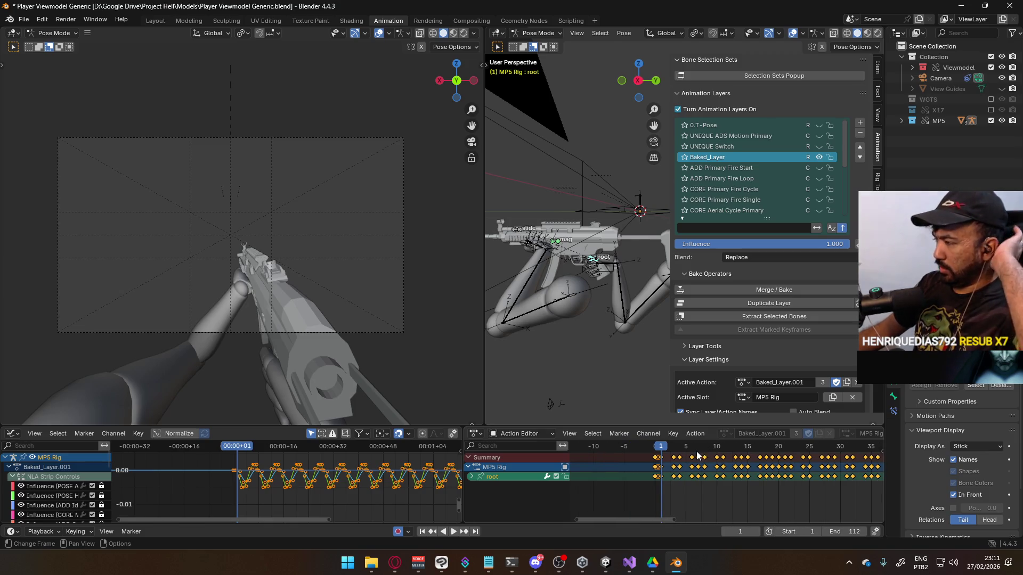
{"action": "left_click_drag", "start_coordinate": [664, 449], "coordinate": [661, 450]}
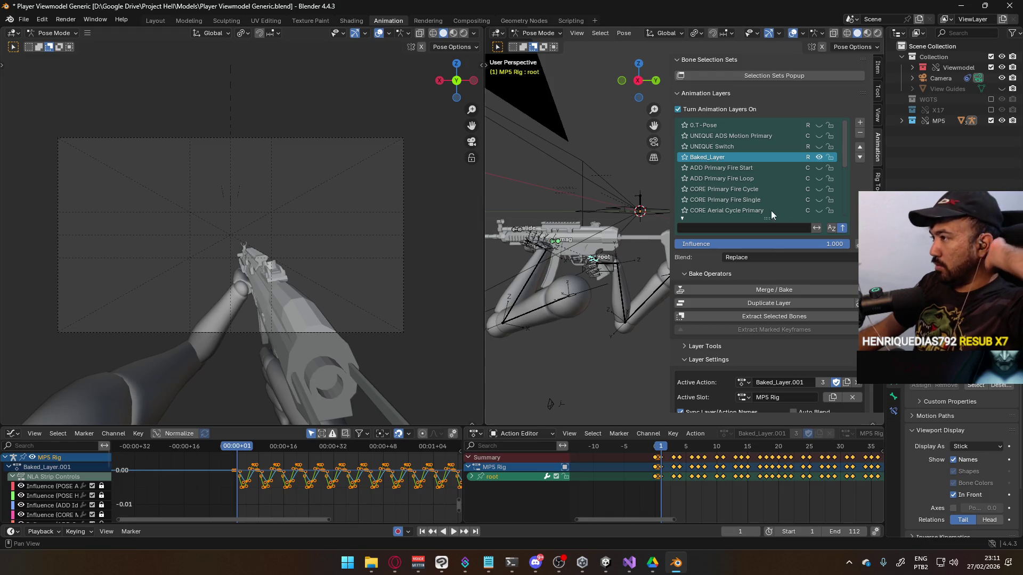
{"action": "left_click", "coordinate": [859, 133]}
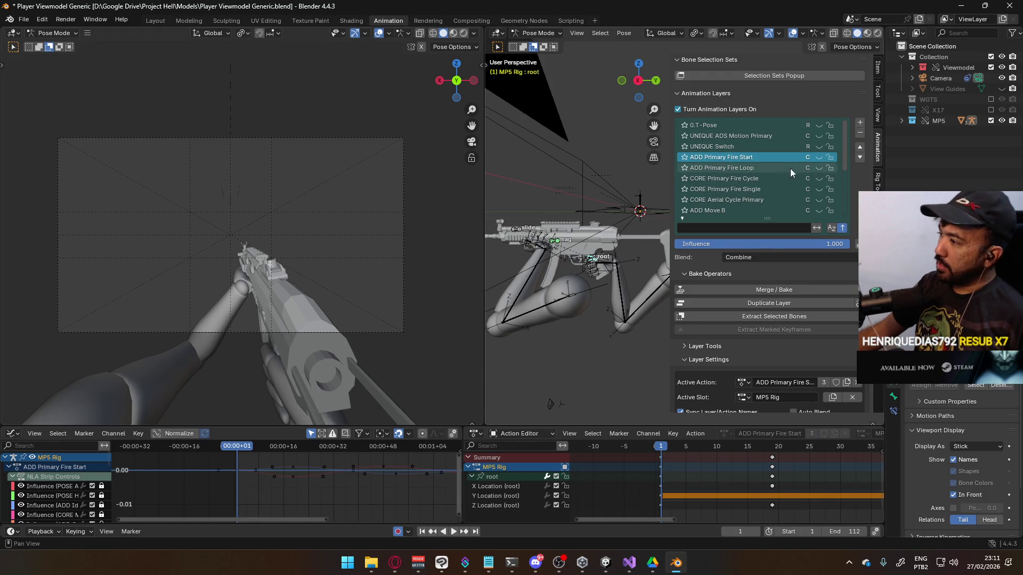
{"action": "scroll", "coordinate": [781, 172], "scroll_direction": "down", "scroll_amount": 2}
{"action": "left_click", "coordinate": [751, 199]}
{"action": "scroll", "coordinate": [749, 198], "scroll_direction": "up", "scroll_amount": 2}
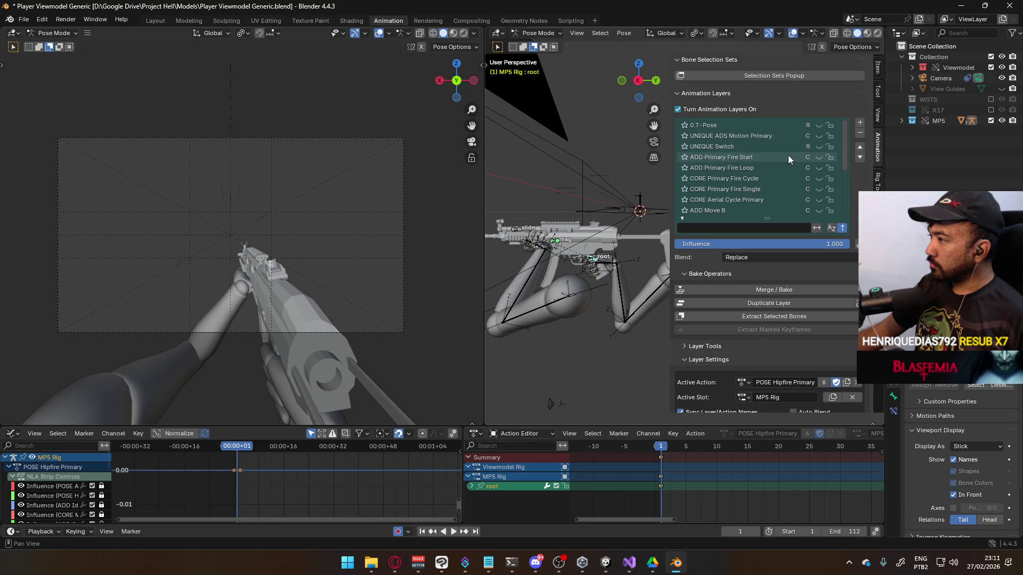
{"action": "left_click_drag", "start_coordinate": [815, 157], "coordinate": [818, 176]}
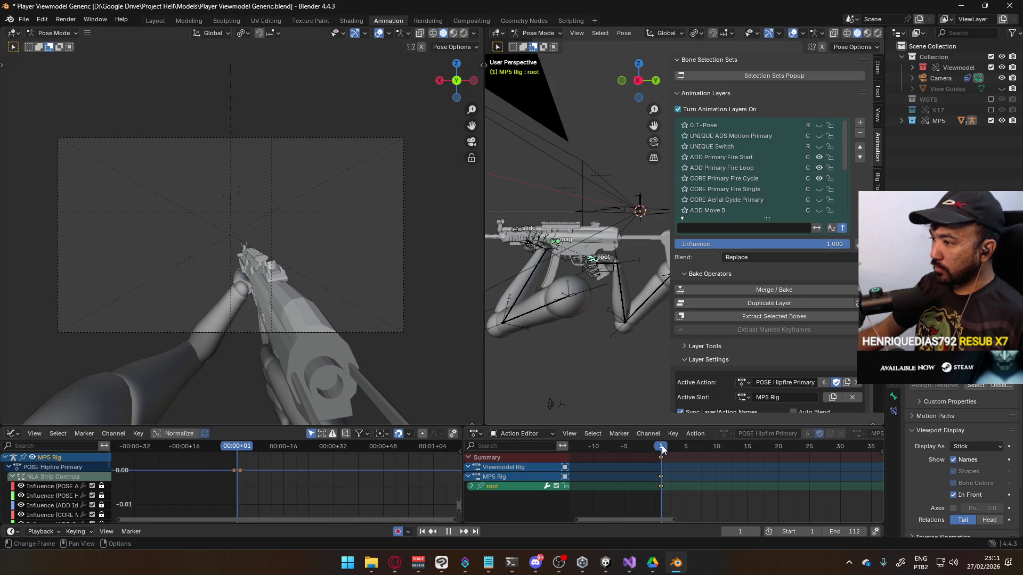
- At frame 0, toggle the ADD Primary Fire Loop layer to compare poses, then make it active
{"action": "left_click_drag", "start_coordinate": [660, 450], "coordinate": [657, 453]}
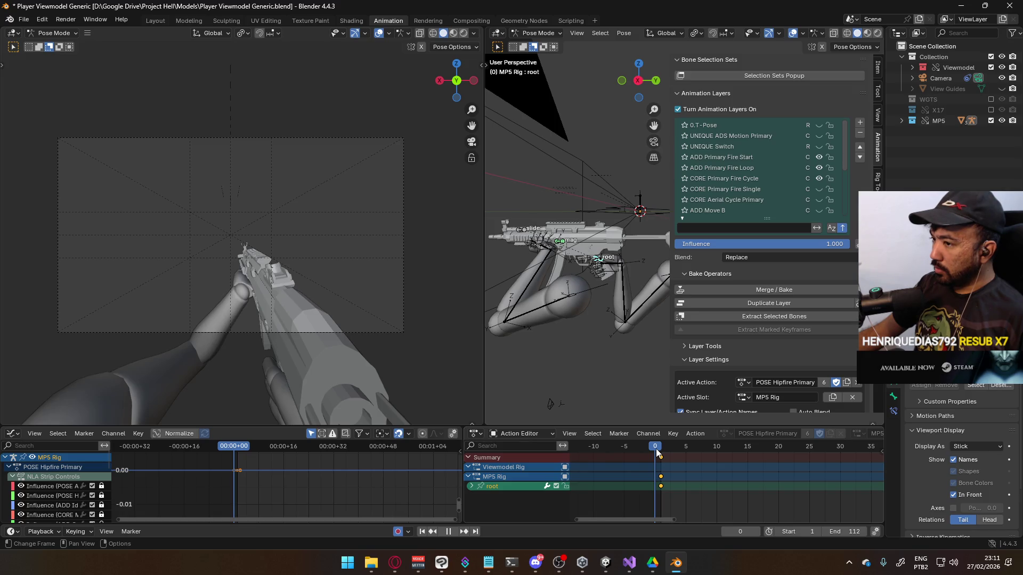
{"action": "left_click", "coordinate": [820, 167]}
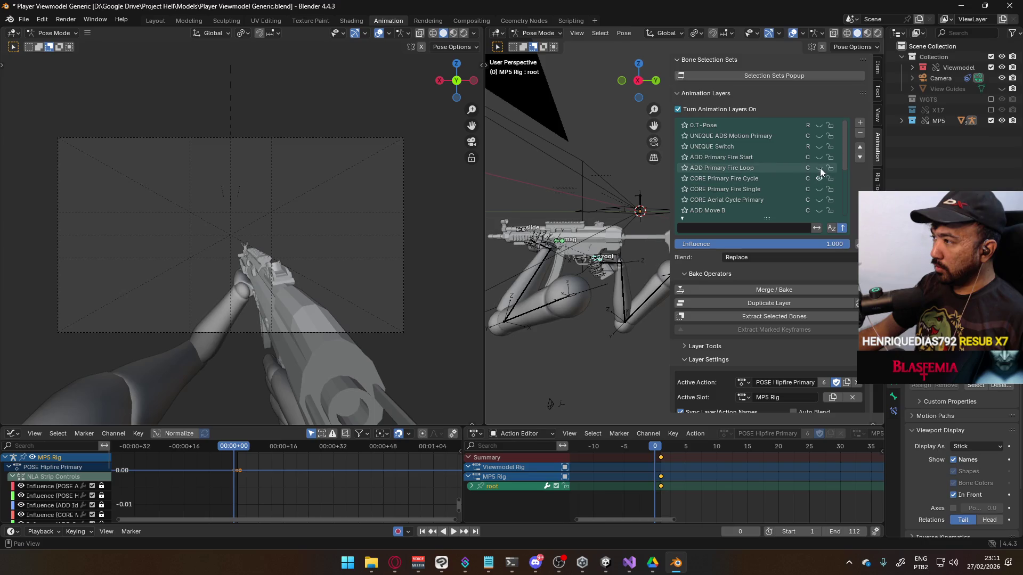
{"action": "left_click", "coordinate": [819, 167]}
{"action": "left_click", "coordinate": [820, 167]}
{"action": "left_click", "coordinate": [819, 167]}
{"action": "left_click", "coordinate": [819, 167]}
{"action": "left_click", "coordinate": [819, 169]}
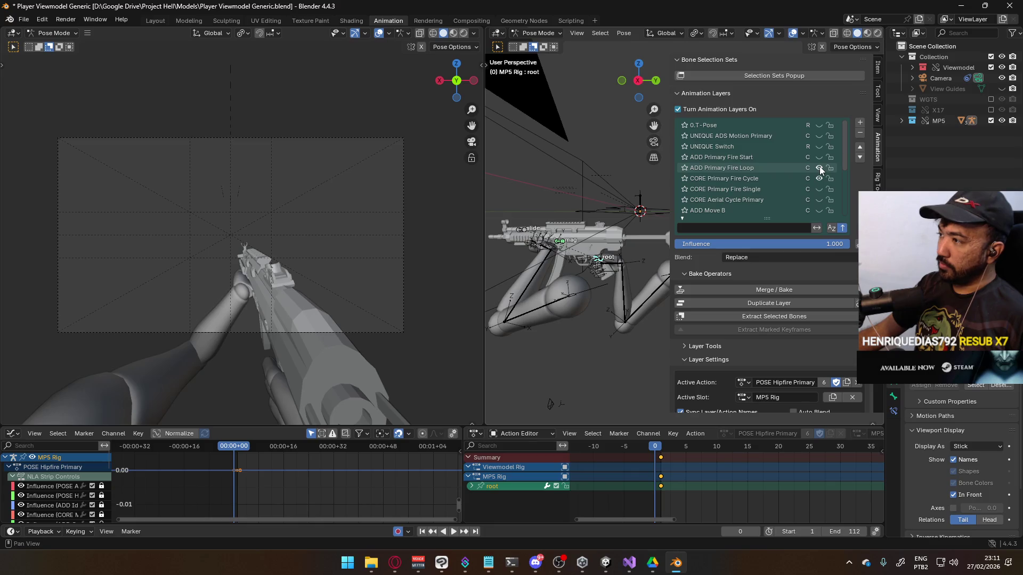
{"action": "left_click", "coordinate": [761, 169]}
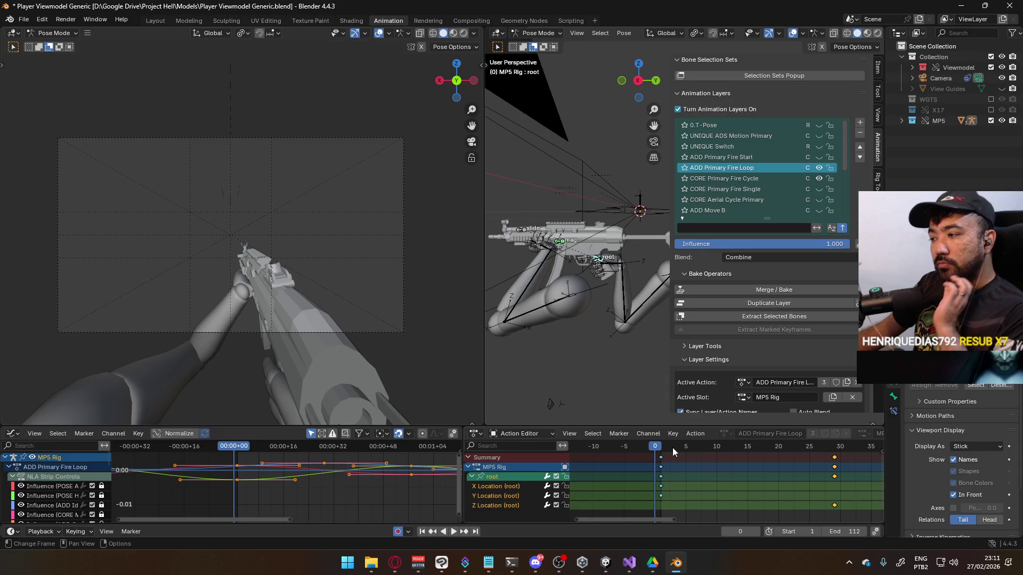
- Preview playback, return to frame 0 and box-select all root keyframes of the fire loop
{"action": "key", "text": "space"}
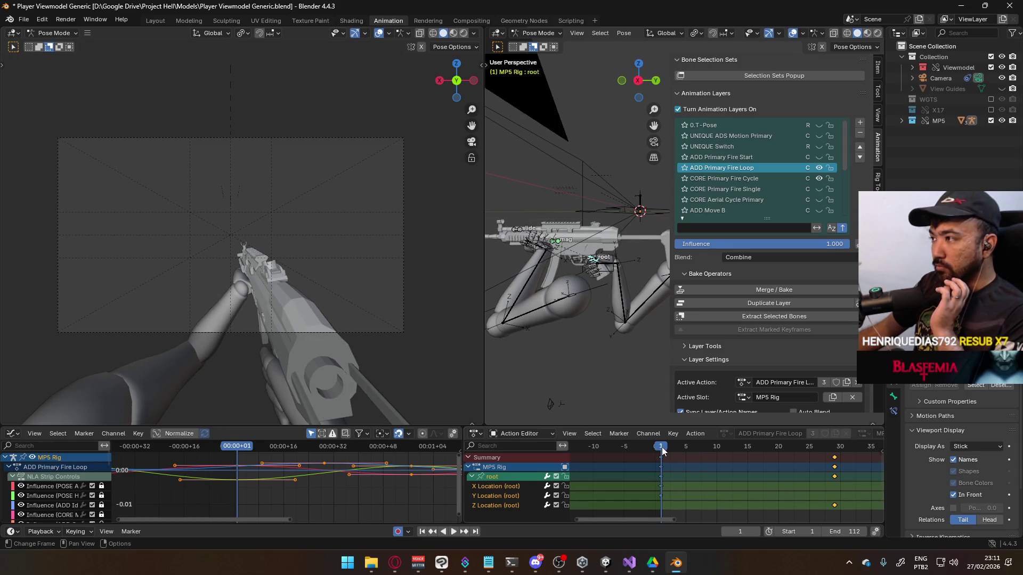
{"action": "left_click_drag", "start_coordinate": [662, 451], "coordinate": [659, 451]}
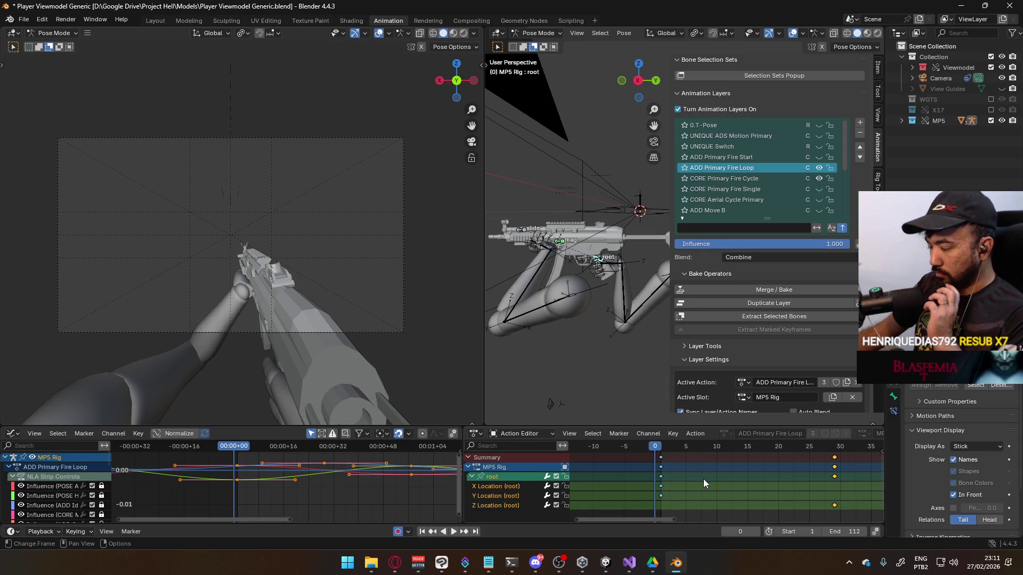
{"action": "scroll", "coordinate": [702, 480], "scroll_direction": "down", "scroll_amount": 10}
{"action": "scroll", "coordinate": [817, 500], "scroll_direction": "down", "scroll_amount": 2}
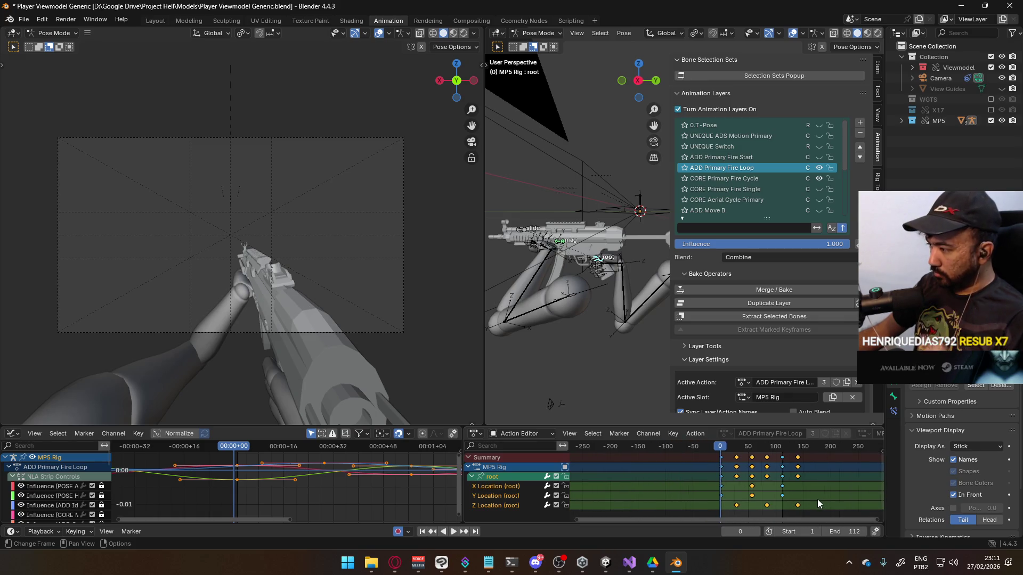
{"action": "left_click_drag", "start_coordinate": [818, 509], "coordinate": [702, 453]}
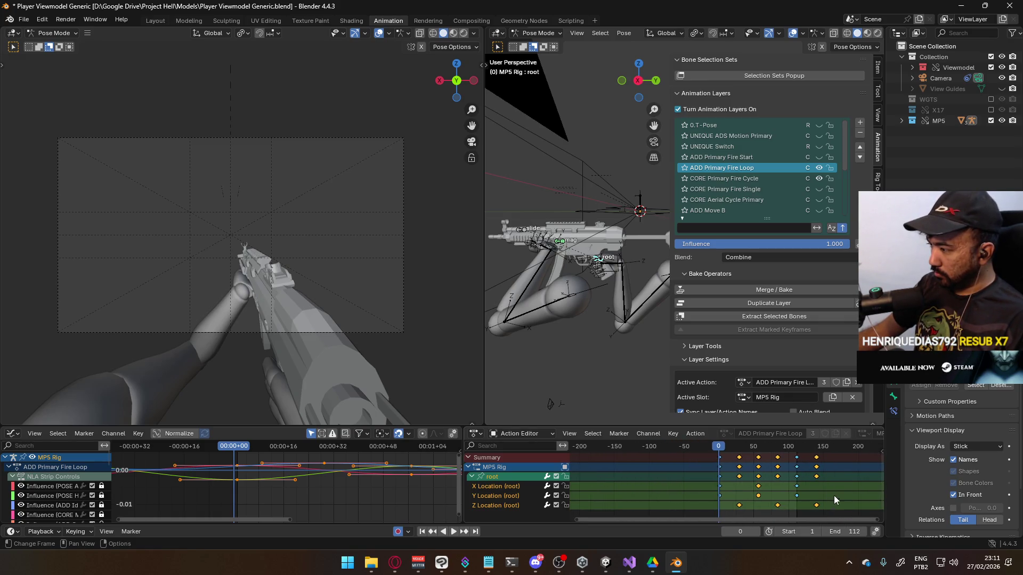
- Test shifting the fire loop keys one frame earlier, then undo back to the original timing
{"action": "key", "text": "g"}
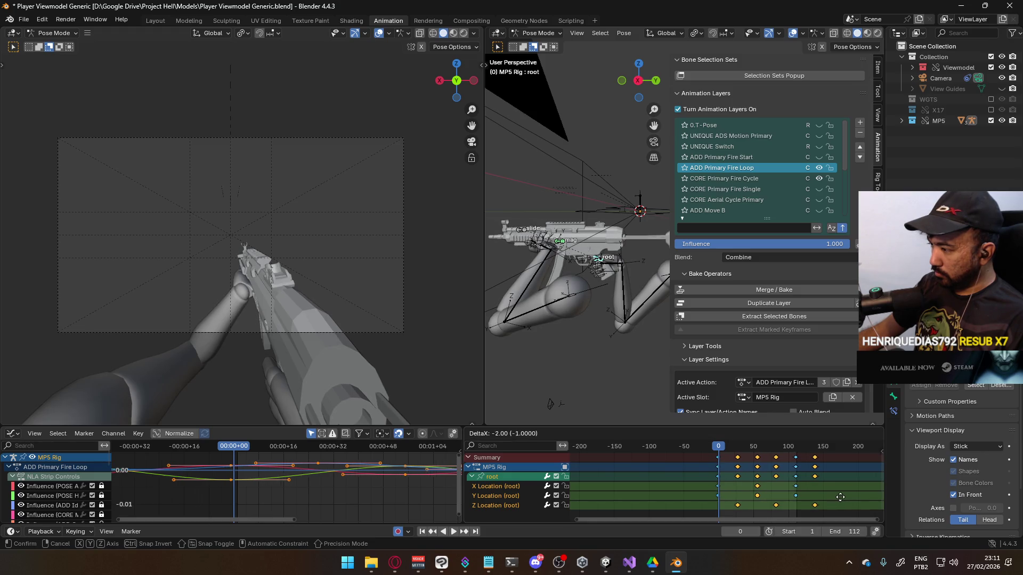
{"action": "key", "text": "Escape"}
{"action": "scroll", "coordinate": [721, 472], "scroll_direction": "up", "scroll_amount": 5}
{"action": "key", "text": "g"}
{"action": "left_click", "coordinate": [723, 473]}
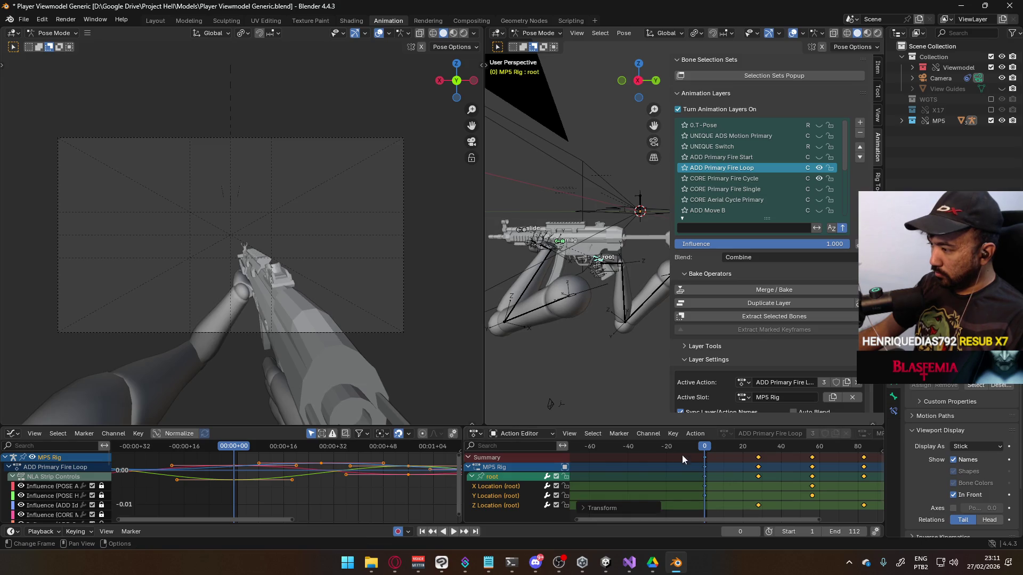
{"action": "left_click", "coordinate": [820, 170]}
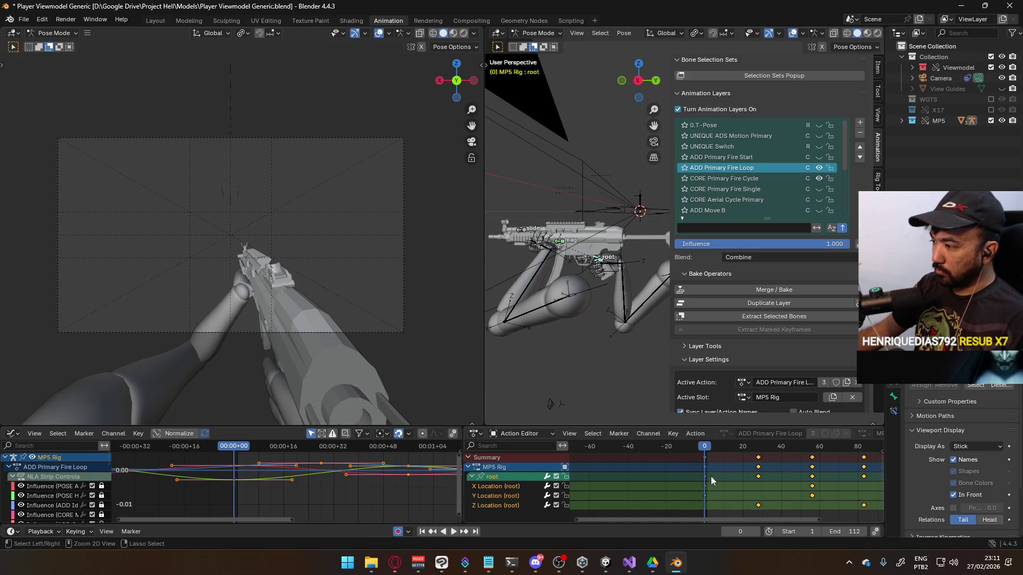
{"action": "key", "text": "ctrl+z"}
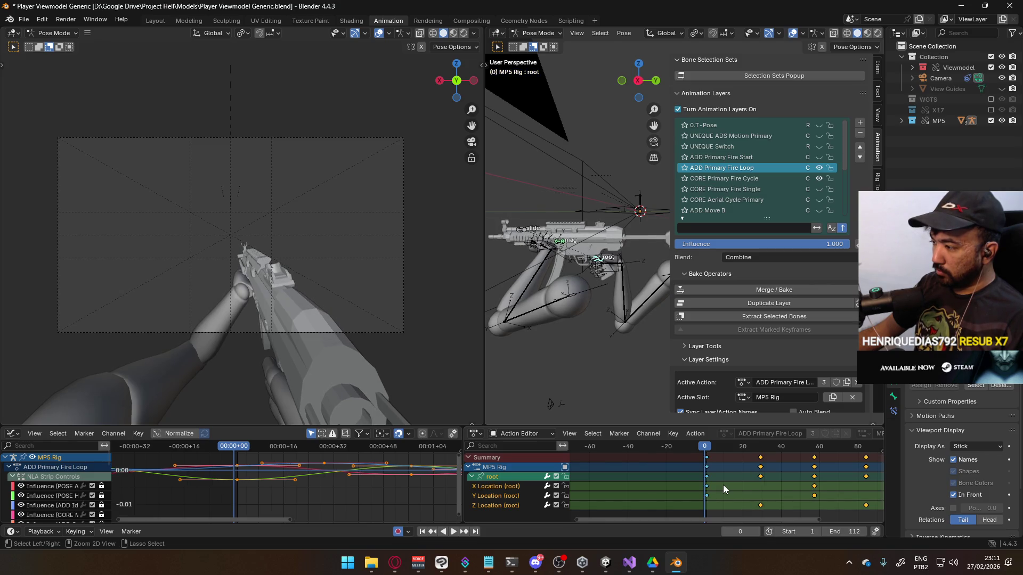
- Check the pose at frames -1, 0 and 1, then enable the ADD Primary Fire Start layer
{"action": "left_click", "coordinate": [703, 448]}
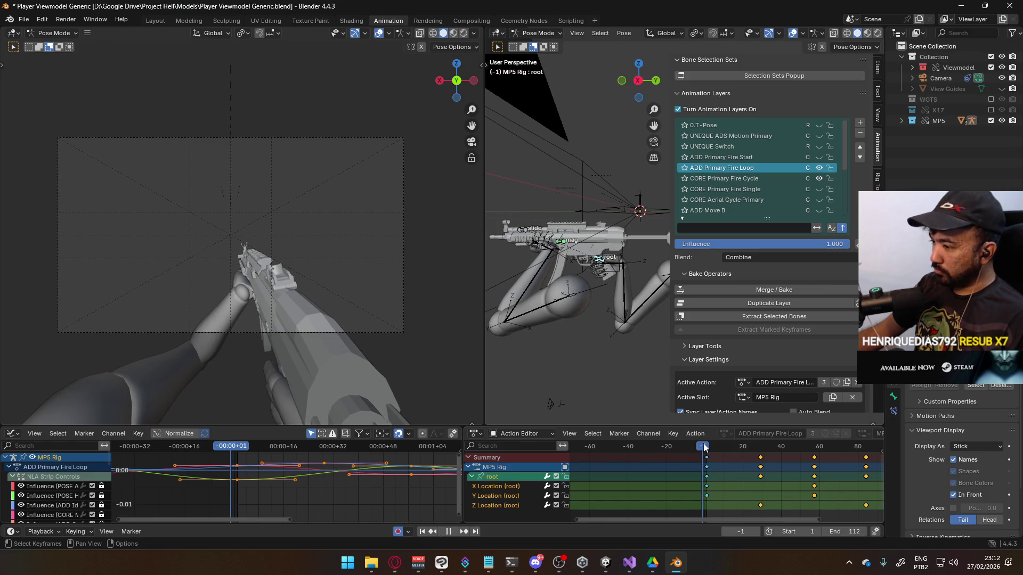
{"action": "left_click", "coordinate": [706, 448]}
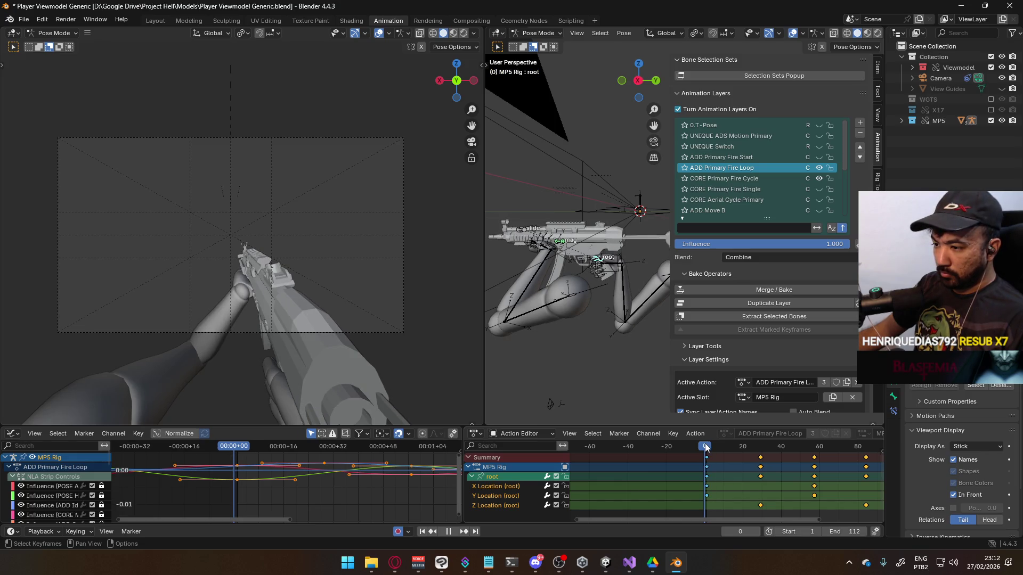
{"action": "left_click", "coordinate": [706, 448]}
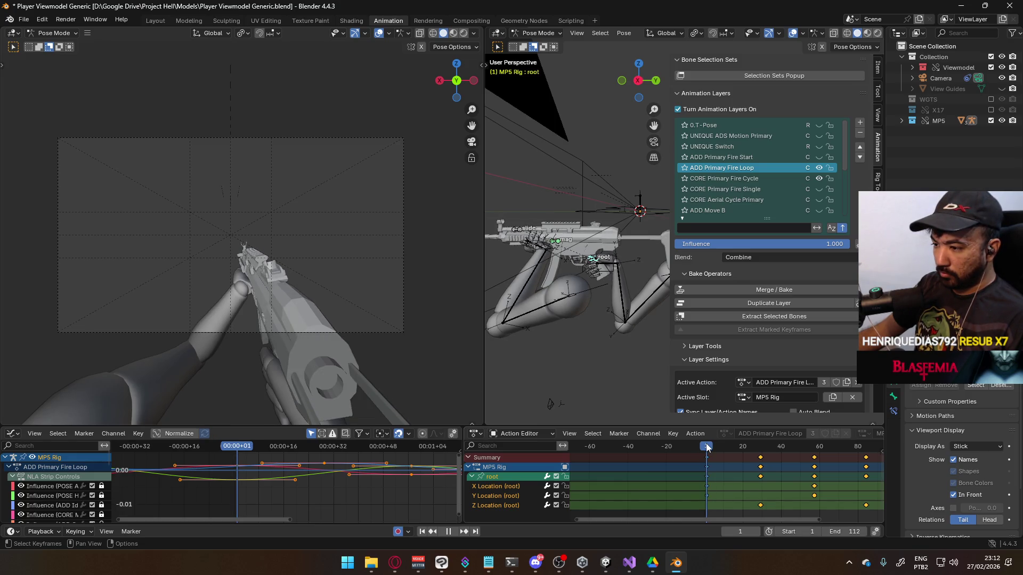
{"action": "scroll", "coordinate": [346, 482], "scroll_direction": "down", "scroll_amount": 3}
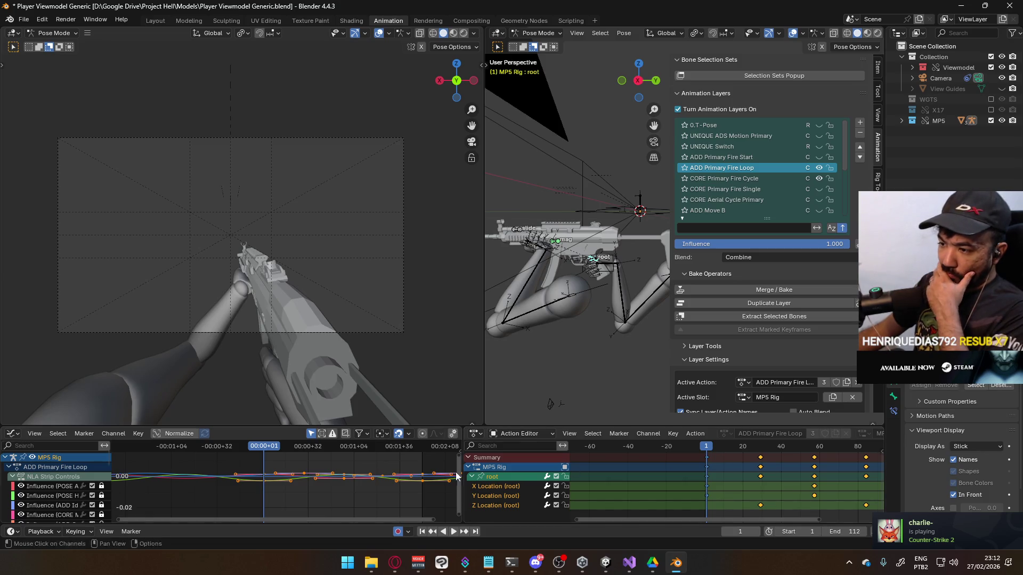
{"action": "scroll", "coordinate": [244, 490], "scroll_direction": "up", "scroll_amount": 5}
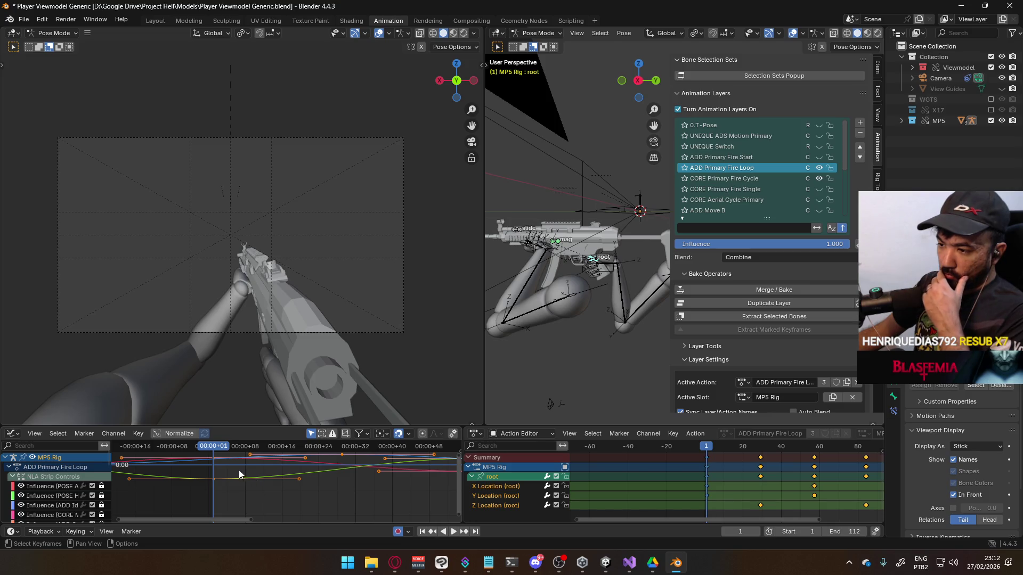
{"action": "scroll", "coordinate": [245, 468], "scroll_direction": "up", "scroll_amount": 3}
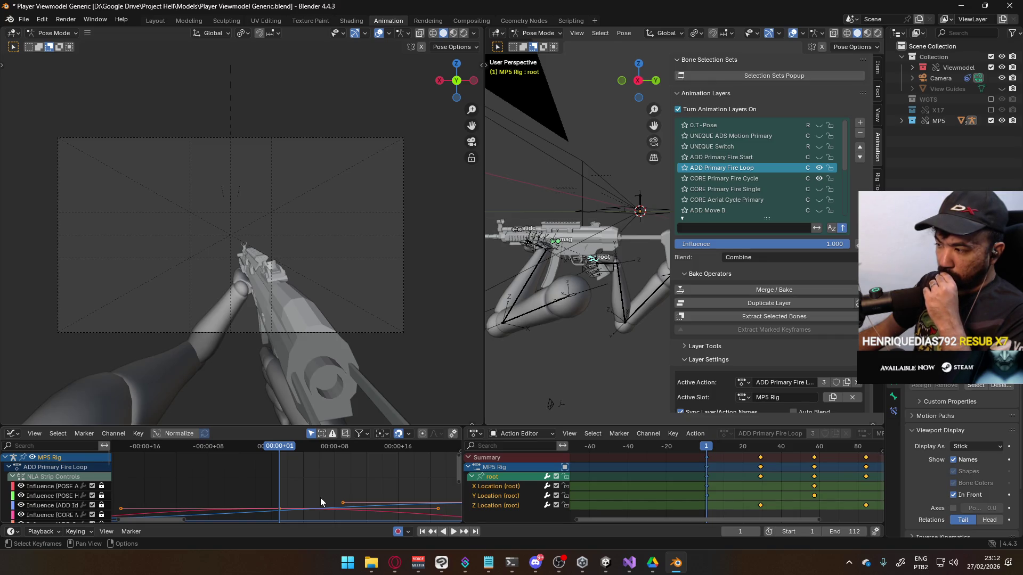
{"action": "mouse_move", "coordinate": [734, 501]}
{"action": "left_mouse_down"}
{"action": "mouse_move", "coordinate": [729, 467]}
{"action": "mouse_move", "coordinate": [625, 485]}
{"action": "mouse_move", "coordinate": [718, 476]}
{"action": "left_mouse_up"}
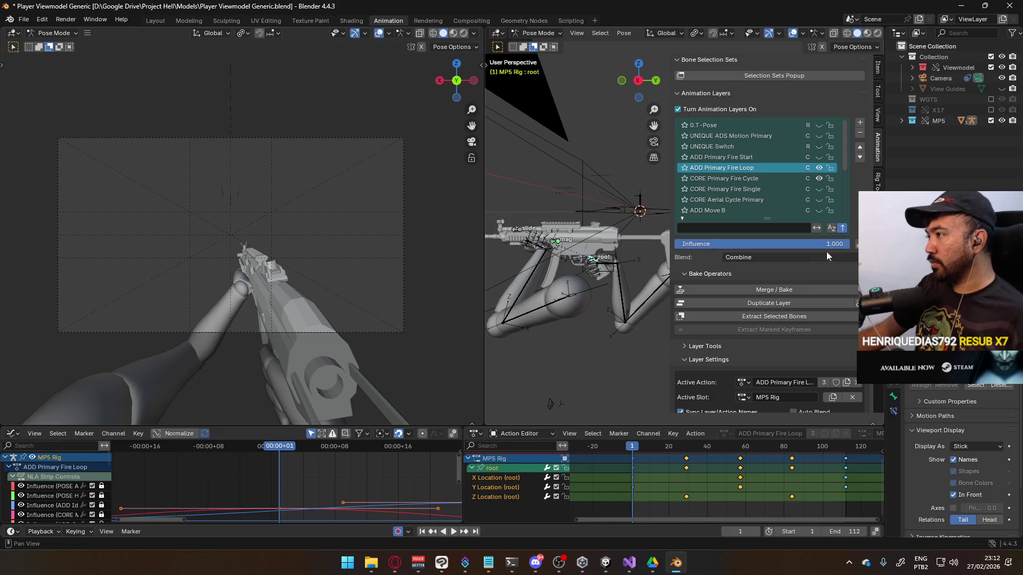
{"action": "left_click", "coordinate": [820, 159]}
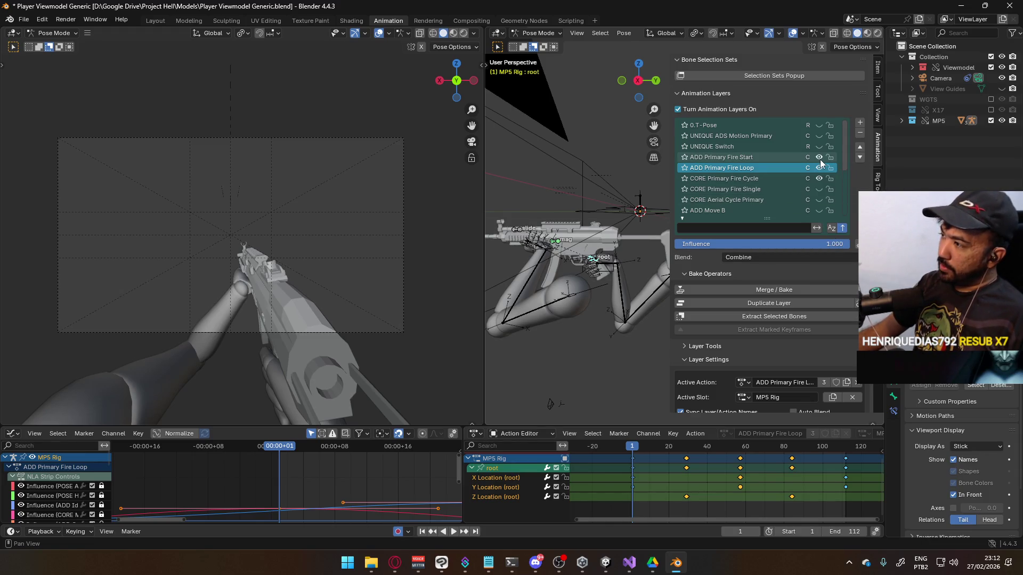
- Activate ADD Primary Fire Start and toggle solo on POSE Hipfire Primary to compare poses
{"action": "left_click", "coordinate": [748, 157]}
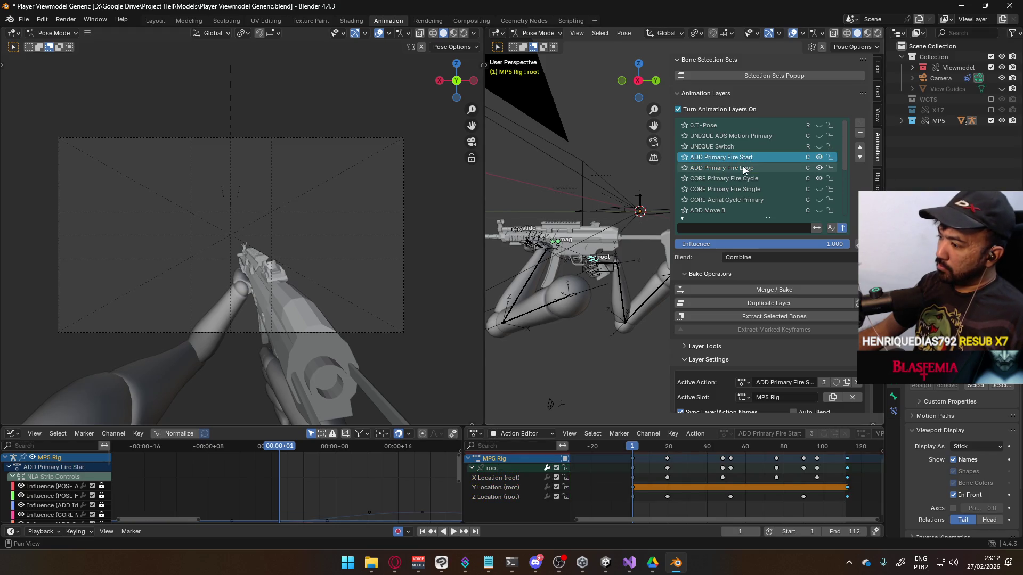
{"action": "left_click", "coordinate": [742, 166]}
{"action": "left_click", "coordinate": [740, 178]}
{"action": "left_click", "coordinate": [740, 167]}
{"action": "left_click", "coordinate": [743, 158]}
{"action": "scroll", "coordinate": [785, 178], "scroll_direction": "down", "scroll_amount": 5}
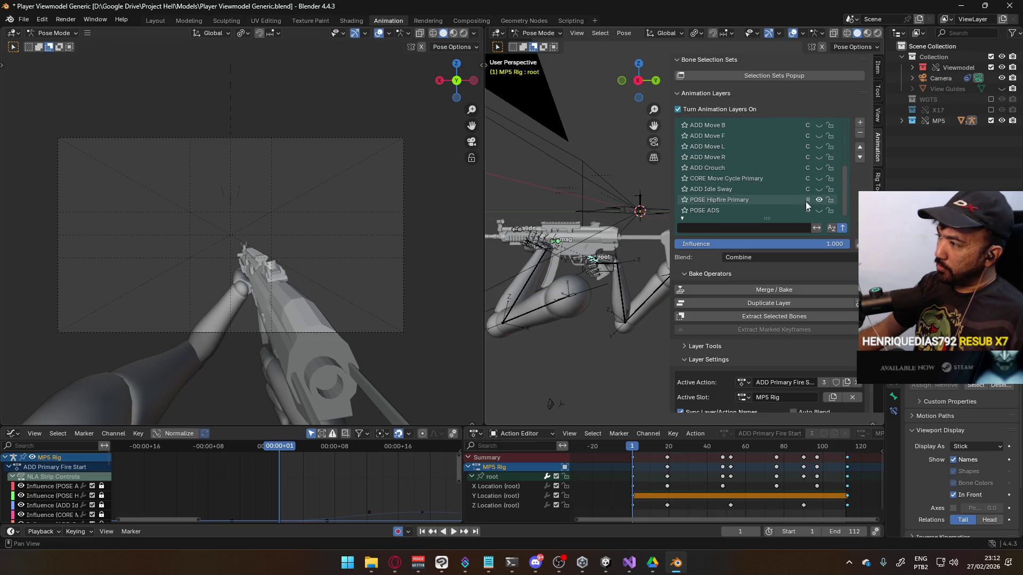
{"action": "left_click", "coordinate": [685, 199]}
{"action": "left_click", "coordinate": [685, 200]}
{"action": "left_click", "coordinate": [685, 200]}
{"action": "left_click", "coordinate": [685, 199]}
{"action": "left_click", "coordinate": [685, 199]}
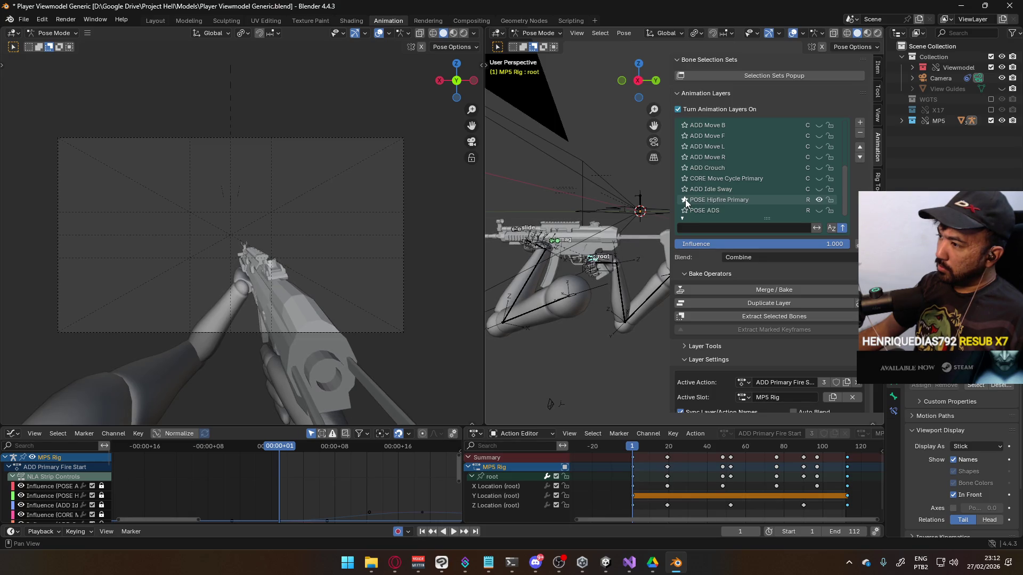
{"action": "left_click", "coordinate": [685, 199]}
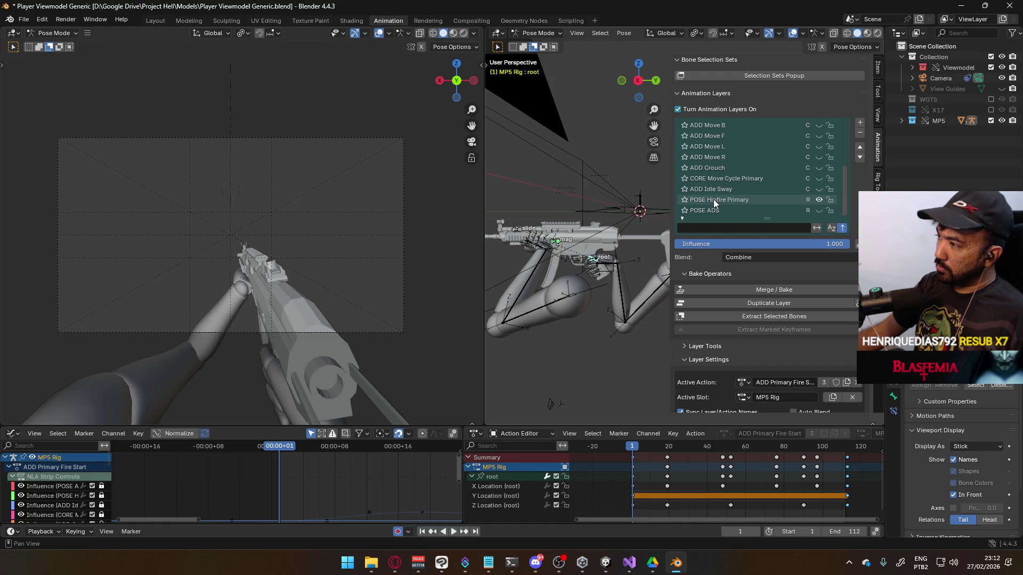
- With ADD Primary Fire Start active, Merge / Bake the layers into a new Baked_Layer
{"action": "left_click", "coordinate": [754, 201]}
{"action": "scroll", "coordinate": [757, 205], "scroll_direction": "up", "scroll_amount": 8}
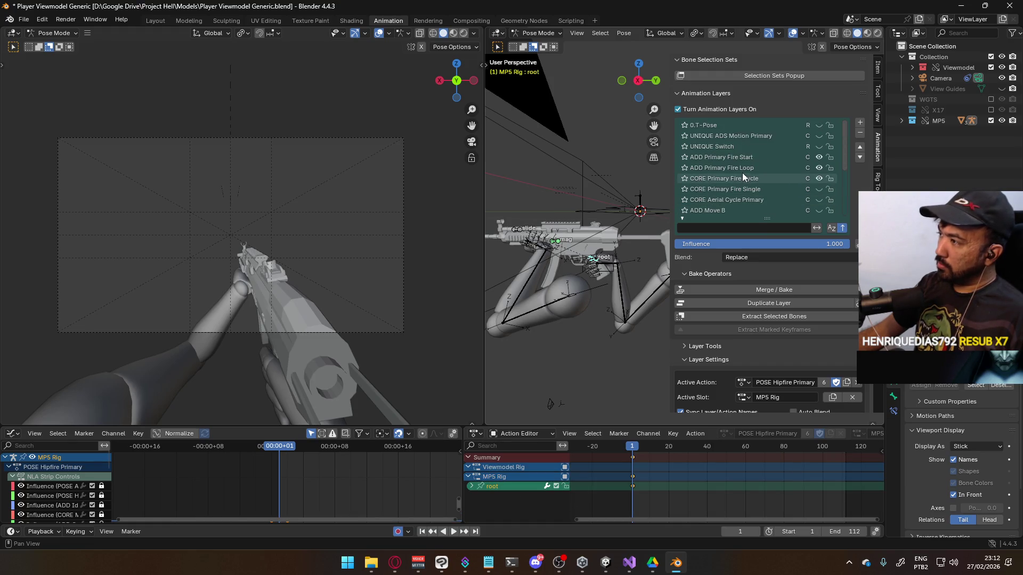
{"action": "left_click", "coordinate": [746, 157]}
{"action": "left_click", "coordinate": [791, 292]}
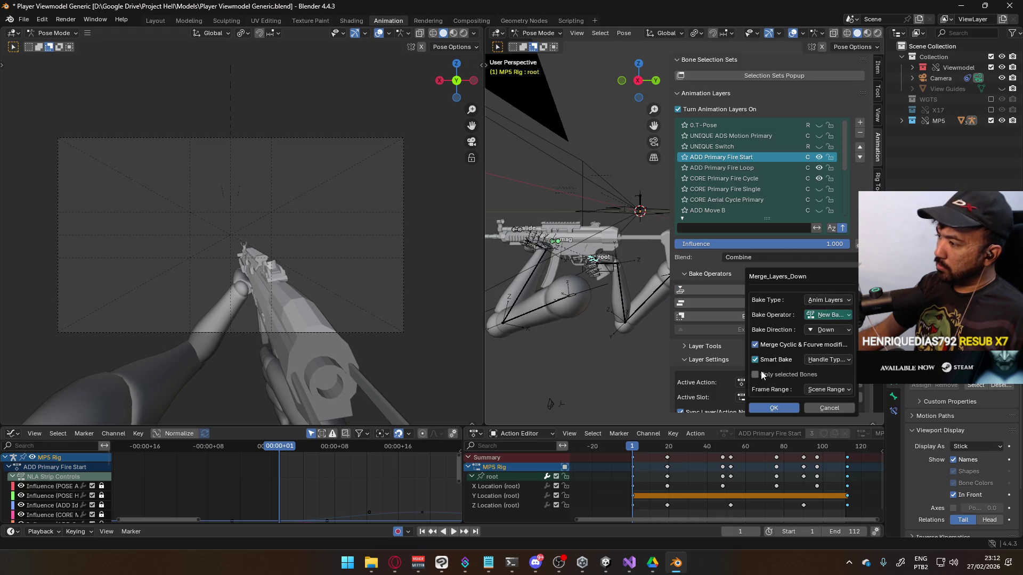
{"action": "left_click", "coordinate": [787, 409]}
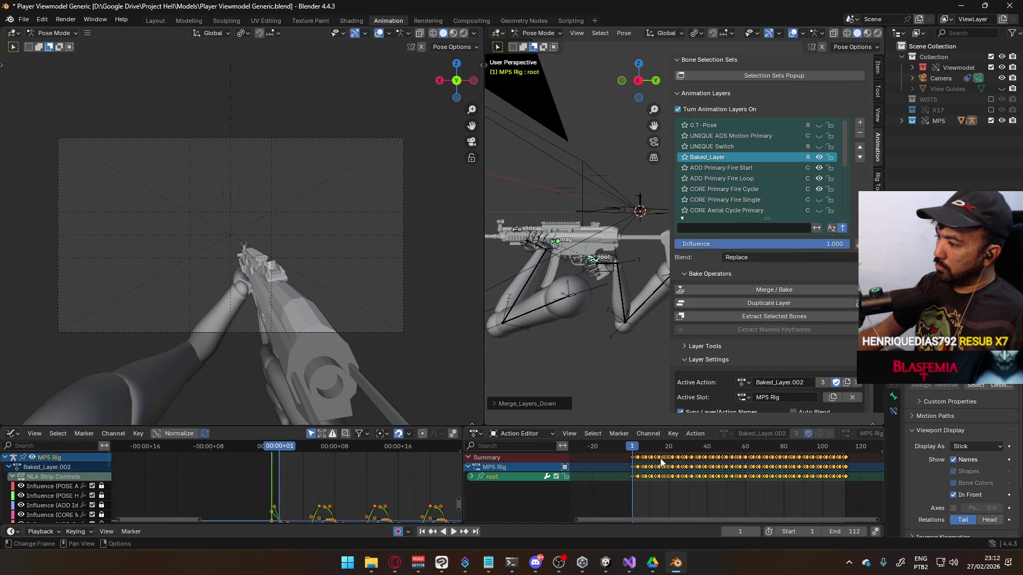
{"action": "scroll", "coordinate": [663, 457], "scroll_direction": "up", "scroll_amount": 4}
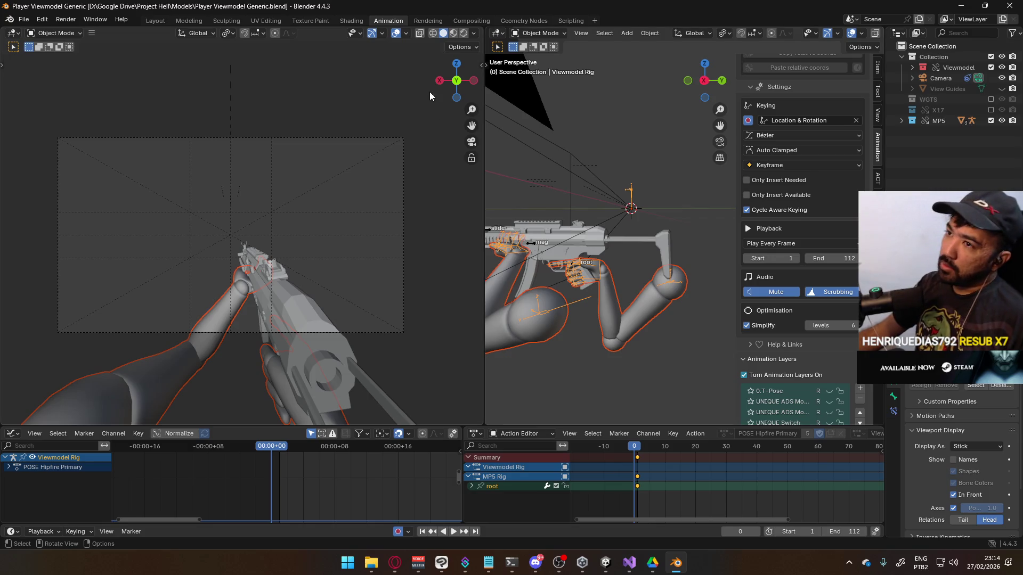
- Preview the animation in Right Orthographic view, set the start frame to 0 and save
{"action": "scroll", "coordinate": [596, 285], "scroll_direction": "down", "scroll_amount": 3}
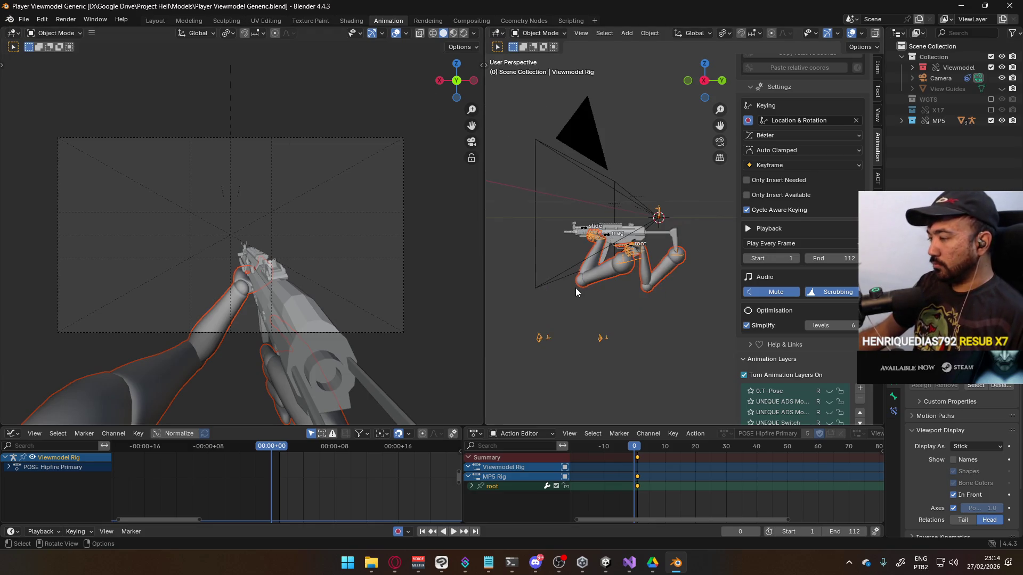
{"action": "key", "text": "KP_3"}
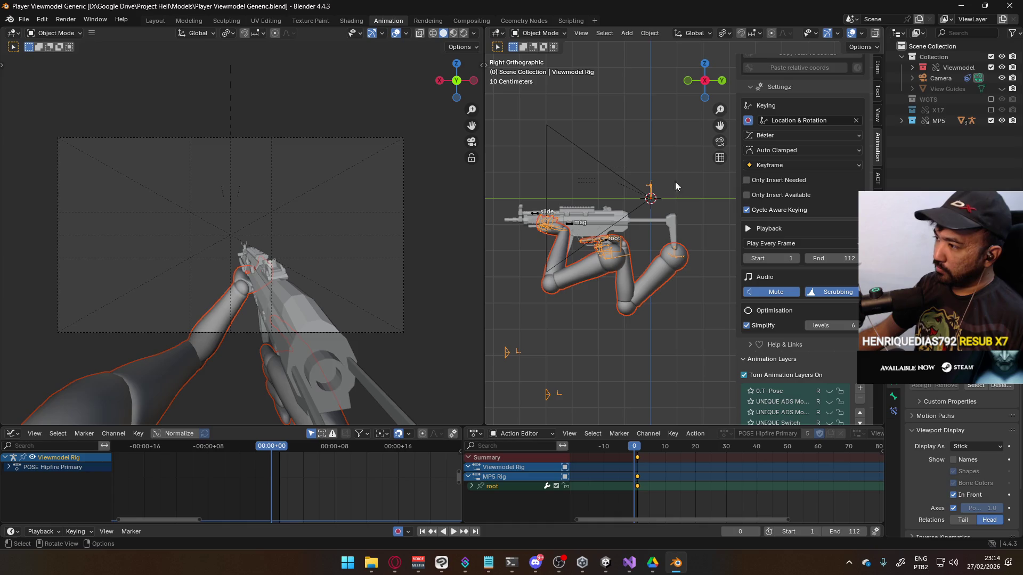
{"action": "key", "text": "space"}
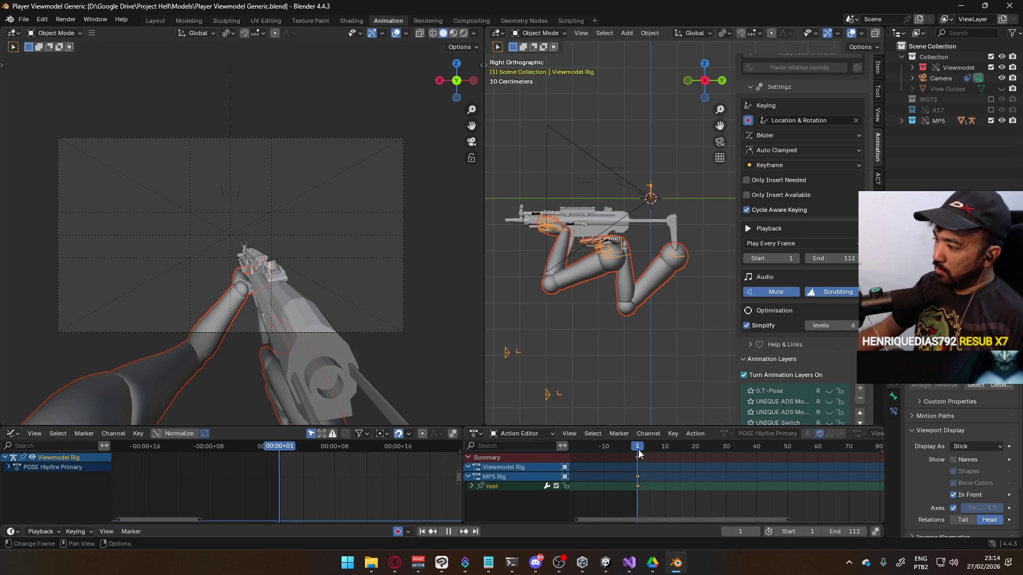
{"action": "left_click_drag", "start_coordinate": [718, 449], "coordinate": [637, 463]}
{"action": "key", "text": "space"}
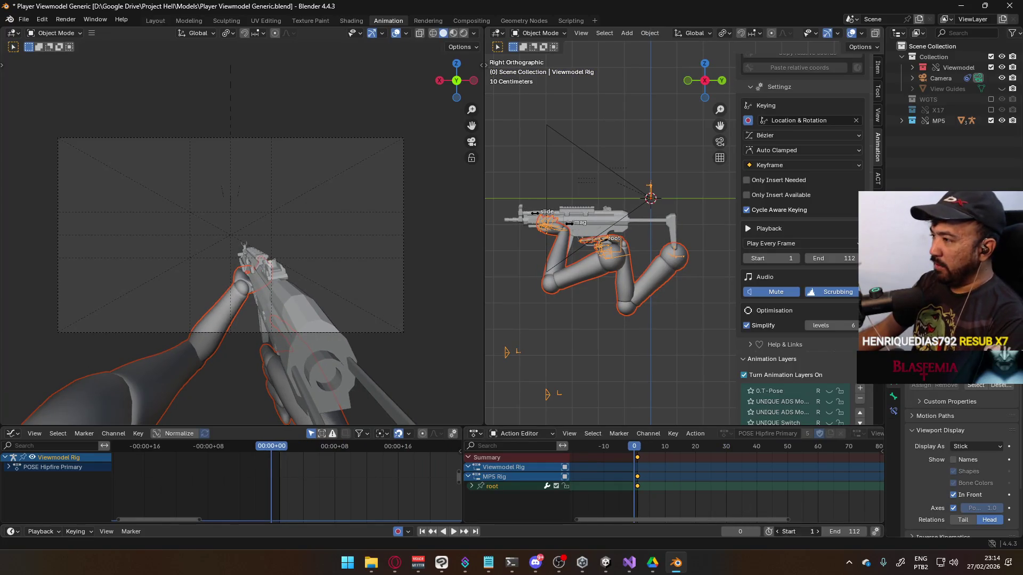
{"action": "left_click_drag", "start_coordinate": [807, 528], "coordinate": [802, 527]}
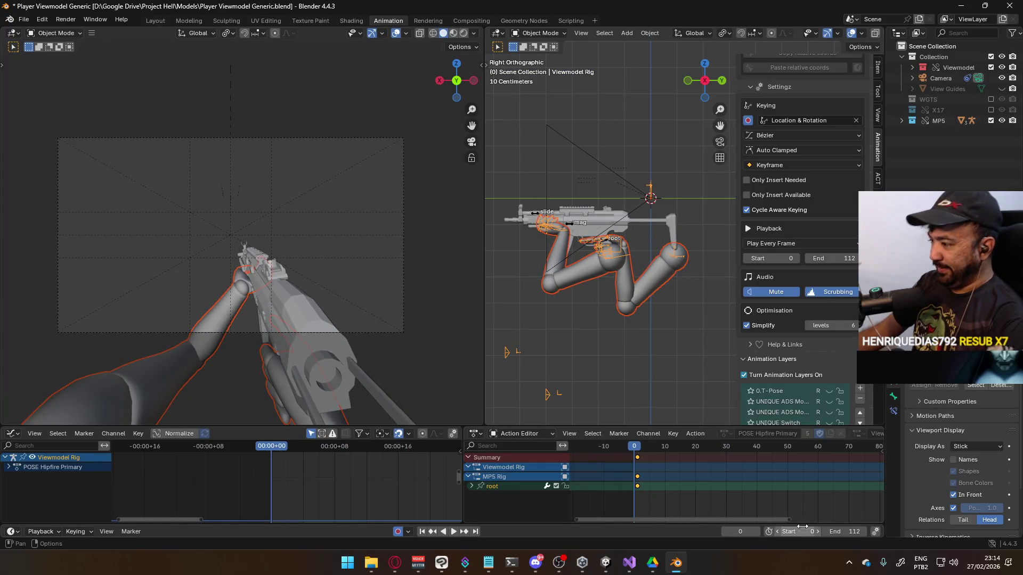
{"action": "key", "text": "ctrl+s"}
{"action": "left_click", "coordinate": [24, 19]}
- Start an FBX export using the preset for the selected armature and mesh
{"action": "mouse_move", "coordinate": [79, 181]}
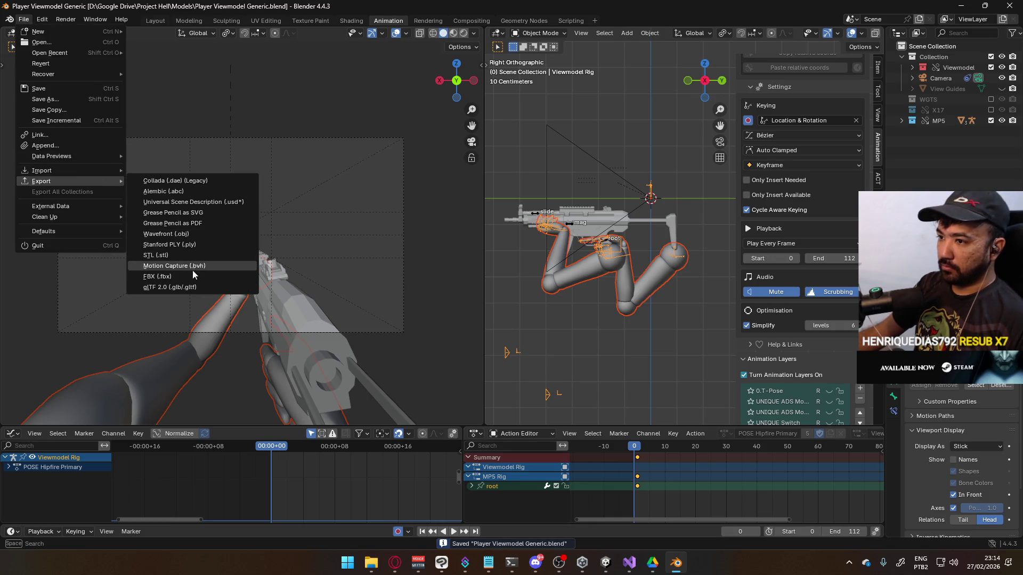
{"action": "left_click", "coordinate": [193, 268]}
{"action": "left_click", "coordinate": [715, 175]}
{"action": "left_click", "coordinate": [702, 196]}
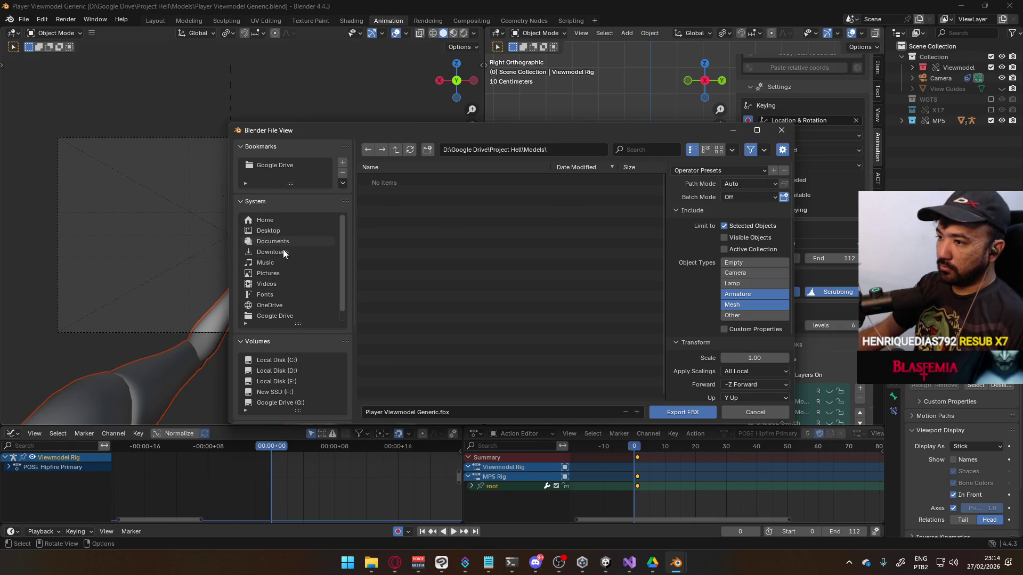
- Navigate the export browser to F:\Unity\Project Hell\Assets\Animations
{"action": "scroll", "coordinate": [296, 373], "scroll_direction": "down", "scroll_amount": 5}
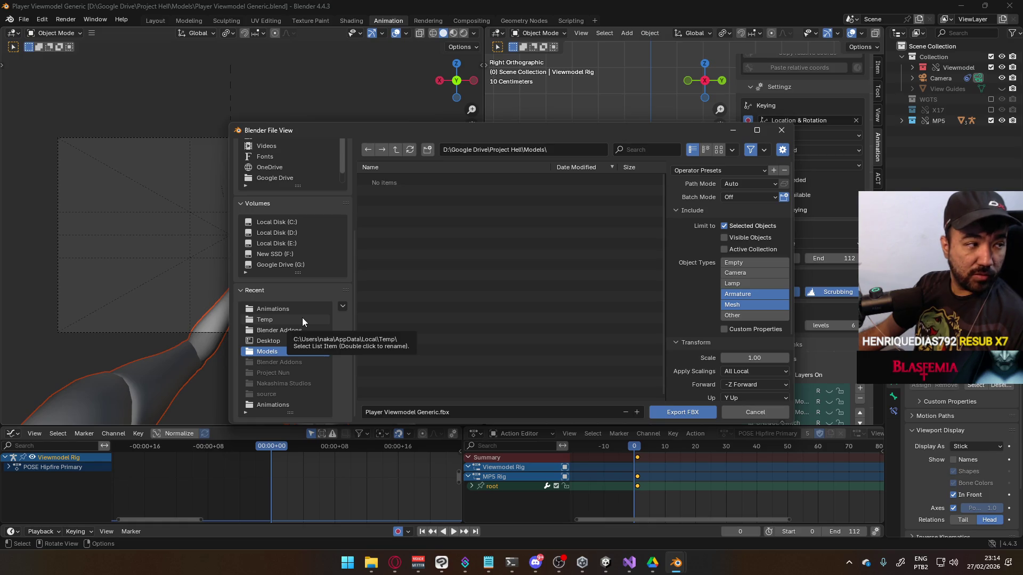
{"action": "left_click", "coordinate": [288, 409]}
{"action": "left_click", "coordinate": [282, 351]}
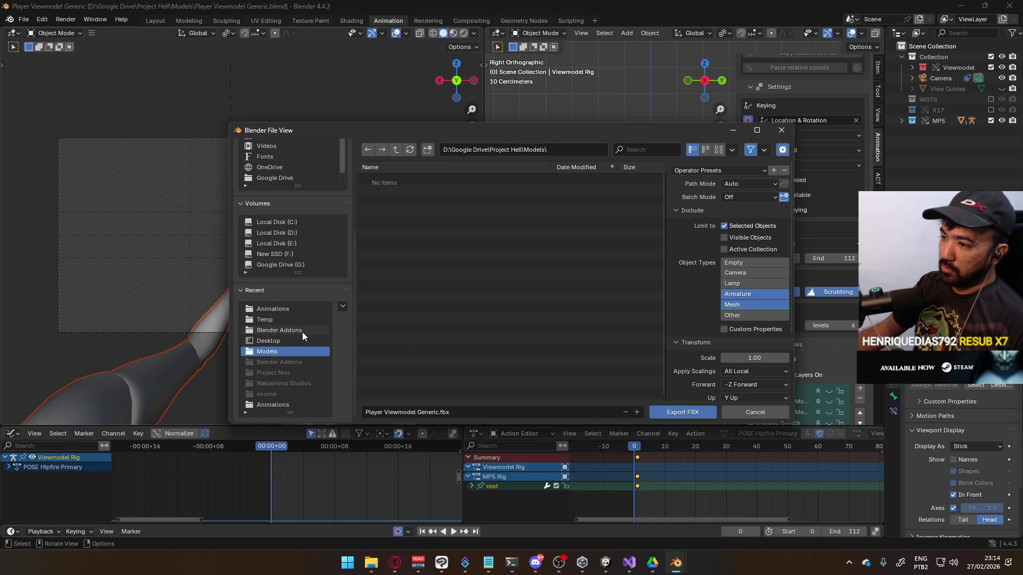
{"action": "left_click", "coordinate": [290, 253]}
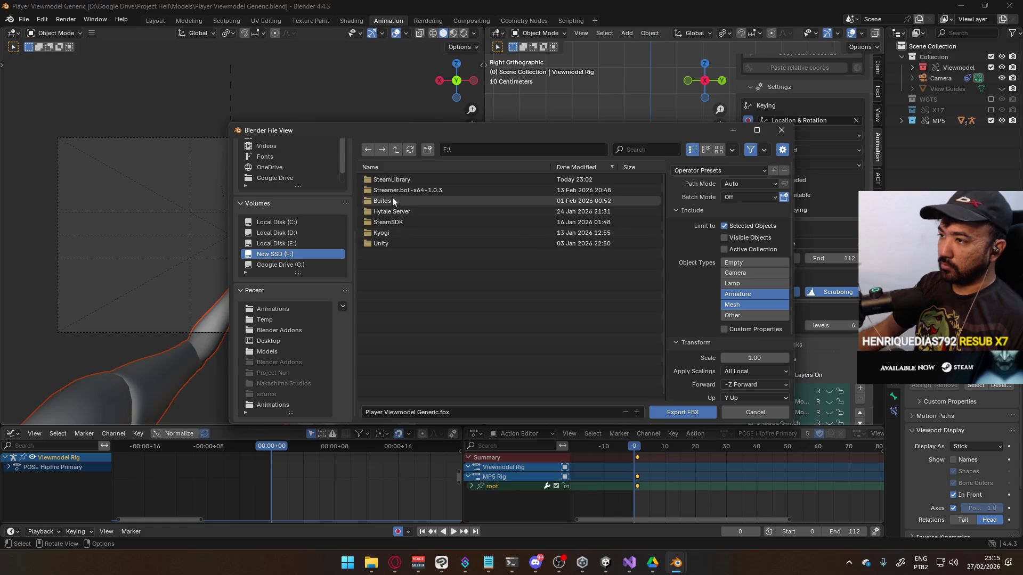
{"action": "left_click", "coordinate": [291, 234]}
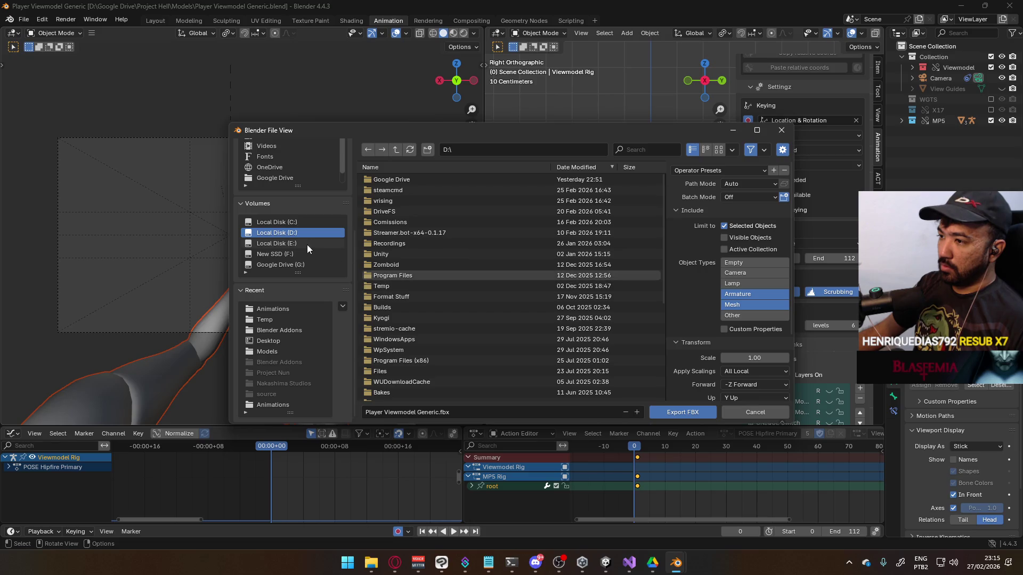
{"action": "left_click", "coordinate": [293, 253]}
{"action": "double_click", "coordinate": [395, 243]}
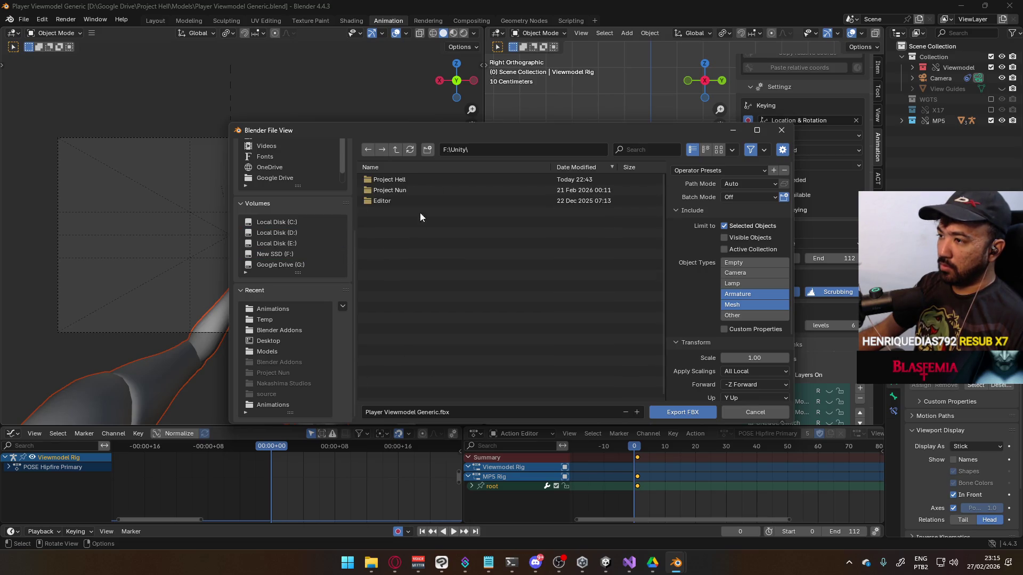
{"action": "double_click", "coordinate": [407, 188]}
{"action": "double_click", "coordinate": [408, 180]}
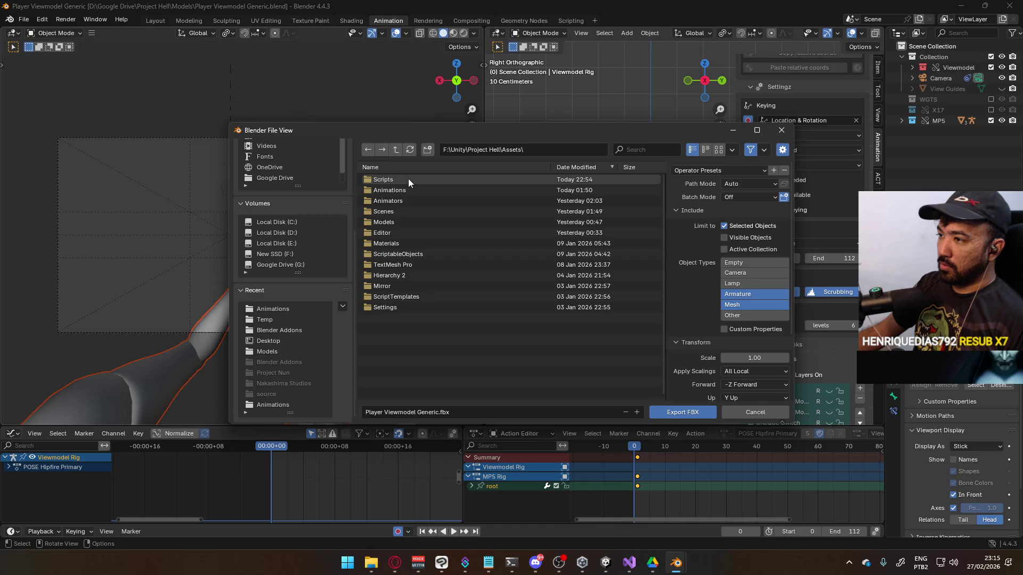
{"action": "double_click", "coordinate": [400, 190]}
- Name the file Viewmodel@MP5 Fire Start.fbx and export it
{"action": "left_click", "coordinate": [446, 411]}
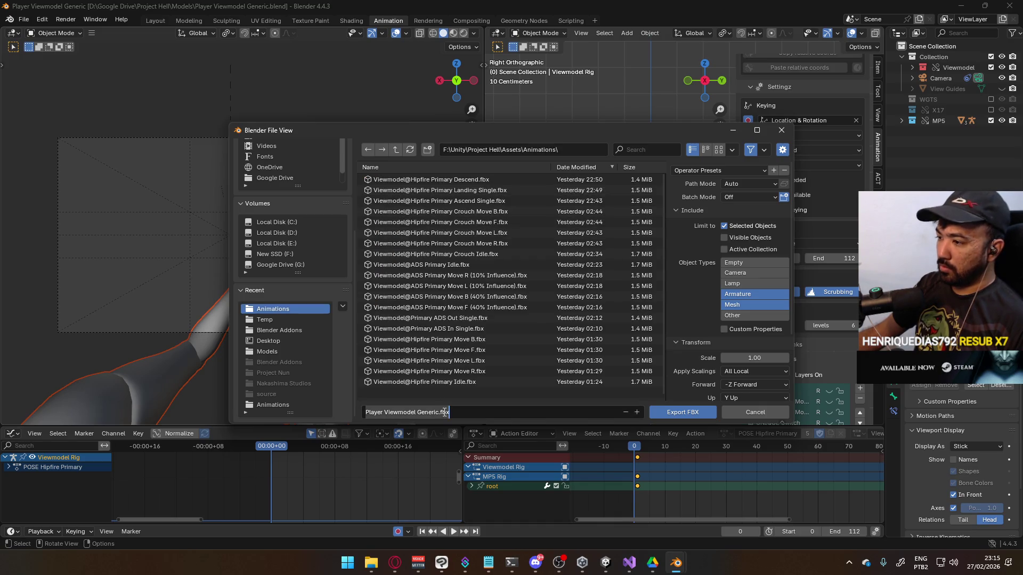
{"action": "type", "text": "V"}
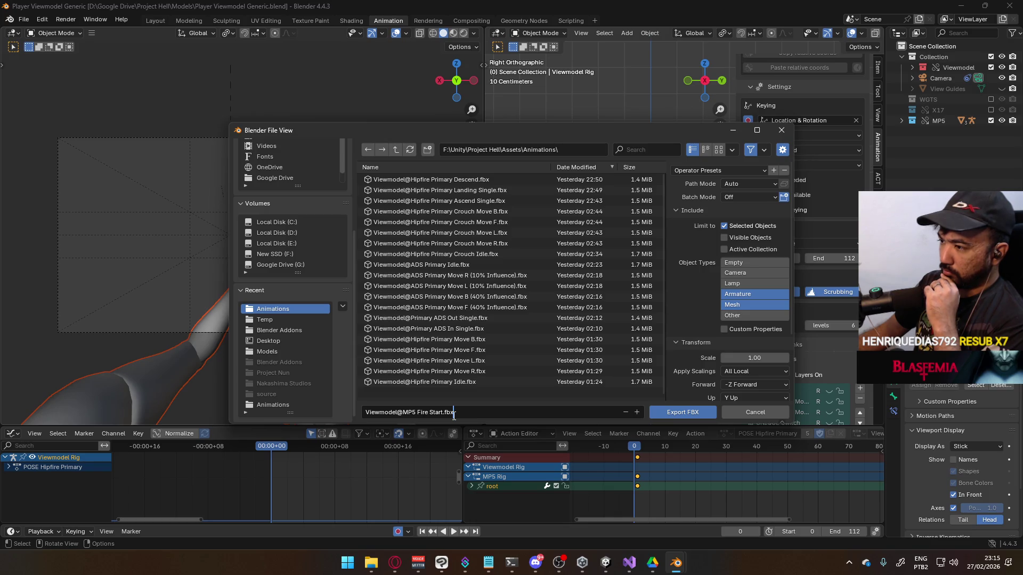
{"action": "left_click", "coordinate": [674, 410]}
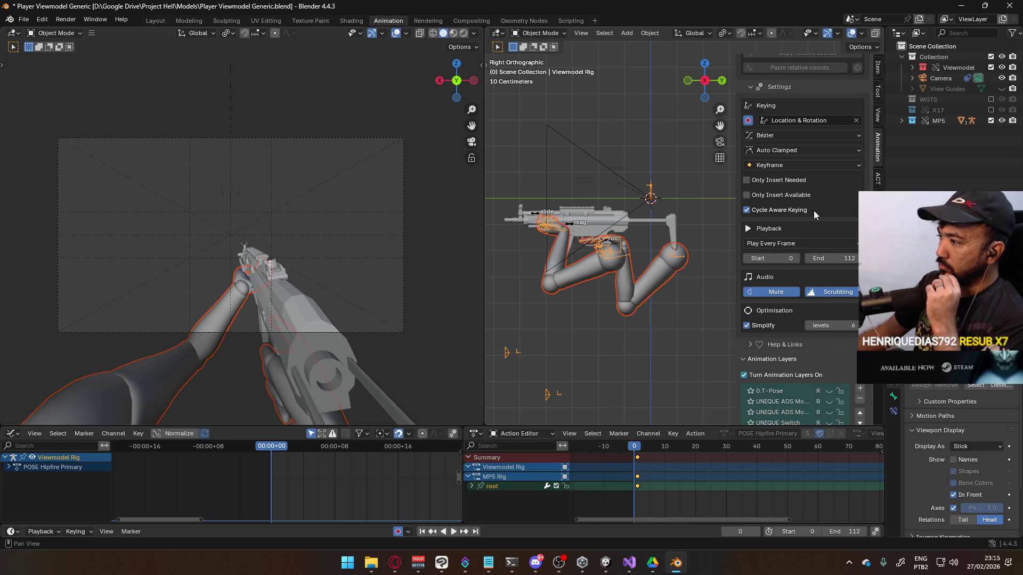
- In the sidebar's Animation tab, select MP5 Rig and delete its old Baked_Layer
{"action": "left_click", "coordinate": [877, 69]}
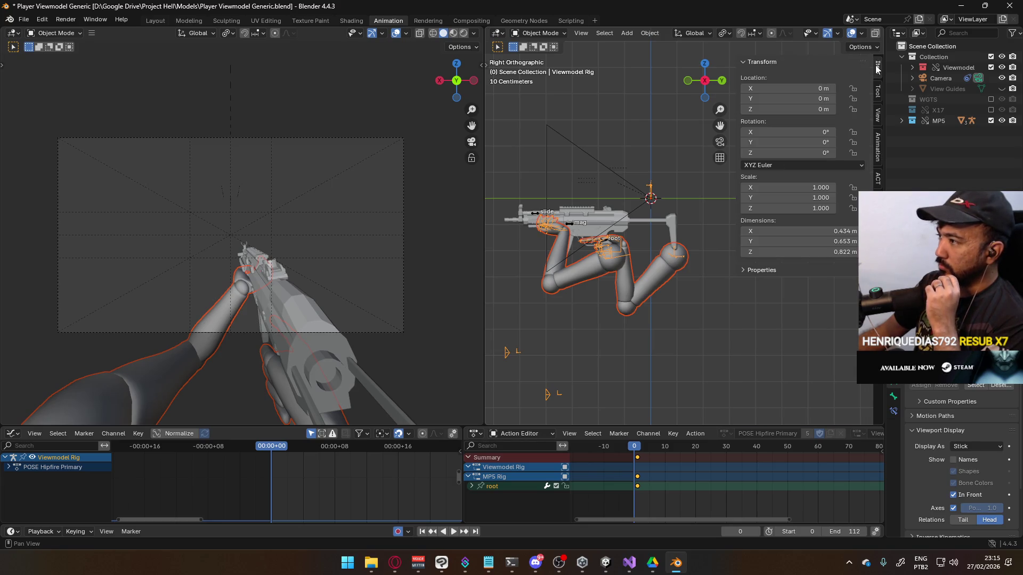
{"action": "left_click", "coordinate": [878, 148]}
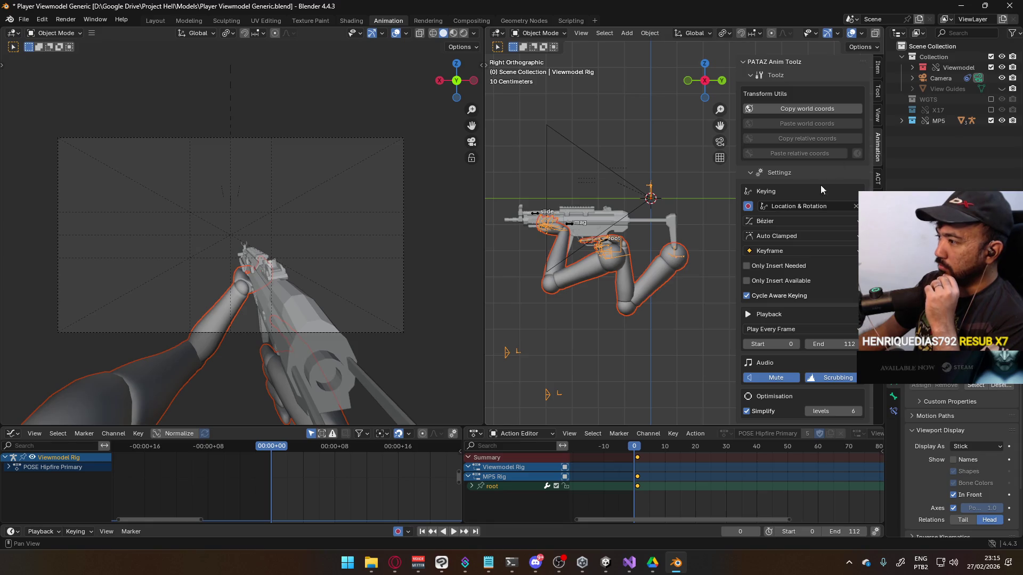
{"action": "scroll", "coordinate": [810, 223], "scroll_direction": "down", "scroll_amount": 9}
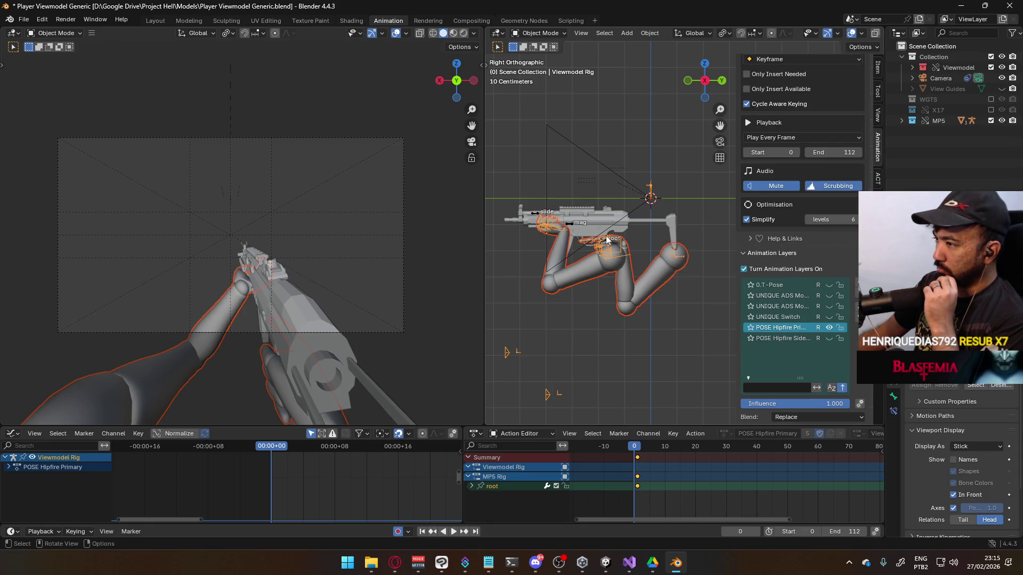
{"action": "left_click", "coordinate": [571, 230]}
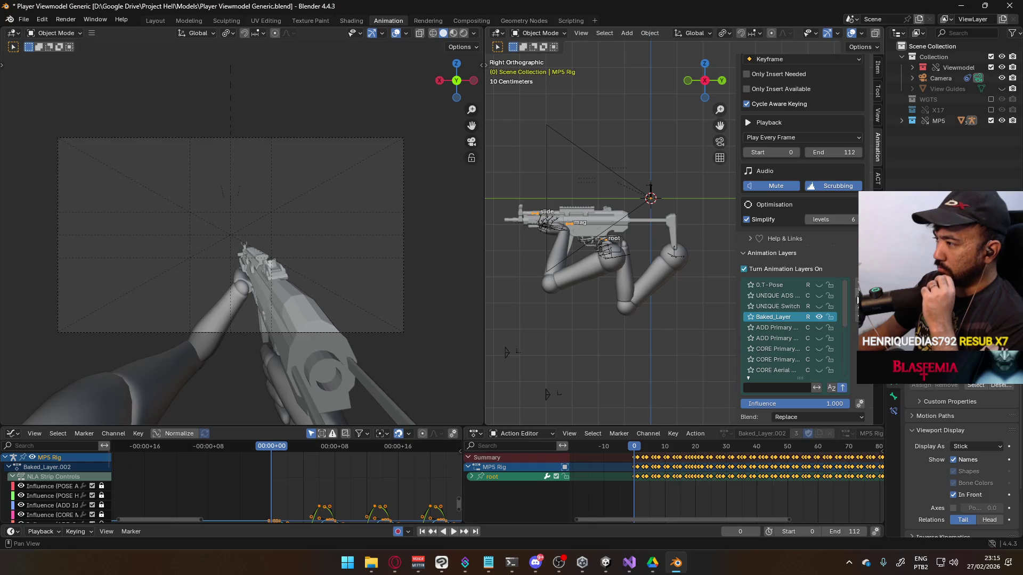
{"action": "left_click", "coordinate": [857, 300]}
{"action": "scroll", "coordinate": [811, 318], "scroll_direction": "down", "scroll_amount": 8}
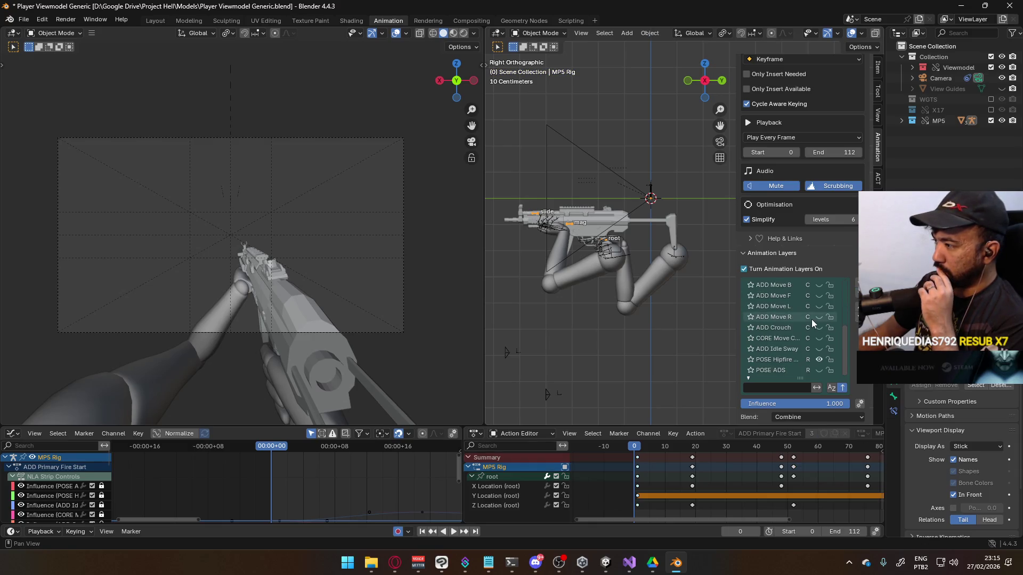
- Widen the sidebar, unmute ADD Primary Fire Loop, and make it the active layer
{"action": "left_click", "coordinate": [774, 359]}
{"action": "scroll", "coordinate": [806, 350], "scroll_direction": "up", "scroll_amount": 4}
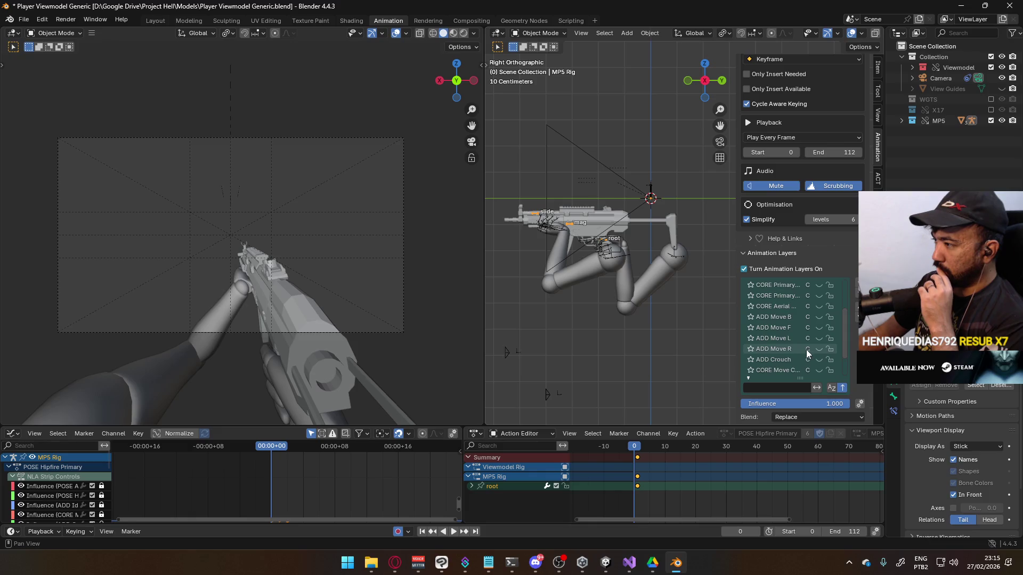
{"action": "left_click_drag", "start_coordinate": [736, 299], "coordinate": [680, 299]}
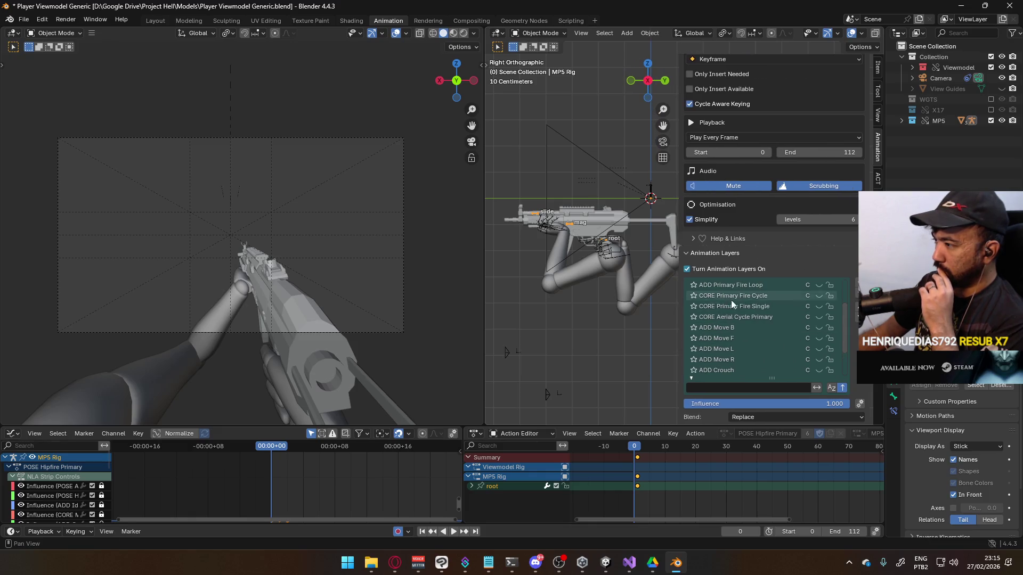
{"action": "scroll", "coordinate": [753, 305], "scroll_direction": "up", "scroll_amount": 1}
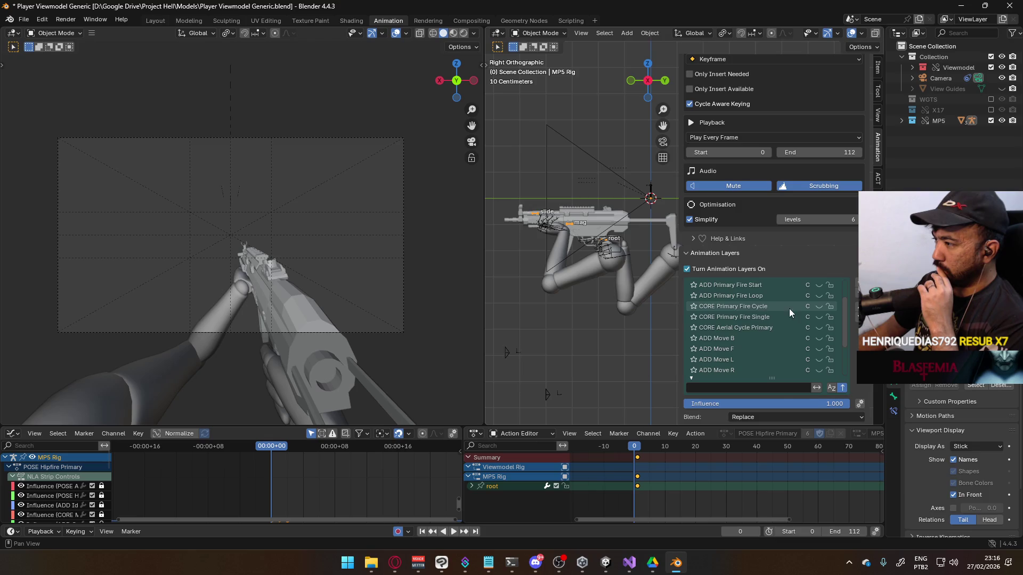
{"action": "scroll", "coordinate": [798, 320], "scroll_direction": "up", "scroll_amount": 1}
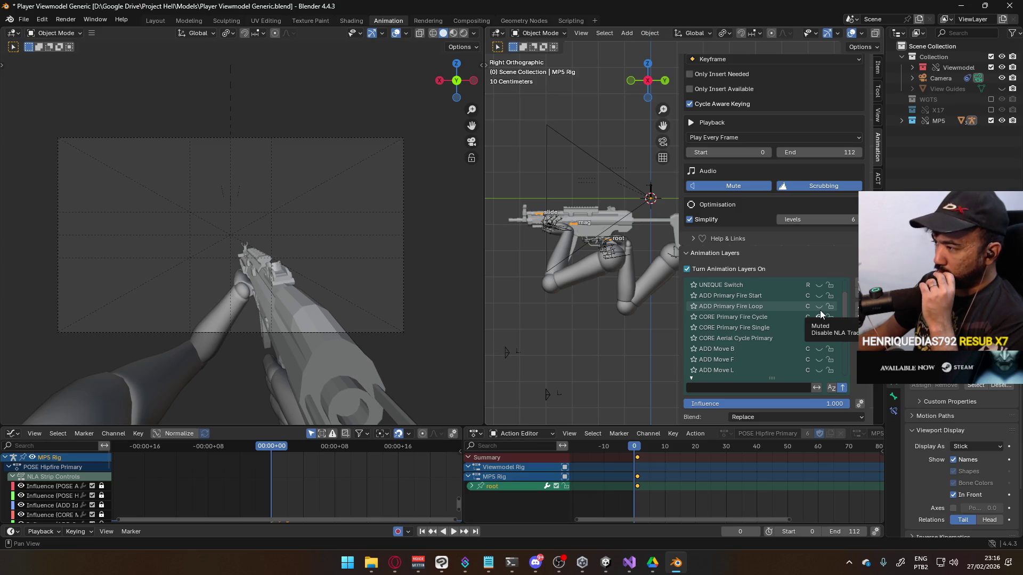
{"action": "left_click", "coordinate": [819, 310]}
{"action": "left_click", "coordinate": [749, 306]}
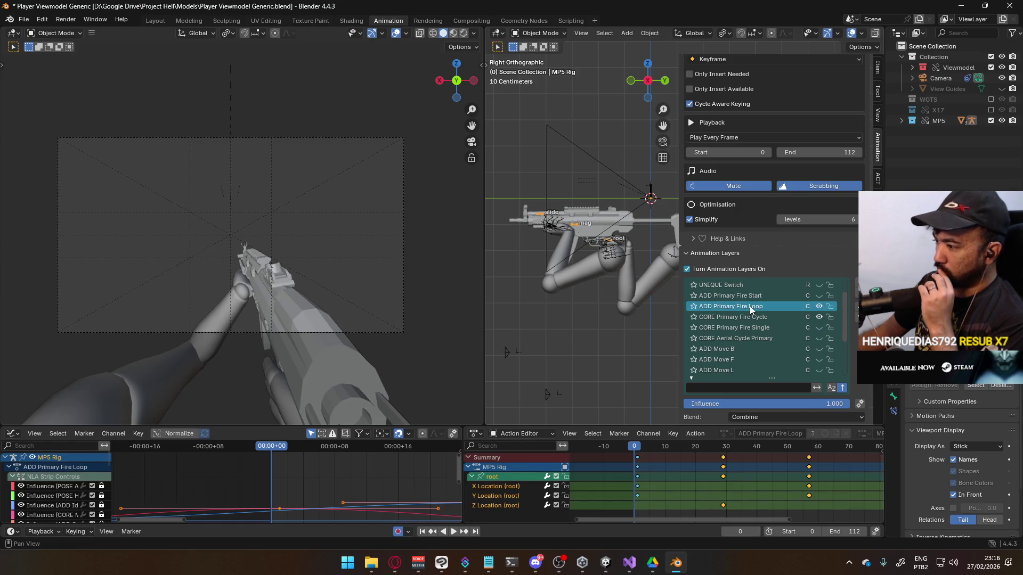
{"action": "scroll", "coordinate": [776, 474], "scroll_direction": "right", "scroll_amount": 10}
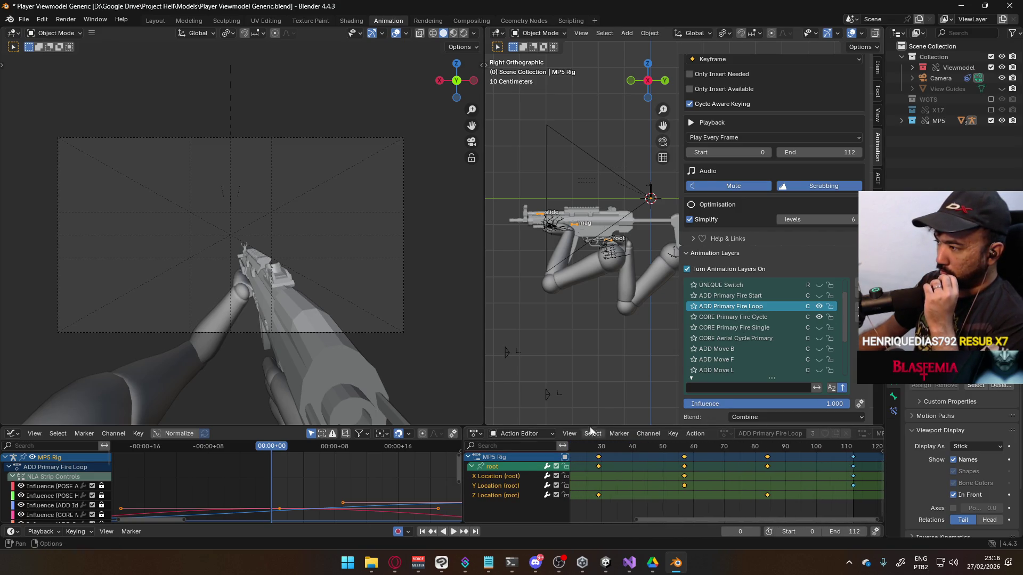
{"action": "left_click", "coordinate": [767, 316]}
{"action": "left_click", "coordinate": [740, 308]}
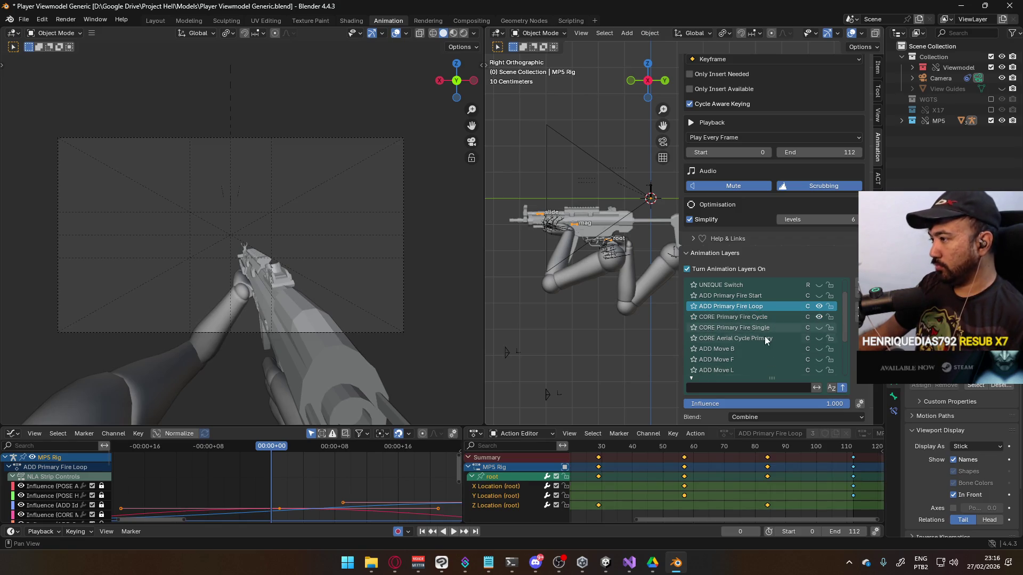
{"action": "scroll", "coordinate": [794, 341], "scroll_direction": "down", "scroll_amount": 9}
{"action": "scroll", "coordinate": [845, 383], "scroll_direction": "down", "scroll_amount": 5}
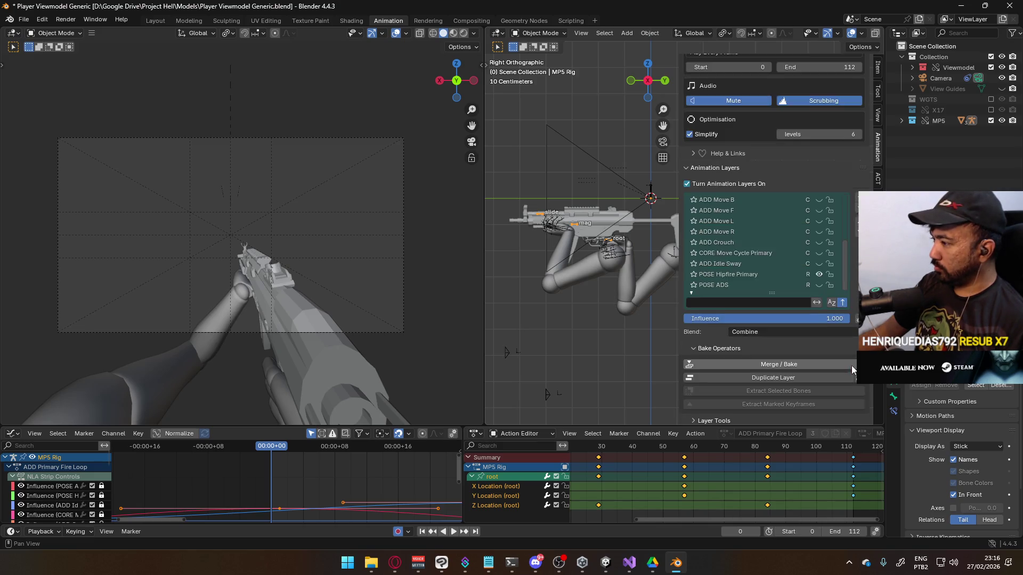
- Merge the fire layers down into a new Baked_Layer, play it back, and return to frame 0
{"action": "left_click", "coordinate": [767, 302]}
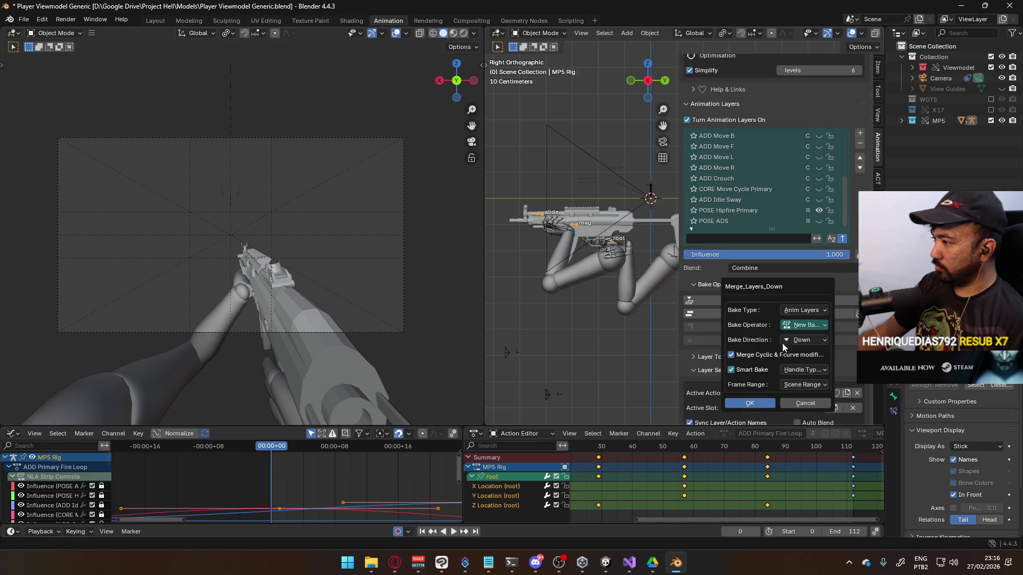
{"action": "left_click", "coordinate": [757, 405]}
{"action": "scroll", "coordinate": [705, 467], "scroll_direction": "down", "scroll_amount": 4}
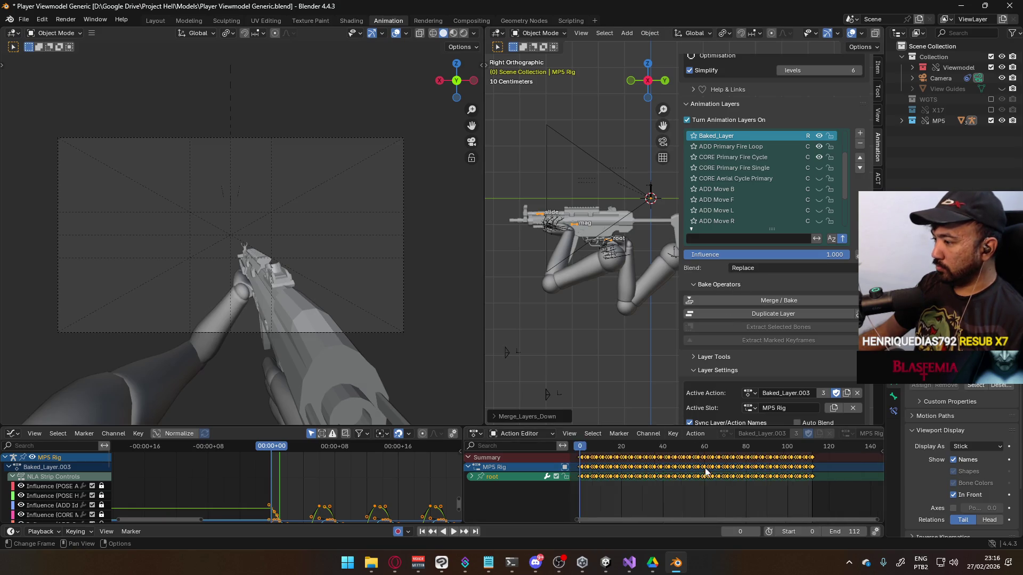
{"action": "key", "text": "space"}
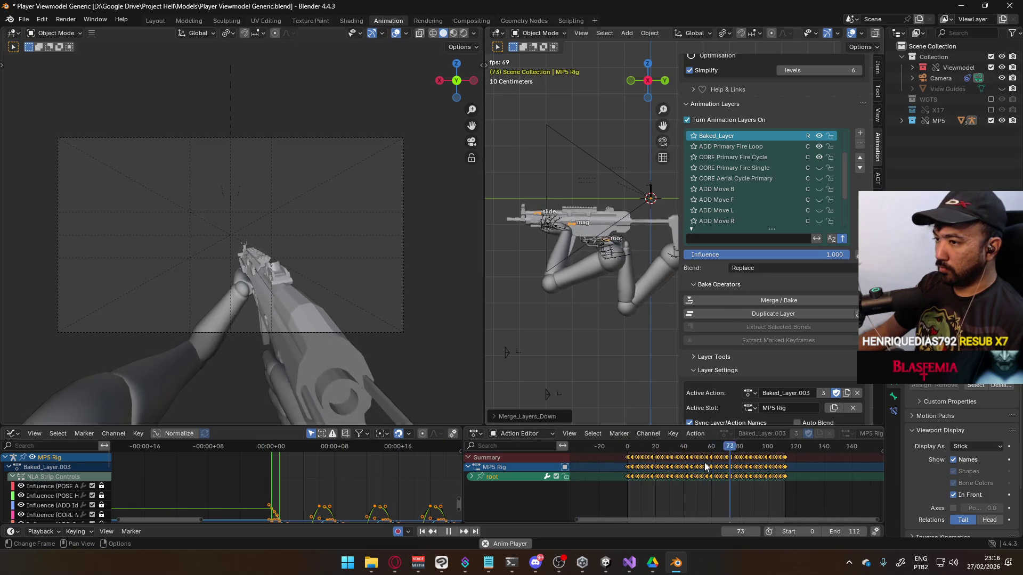
{"action": "key", "text": "Escape"}
{"action": "key", "text": "shift+Left"}
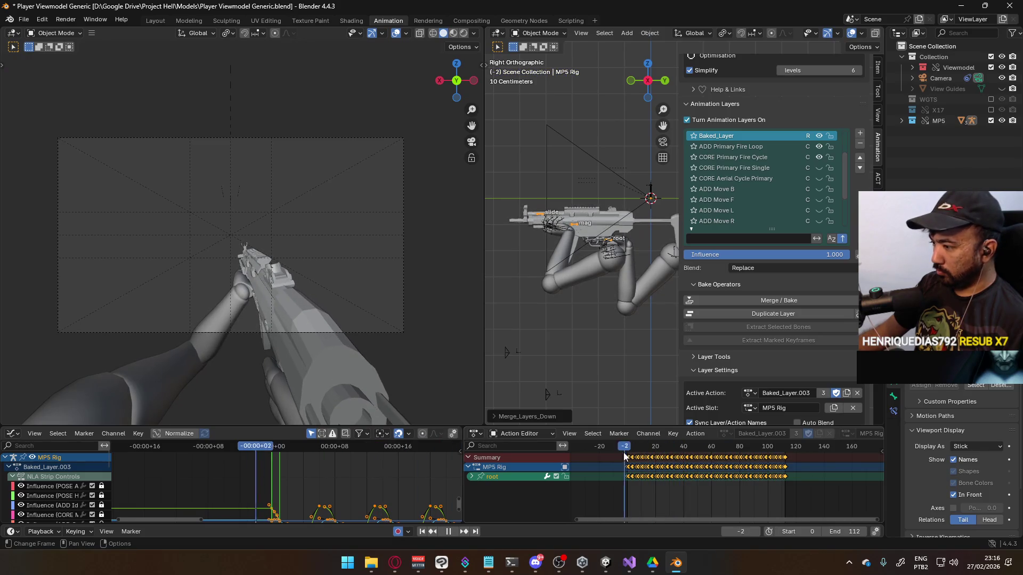
{"action": "scroll", "coordinate": [666, 466], "scroll_direction": "up", "scroll_amount": 3}
{"action": "scroll", "coordinate": [753, 467], "scroll_direction": "up", "scroll_amount": 6}
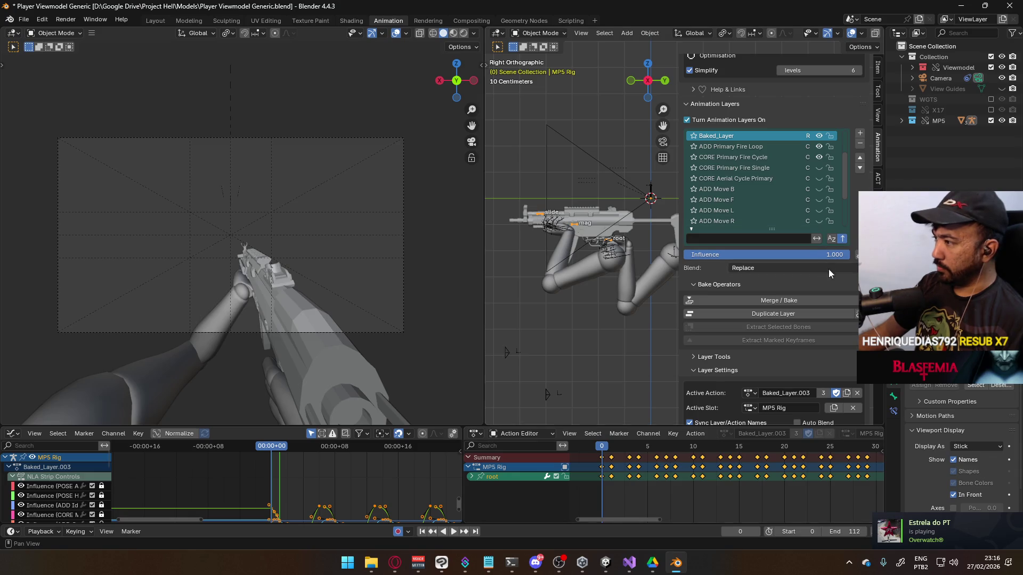
- Delete the Baked_Layer and play back the ADD Primary Fire Loop layer
{"action": "left_click", "coordinate": [860, 143]}
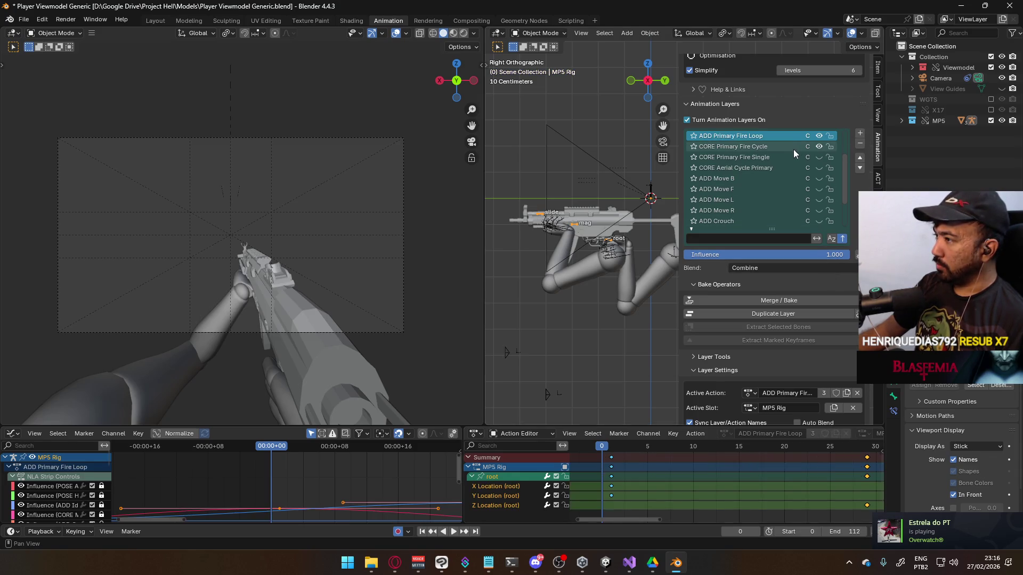
{"action": "left_click", "coordinate": [760, 148]}
{"action": "left_click", "coordinate": [758, 139]}
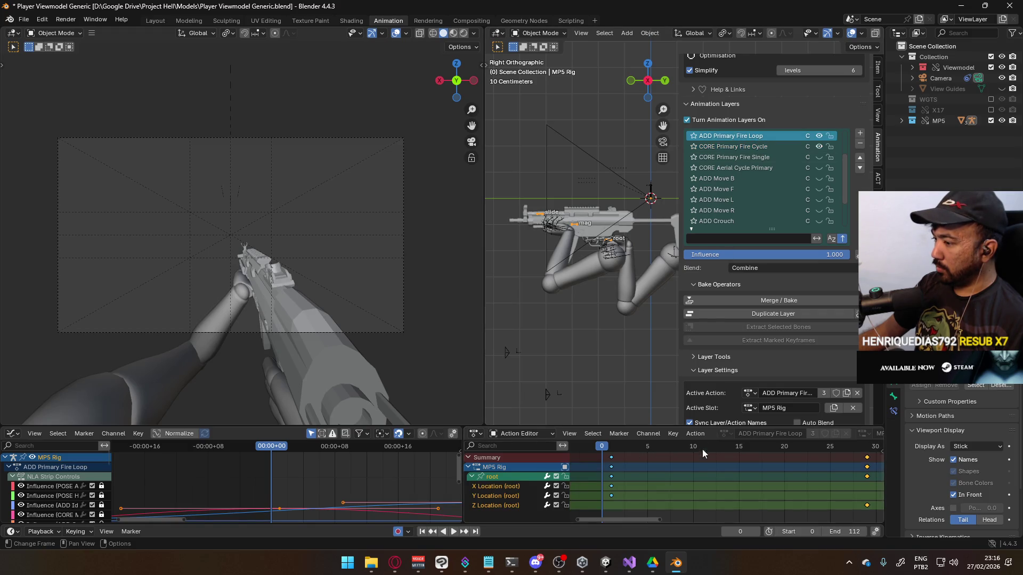
{"action": "left_click", "coordinate": [689, 466]}
{"action": "key", "text": "space"}
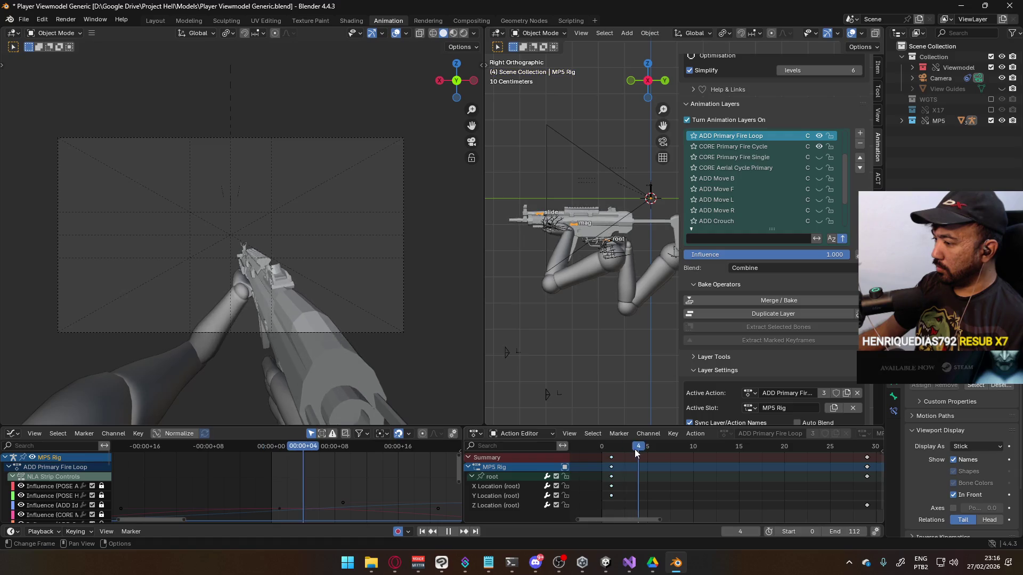
- Review CORE Primary Fire Cycle and POSE Hipfire Primary, then set the scene start frame to 1
{"action": "left_click", "coordinate": [755, 149]}
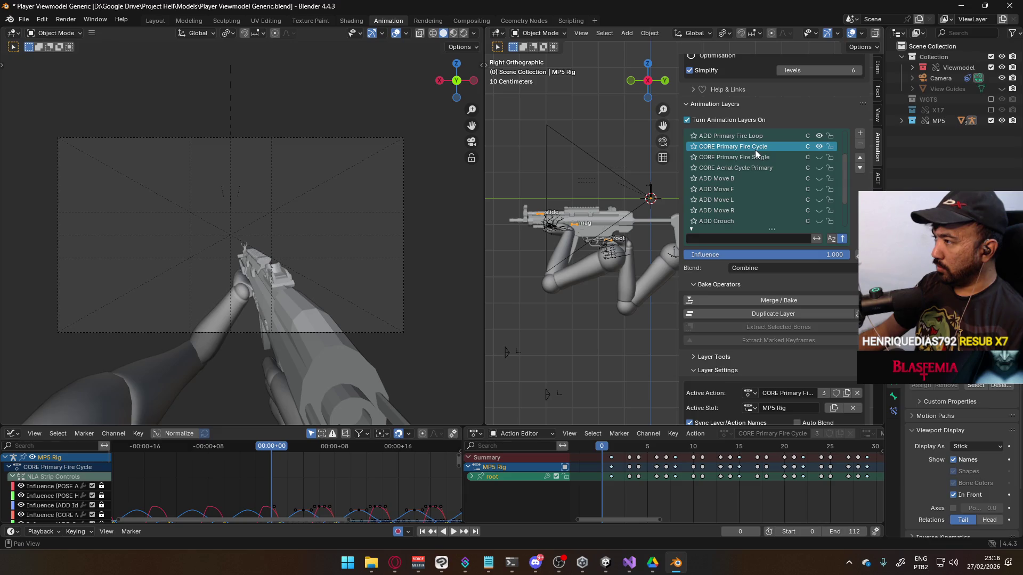
{"action": "scroll", "coordinate": [816, 175], "scroll_direction": "down", "scroll_amount": 4}
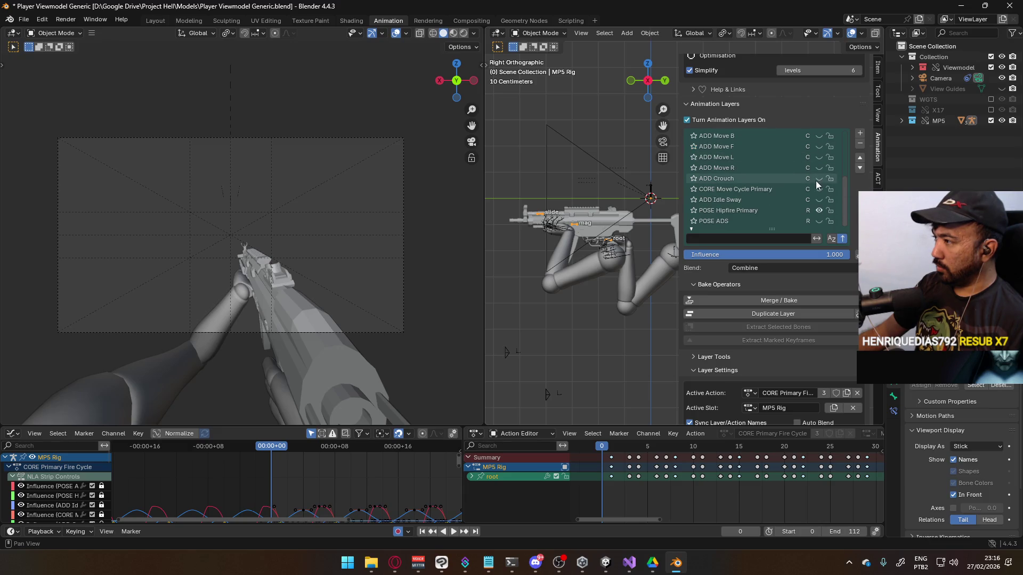
{"action": "left_click", "coordinate": [766, 210]}
{"action": "left_click", "coordinate": [622, 446]}
{"action": "key", "text": "space"}
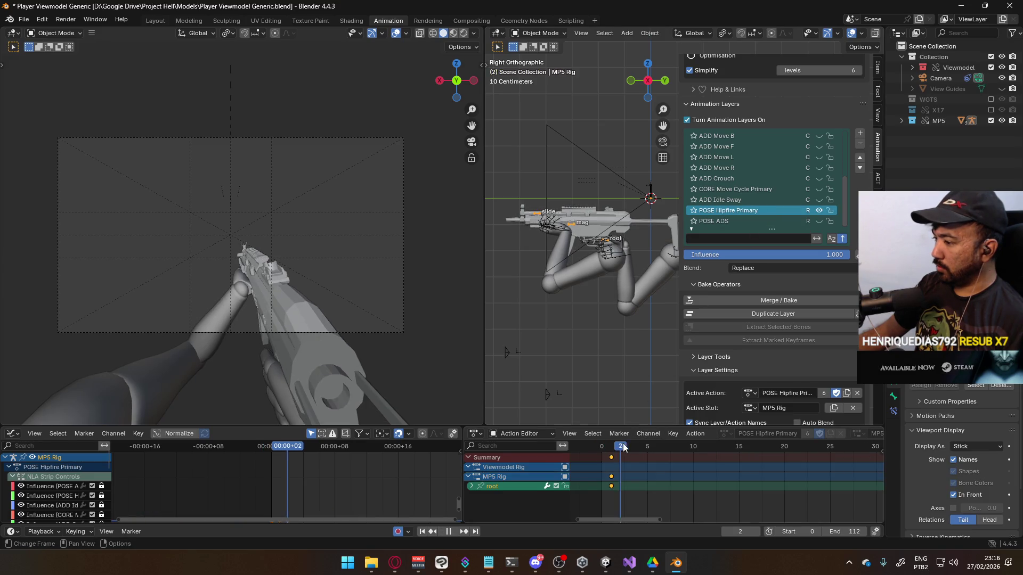
{"action": "key", "text": "Escape"}
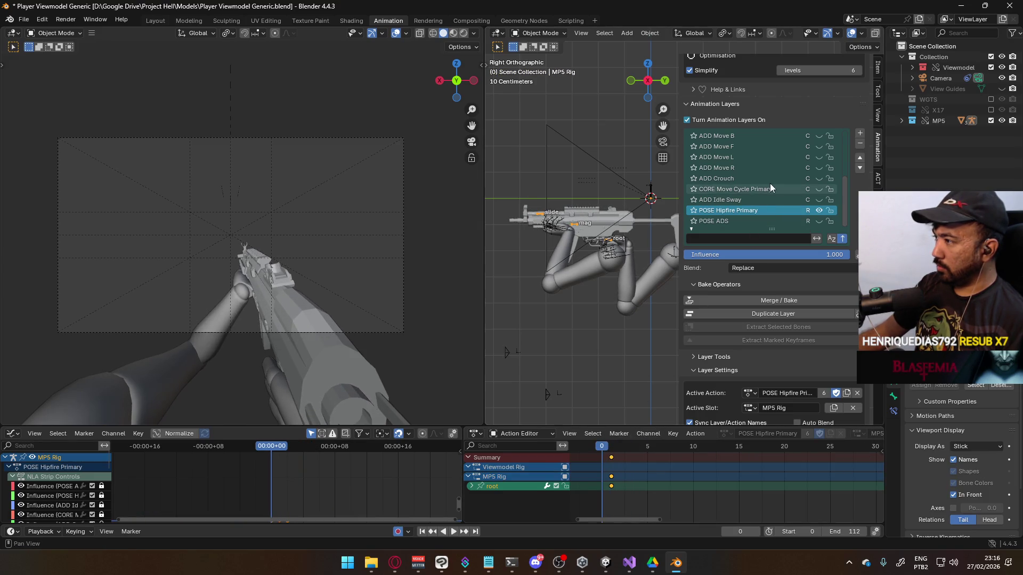
{"action": "scroll", "coordinate": [769, 183], "scroll_direction": "up", "scroll_amount": 8}
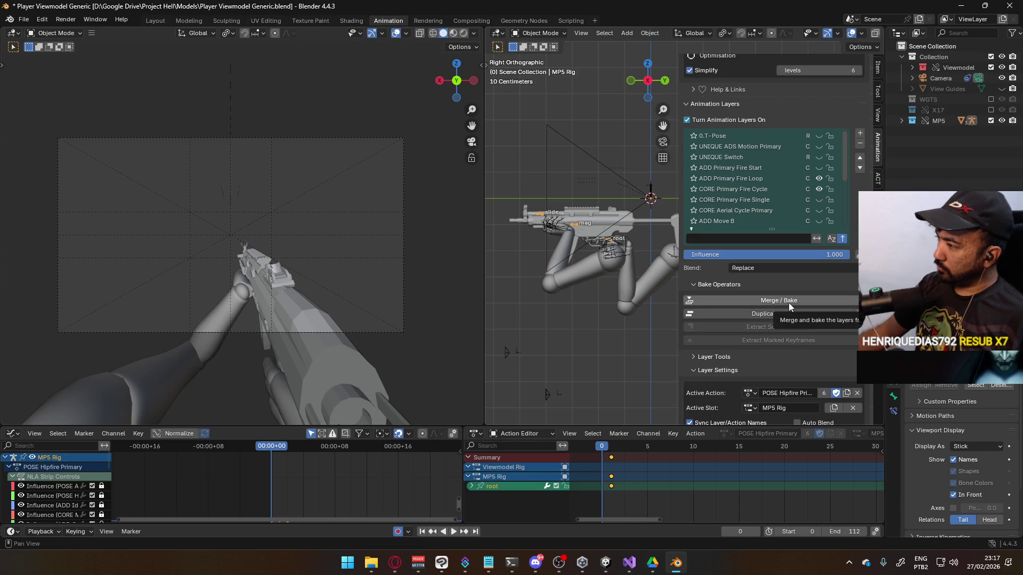
{"action": "left_click", "coordinate": [815, 528]}
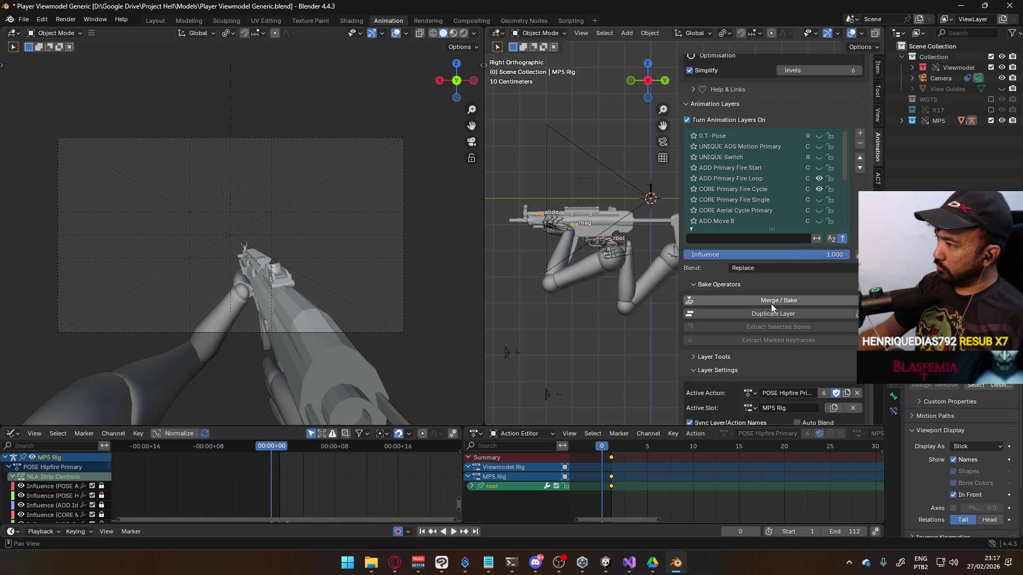
- With ADD Primary Fire Loop active, bake the layers into a new Baked_Layer and replay it from the start
{"action": "left_click", "coordinate": [754, 178]}
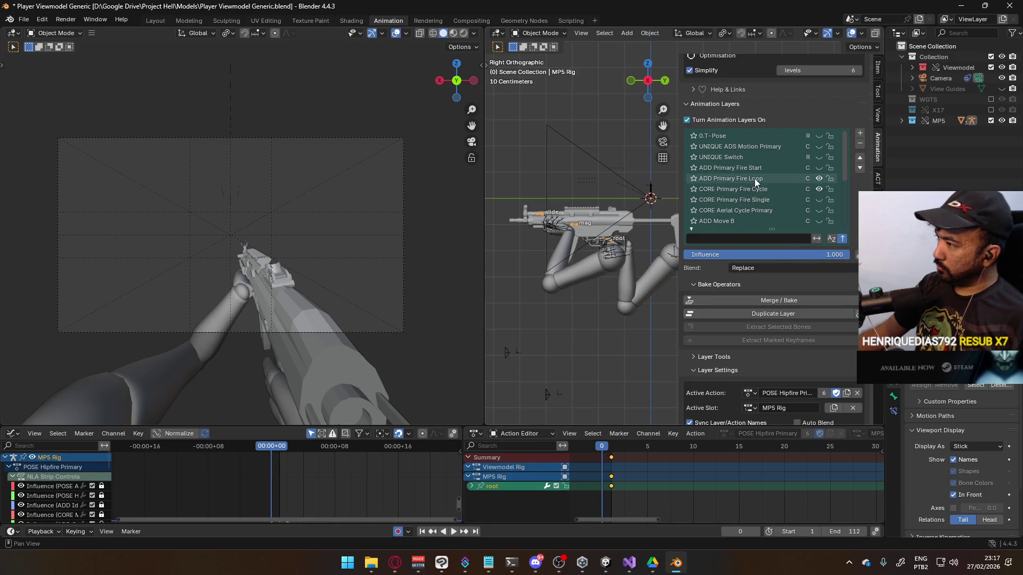
{"action": "left_click", "coordinate": [782, 300]}
{"action": "left_click", "coordinate": [775, 401]}
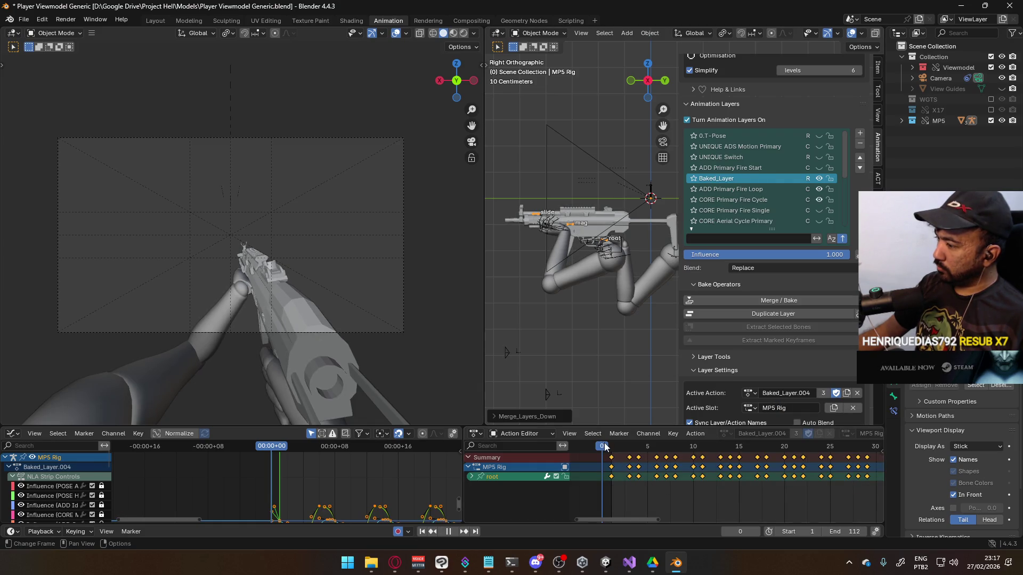
{"action": "key", "text": "space"}
{"action": "key", "text": "Escape"}
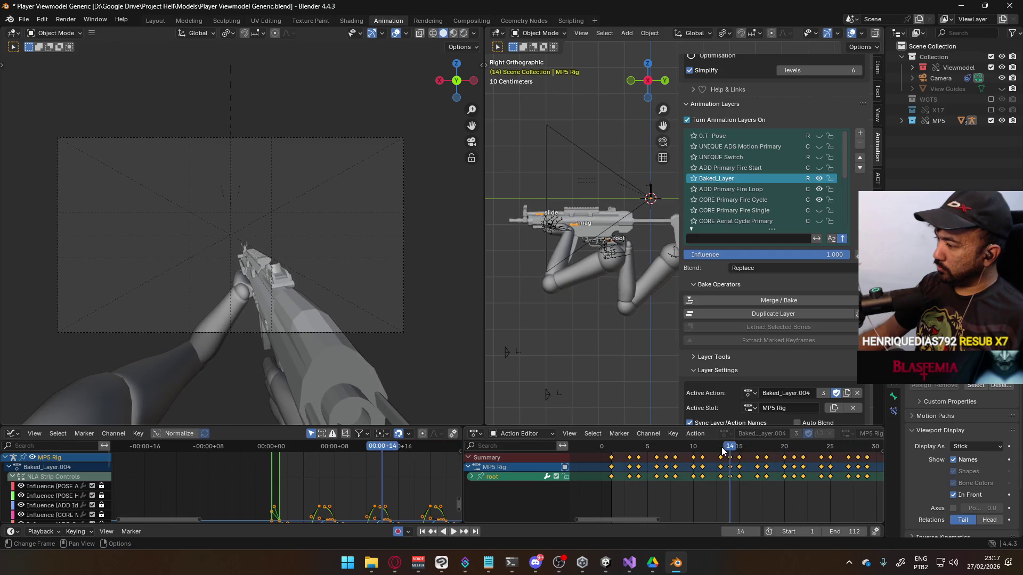
{"action": "scroll", "coordinate": [765, 453], "scroll_direction": "down", "scroll_amount": 6}
{"action": "scroll", "coordinate": [768, 455], "scroll_direction": "down", "scroll_amount": 2}
{"action": "left_click_drag", "start_coordinate": [726, 453], "coordinate": [707, 454]}
{"action": "scroll", "coordinate": [715, 459], "scroll_direction": "up", "scroll_amount": 2}
{"action": "scroll", "coordinate": [715, 458], "scroll_direction": "up", "scroll_amount": 5}
{"action": "key", "text": "space"}
{"action": "key", "text": "space"}
{"action": "left_click", "coordinate": [538, 33]}
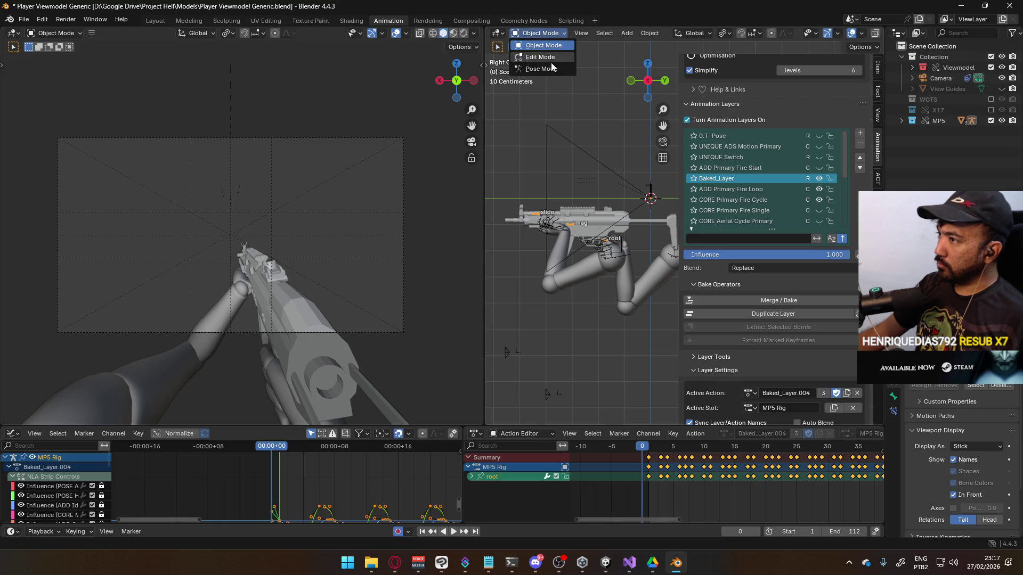
- In Pose Mode, paste the copied pose and hide ADD Primary Fire Loop and CORE Primary Fire Cycle
{"action": "left_click", "coordinate": [549, 68]}
{"action": "right_click", "coordinate": [598, 236]}
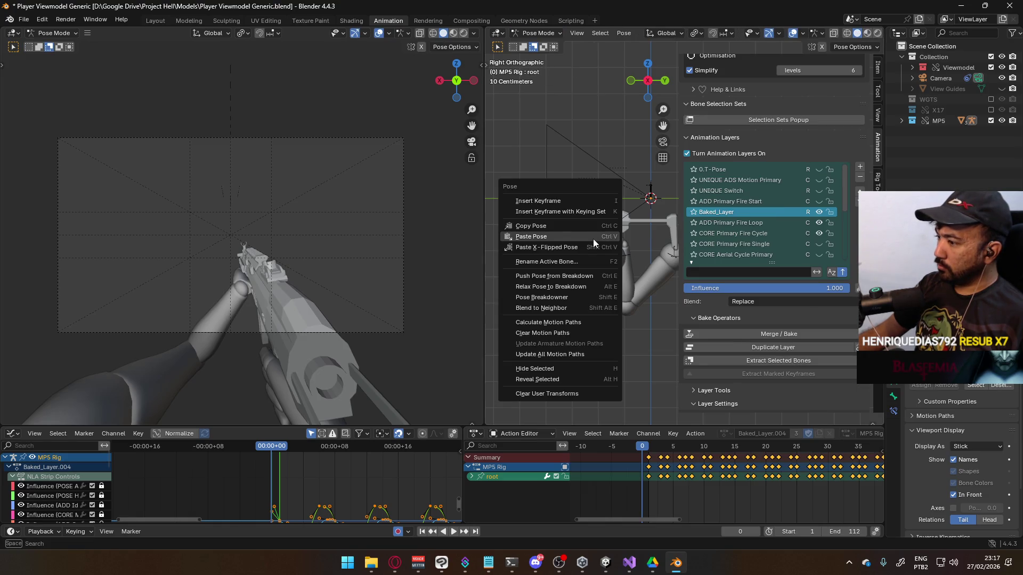
{"action": "left_click", "coordinate": [593, 238]}
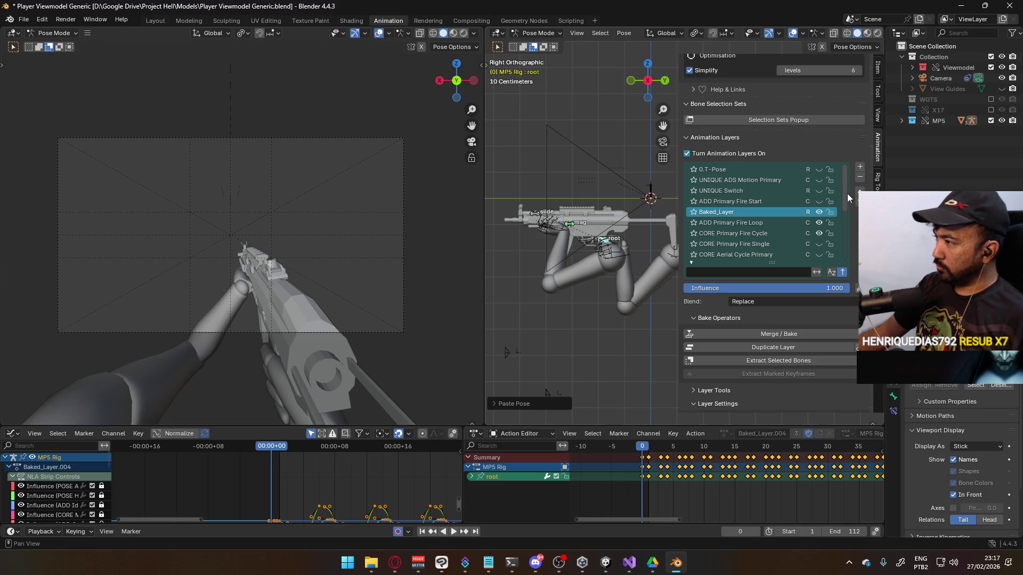
{"action": "left_click", "coordinate": [819, 223]}
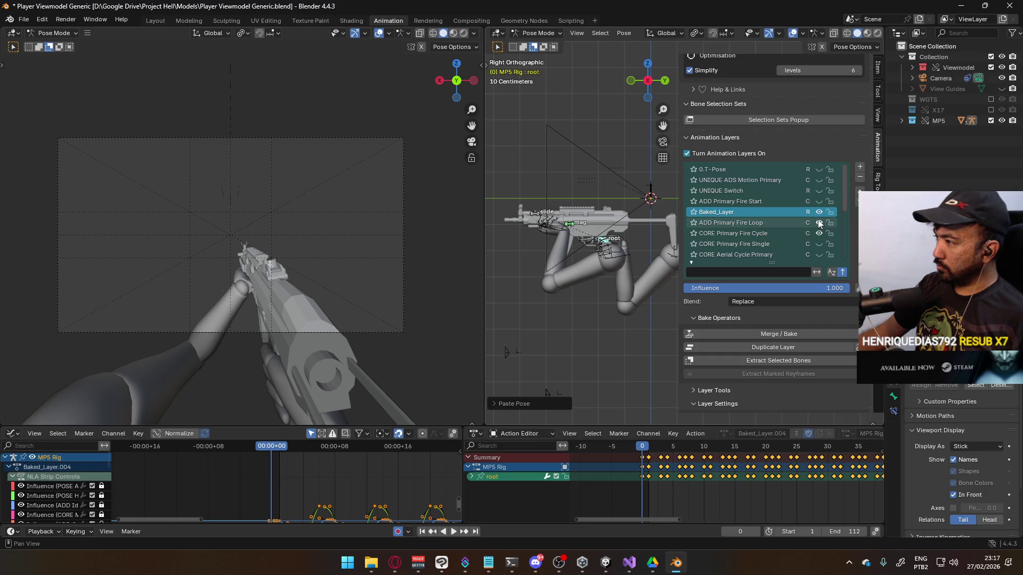
{"action": "left_click", "coordinate": [819, 234]}
{"action": "left_click_drag", "start_coordinate": [842, 196], "coordinate": [836, 257]}
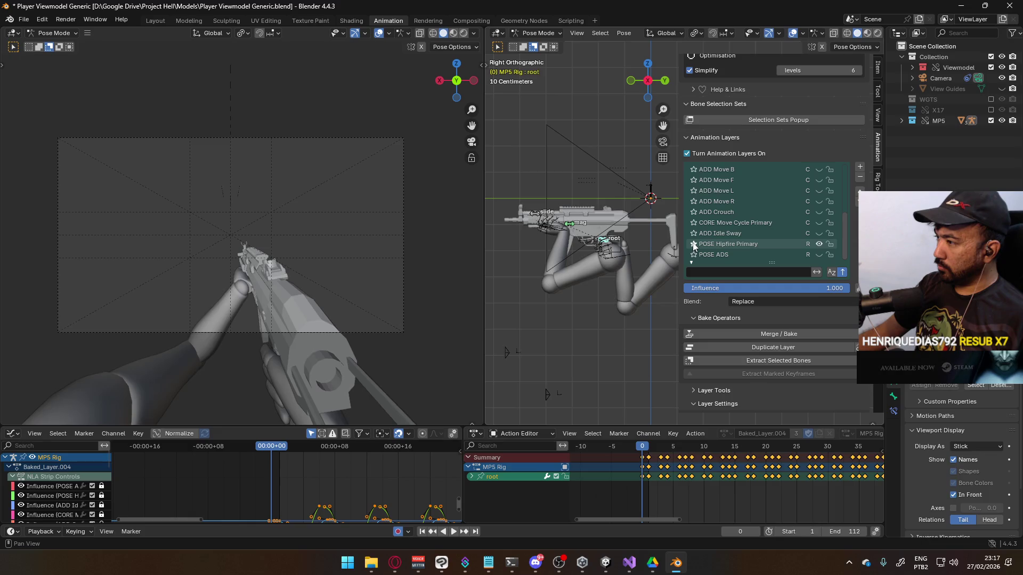
{"action": "left_click_drag", "start_coordinate": [845, 241], "coordinate": [841, 184]}
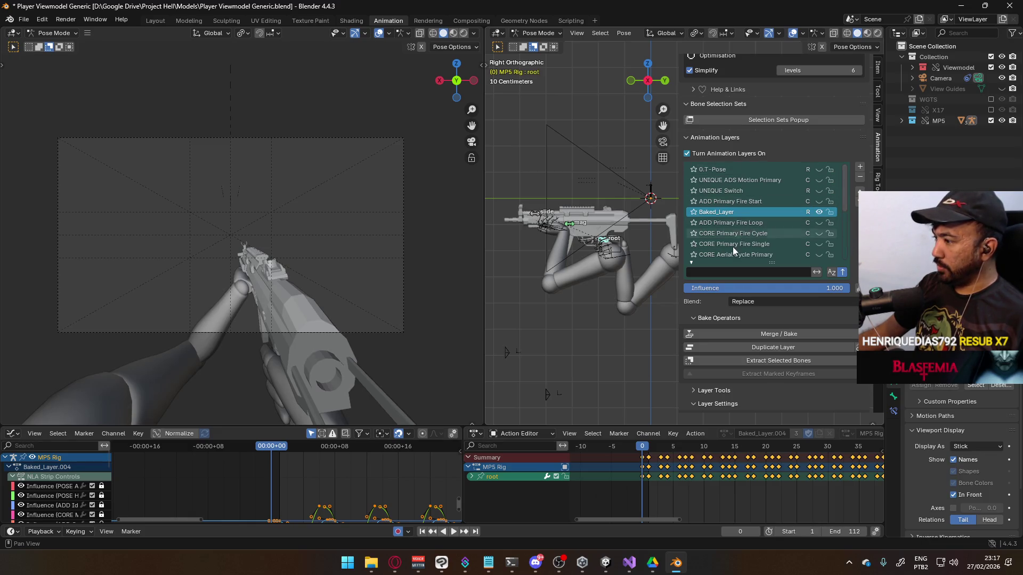
- Set the scene start frame to 0 and play through the 0–112 range to check it
{"action": "left_click", "coordinate": [797, 532]}
{"action": "type", "text": "0"}
{"action": "key", "text": "Return"}
{"action": "left_click_drag", "start_coordinate": [645, 449], "coordinate": [754, 449]}
{"action": "scroll", "coordinate": [859, 456], "scroll_direction": "right", "scroll_amount": 5}
{"action": "key", "text": "Home"}
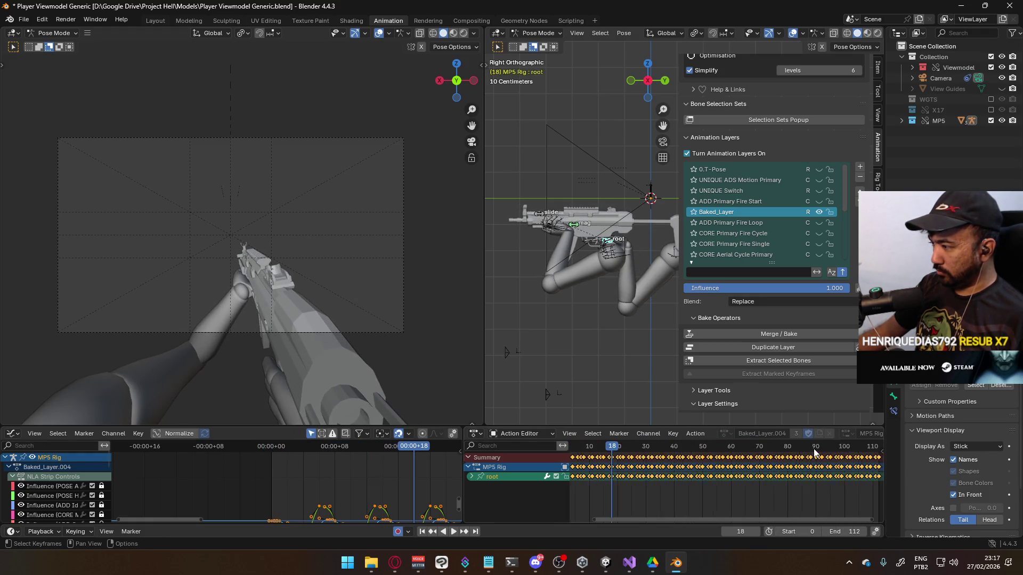
{"action": "key", "text": "space"}
{"action": "left_click_drag", "start_coordinate": [692, 450], "coordinate": [838, 453]}
{"action": "key", "text": "space"}
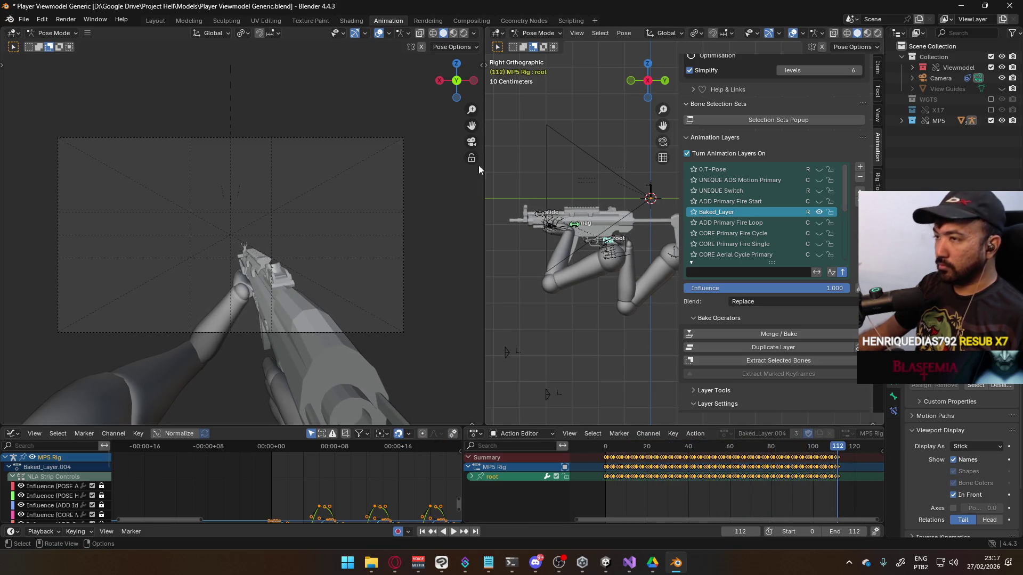
{"action": "left_click_drag", "start_coordinate": [604, 449], "coordinate": [607, 449]}
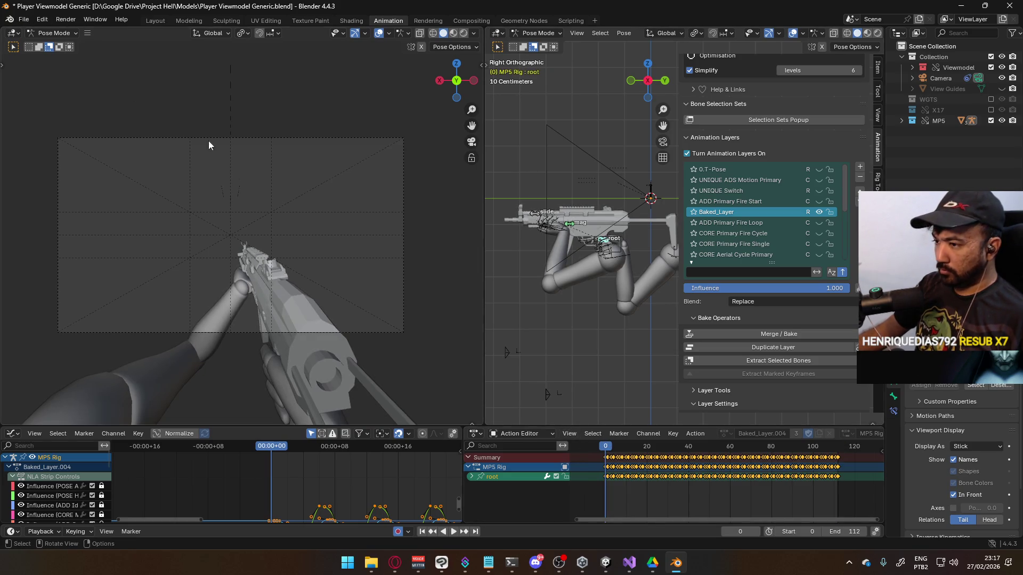
{"action": "left_click", "coordinate": [537, 33]}
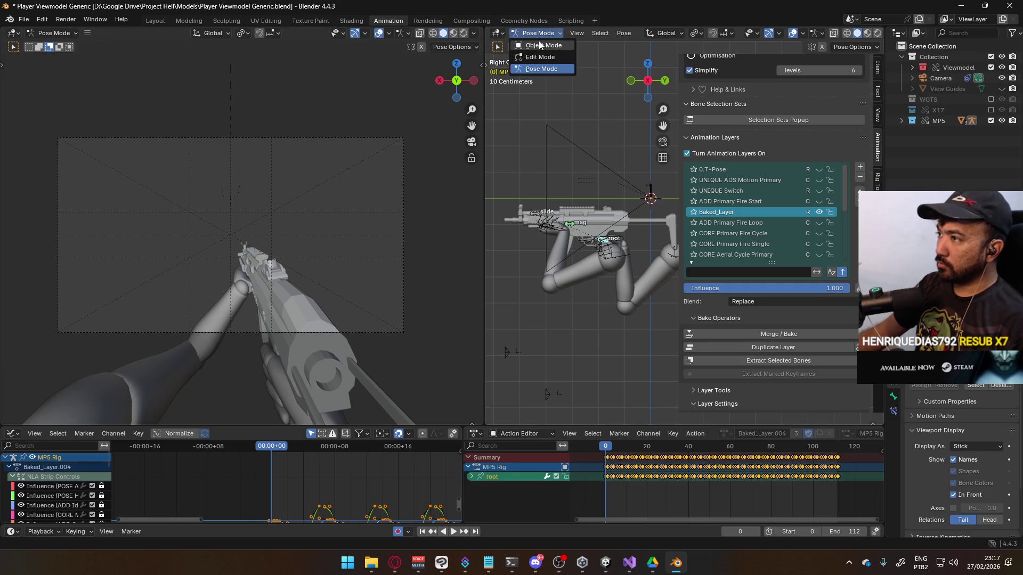
- Return to Object Mode, select the viewmodel arm mesh, and save the blend file
{"action": "left_click", "coordinate": [538, 42]}
{"action": "left_click", "coordinate": [594, 256]}
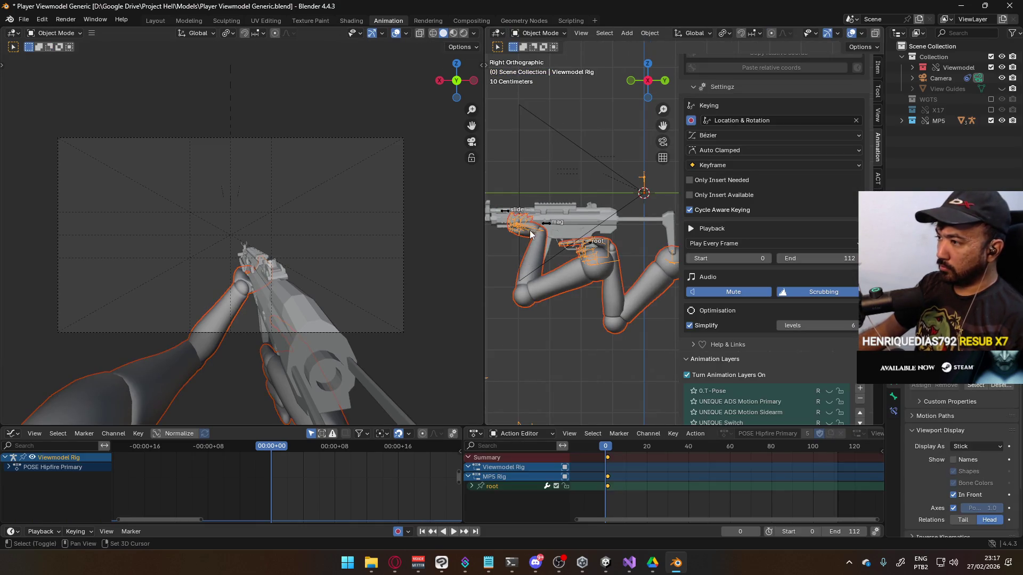
{"action": "key", "text": "ctrl+s"}
- Export the viewmodel as Viewmodel@MP5 Fire Loop.fbx into Unity's Animations folder
{"action": "left_click", "coordinate": [24, 19]}
{"action": "mouse_move", "coordinate": [60, 176]}
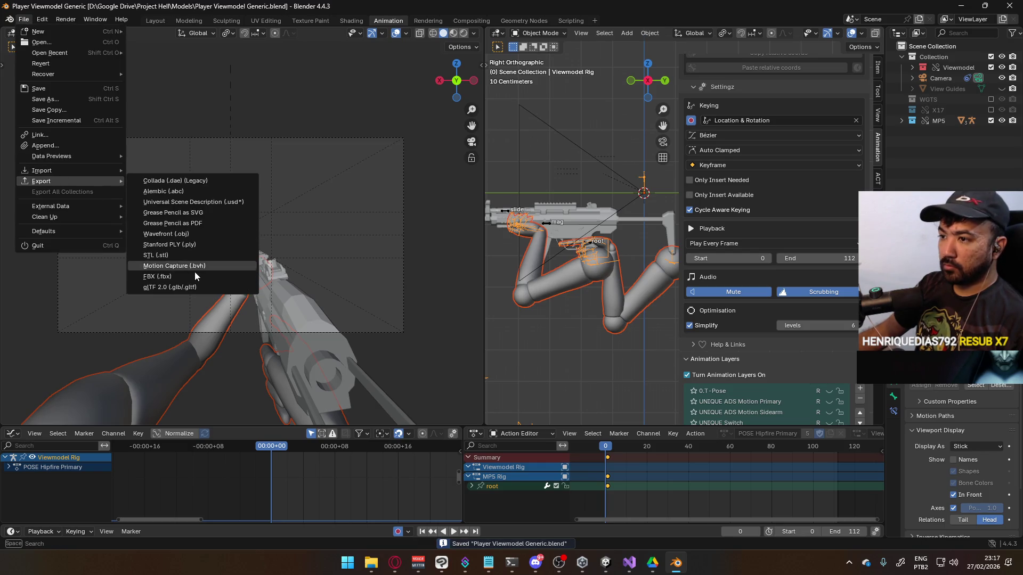
{"action": "left_click", "coordinate": [194, 271]}
{"action": "left_click", "coordinate": [472, 178]}
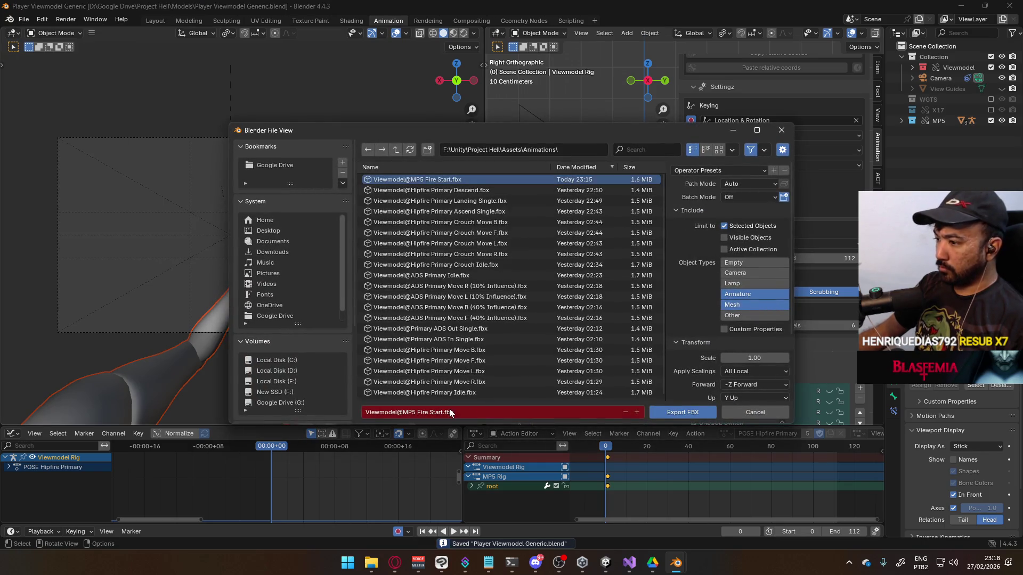
{"action": "double_click", "coordinate": [436, 413]}
{"action": "type", "text": "Loop"}
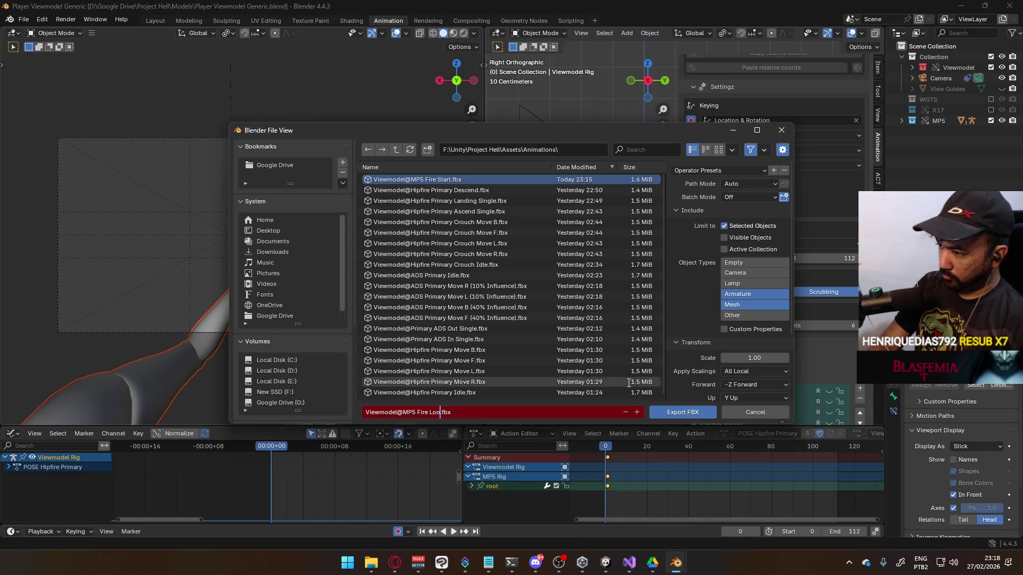
{"action": "key", "text": "Return"}
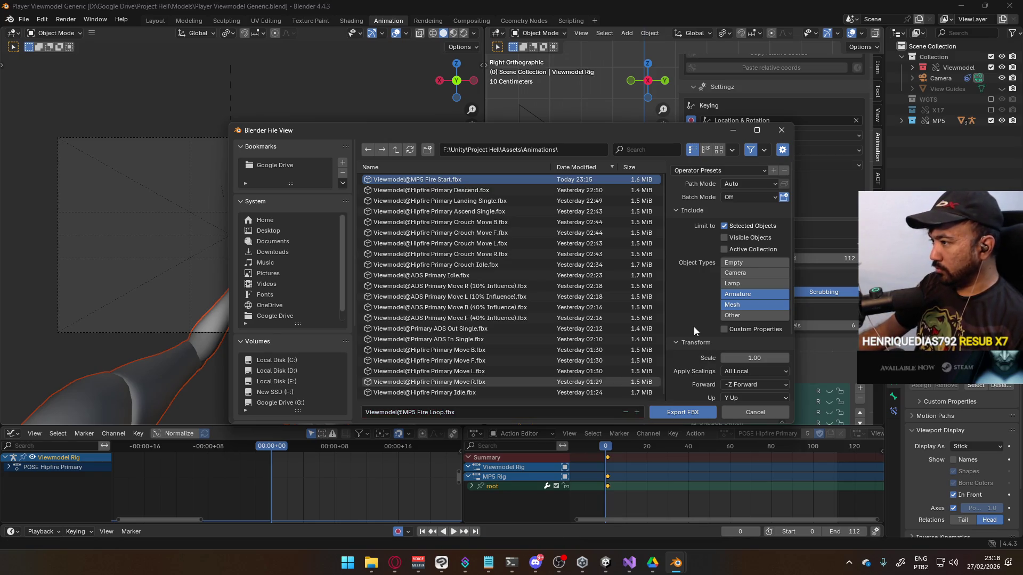
{"action": "scroll", "coordinate": [693, 327], "scroll_direction": "down", "scroll_amount": 4}
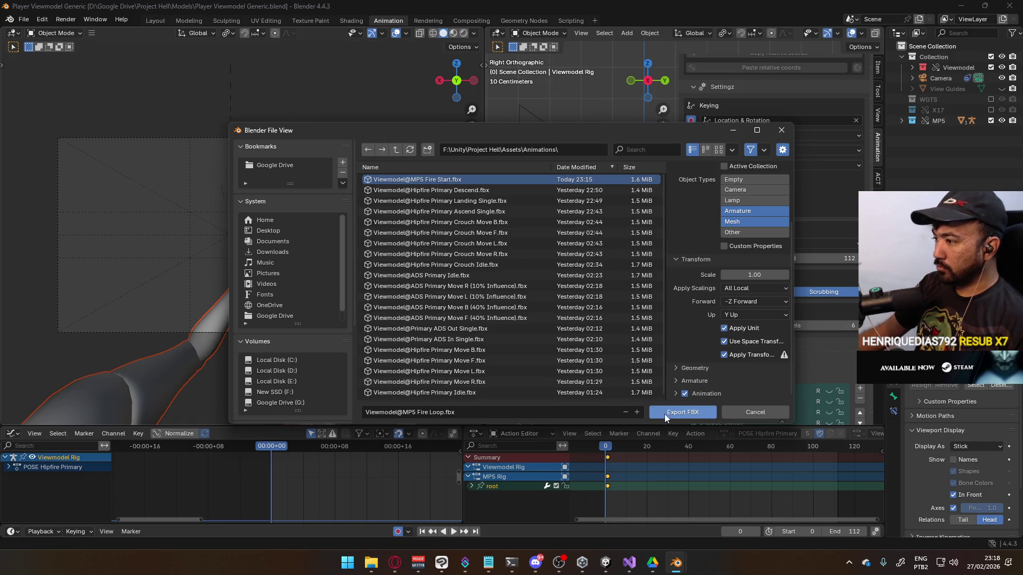
{"action": "left_click", "coordinate": [676, 412]}
{"action": "mouse_move", "coordinate": [605, 563]}
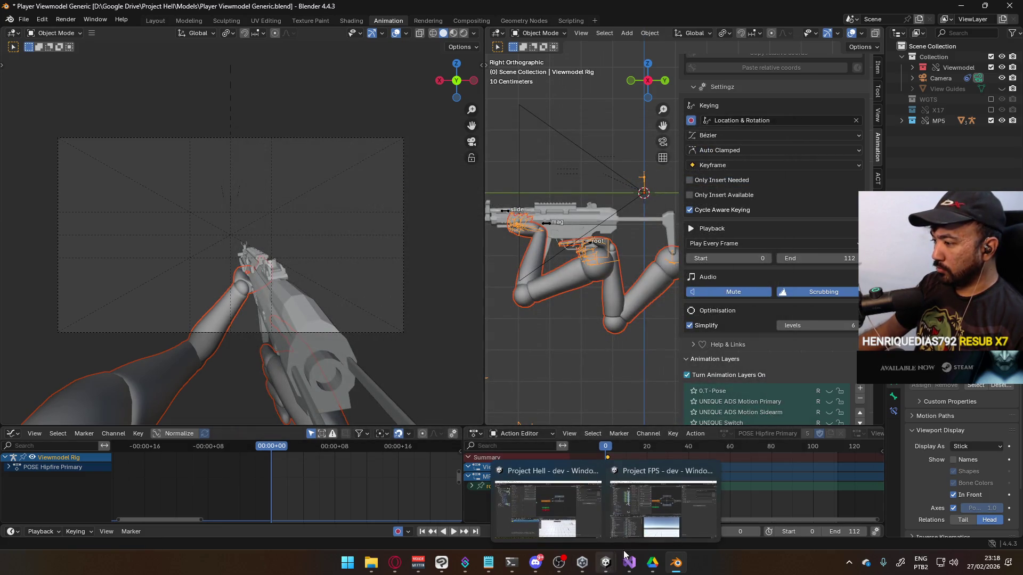
{"action": "left_click", "coordinate": [561, 509]}
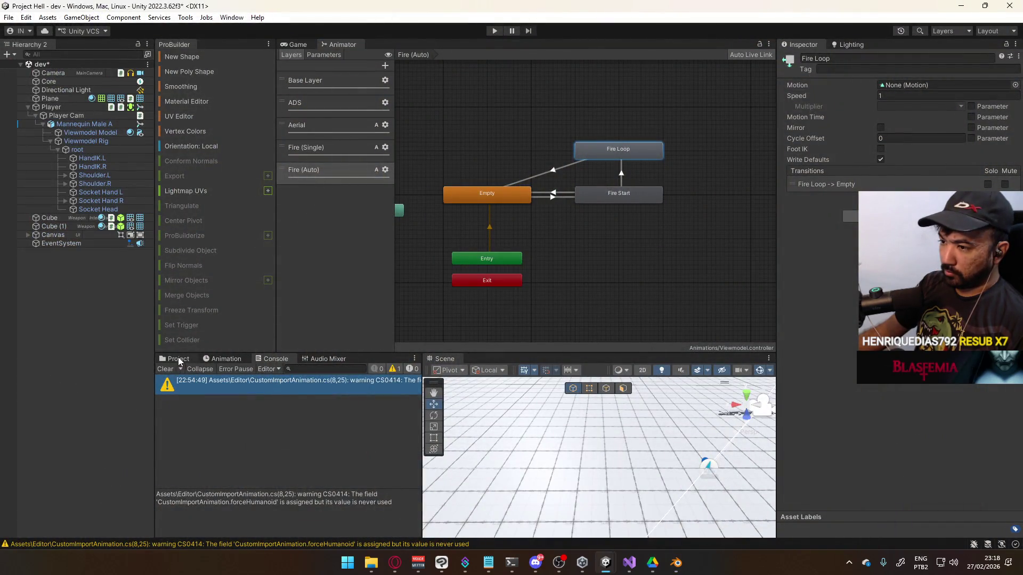
- Turn off animation compression and curve resampling for the MP5 Fire Start and Fire Loop files
{"action": "left_click", "coordinate": [178, 359]}
{"action": "left_click", "coordinate": [206, 422]}
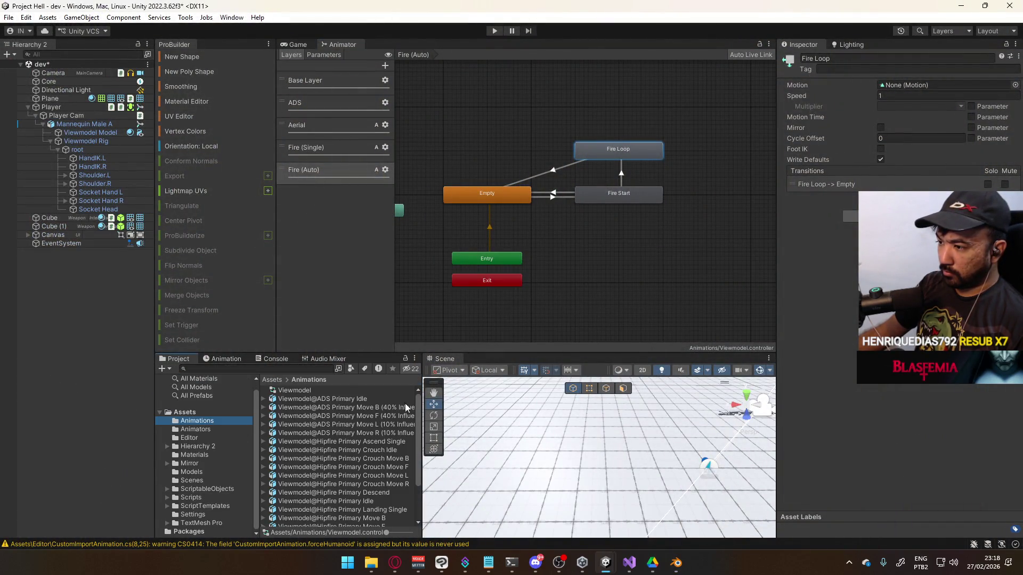
{"action": "scroll", "coordinate": [404, 403], "scroll_direction": "down", "scroll_amount": 3}
{"action": "left_click", "coordinate": [352, 507]}
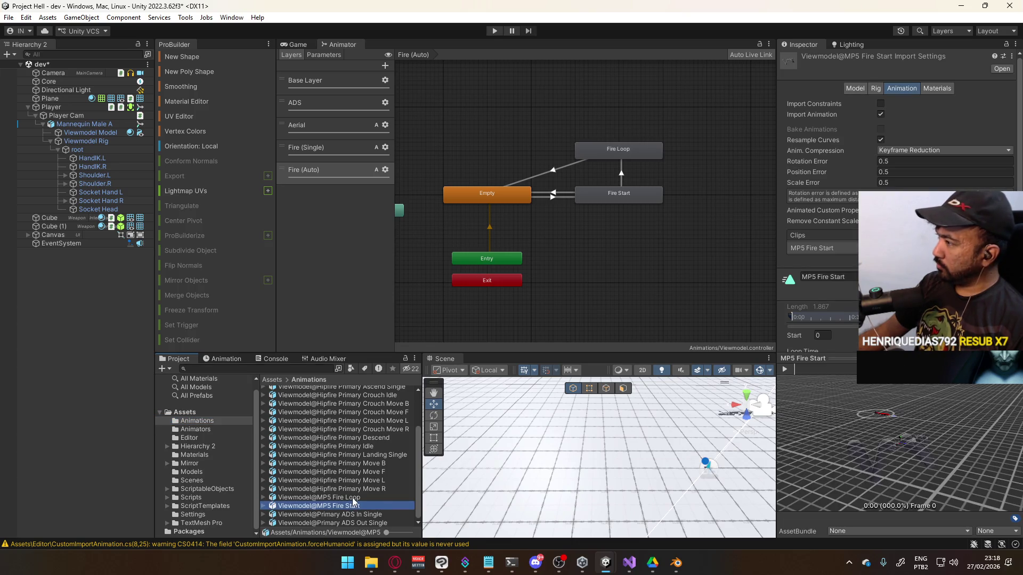
{"action": "left_click", "coordinate": [352, 497], "text": "ctrl"}
{"action": "left_click", "coordinate": [929, 151]}
{"action": "left_click", "coordinate": [906, 162]}
{"action": "left_click", "coordinate": [880, 162]}
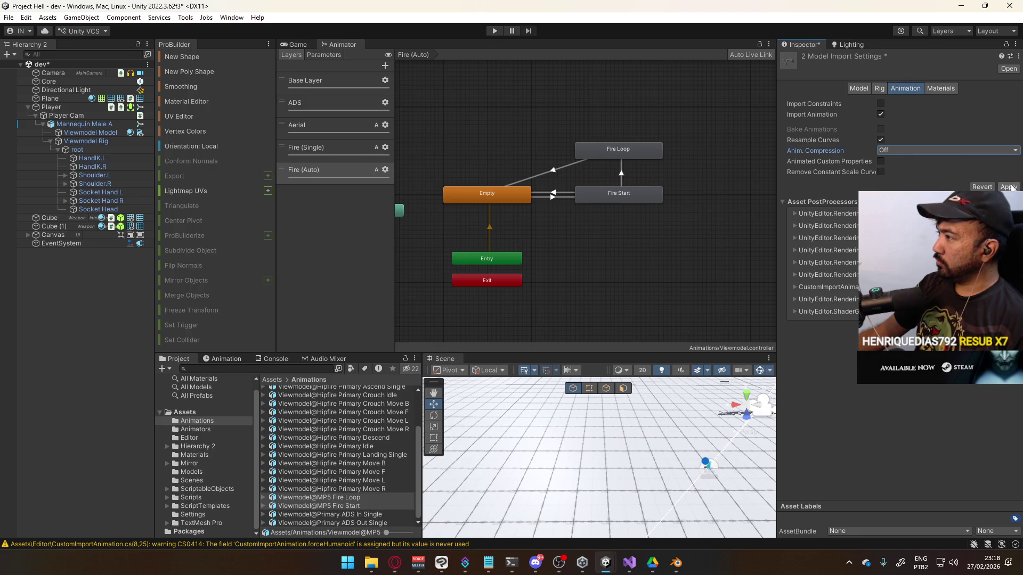
{"action": "left_click", "coordinate": [880, 140]}
{"action": "left_click", "coordinate": [998, 186]}
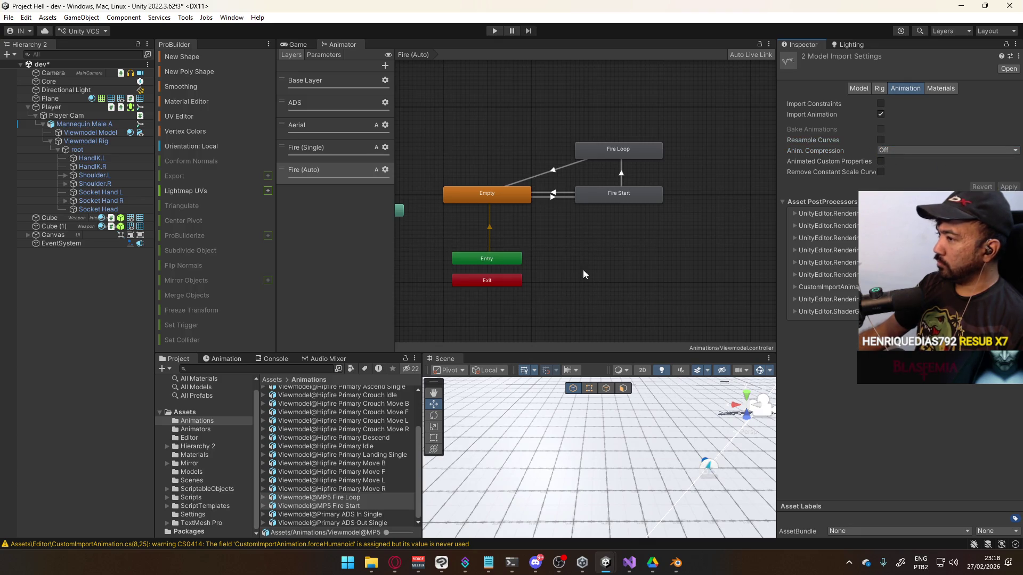
- Rename the Fire Loop clip to its file name, start it at frame 1, and enable additive reference pose
{"action": "left_click", "coordinate": [344, 498]}
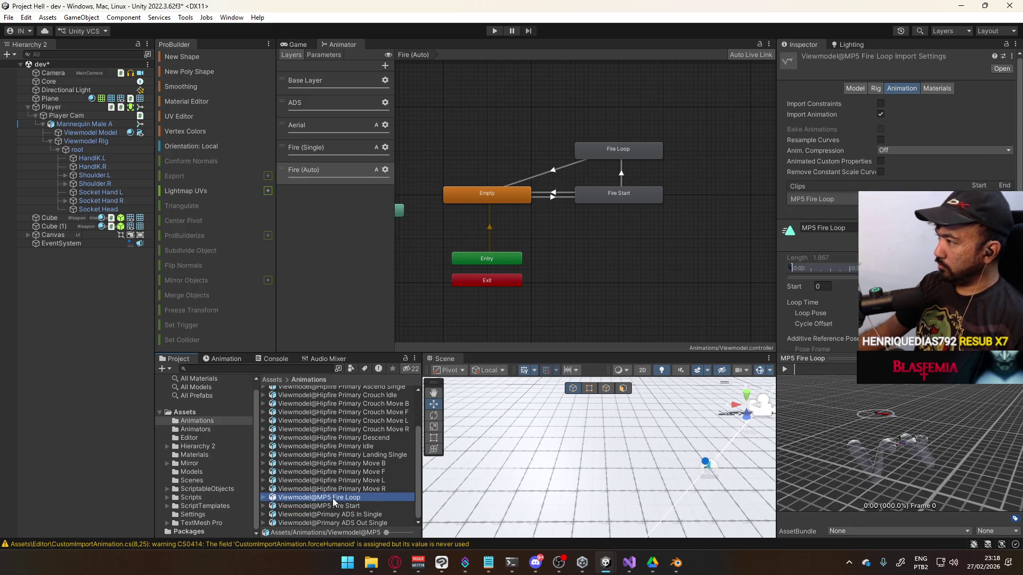
{"action": "left_click", "coordinate": [333, 498]}
{"action": "key", "text": "Escape"}
{"action": "left_click", "coordinate": [828, 228]}
{"action": "key", "text": "ctrl+v"}
{"action": "key", "text": "Return"}
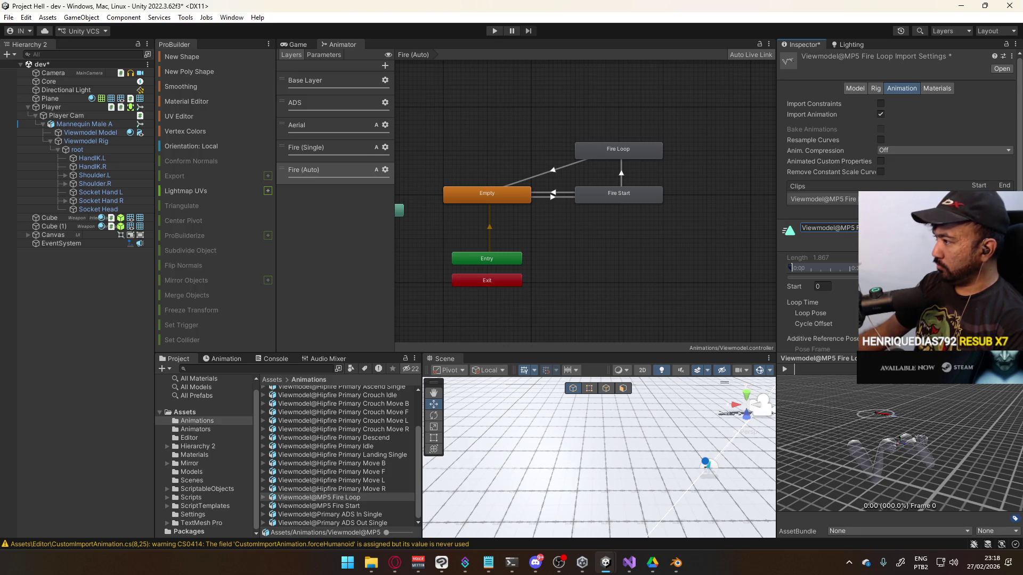
{"action": "scroll", "coordinate": [895, 213], "scroll_direction": "down", "scroll_amount": 4}
{"action": "left_click", "coordinate": [822, 171]}
{"action": "type", "text": "1"}
{"action": "left_click", "coordinate": [881, 224]}
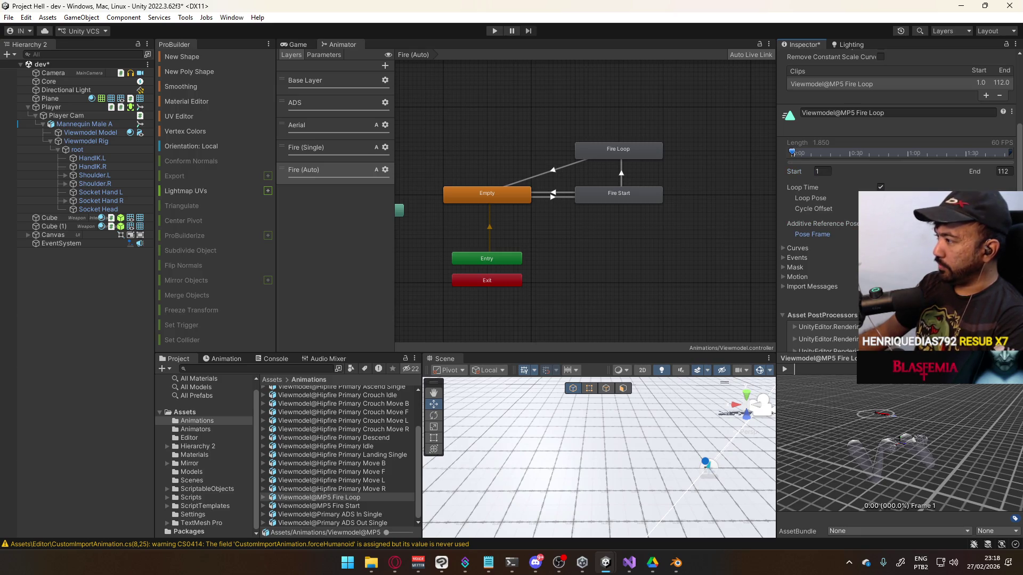
{"action": "key", "text": "ctrl+s"}
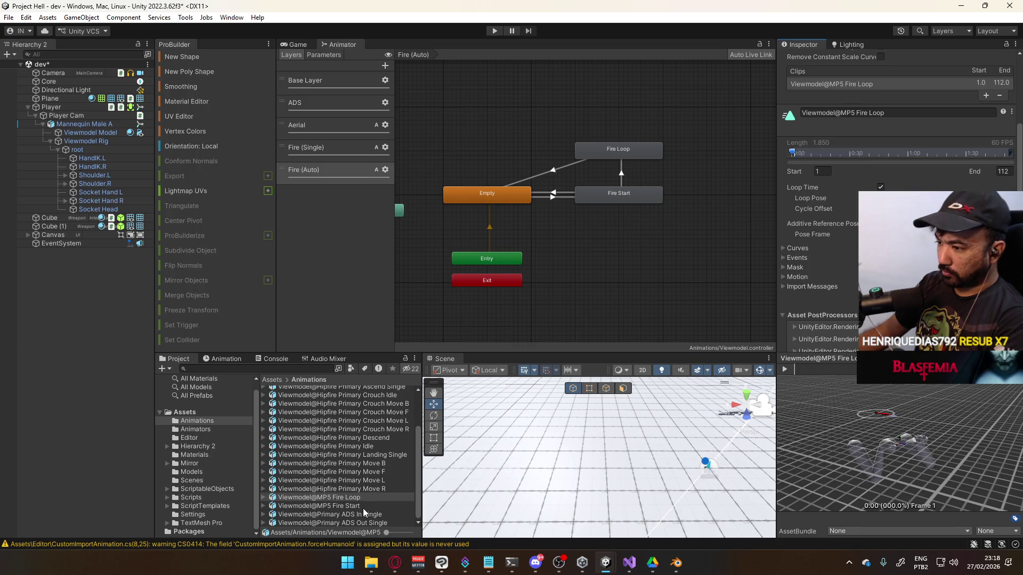
- Set the Fire Start clip's start frame to 1 and rename it Viewmodel@MP5 Fire Start
{"action": "left_click", "coordinate": [364, 507]}
{"action": "left_click", "coordinate": [822, 171]}
{"action": "type", "text": "1"}
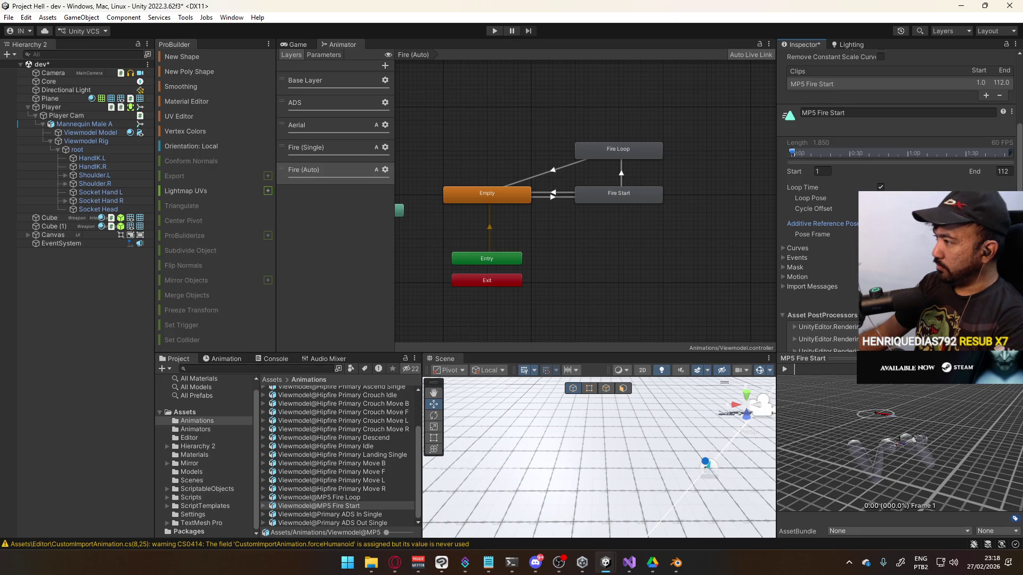
{"action": "scroll", "coordinate": [831, 160], "scroll_direction": "up", "scroll_amount": 5}
{"action": "left_click", "coordinate": [802, 227]}
{"action": "type", "text": "Viewmodel@MP5 F"}
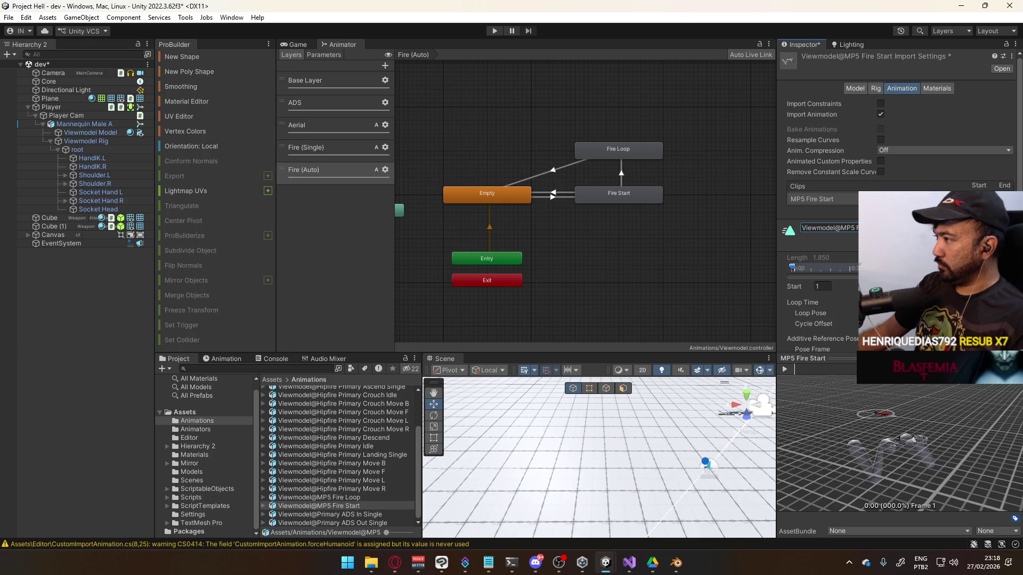
{"action": "key", "text": "Return"}
{"action": "scroll", "coordinate": [831, 240], "scroll_direction": "down", "scroll_amount": 5}
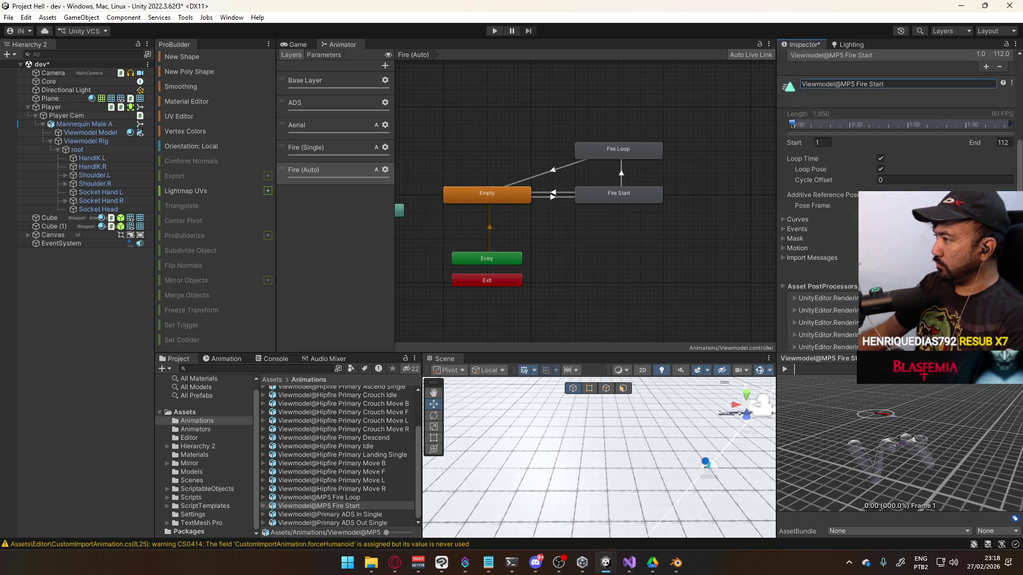
{"action": "left_click", "coordinate": [354, 507]}
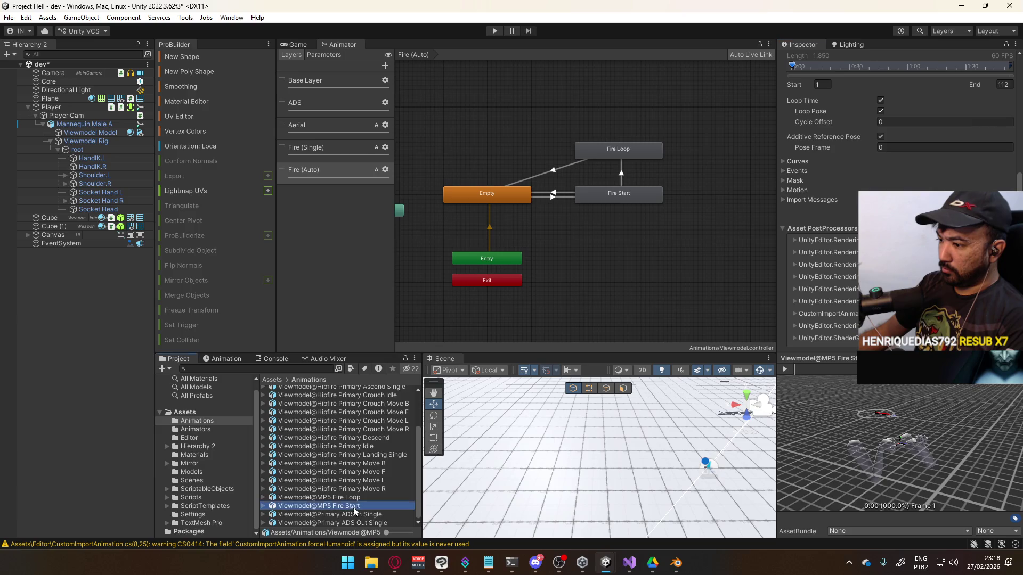
{"action": "left_click", "coordinate": [630, 191]}
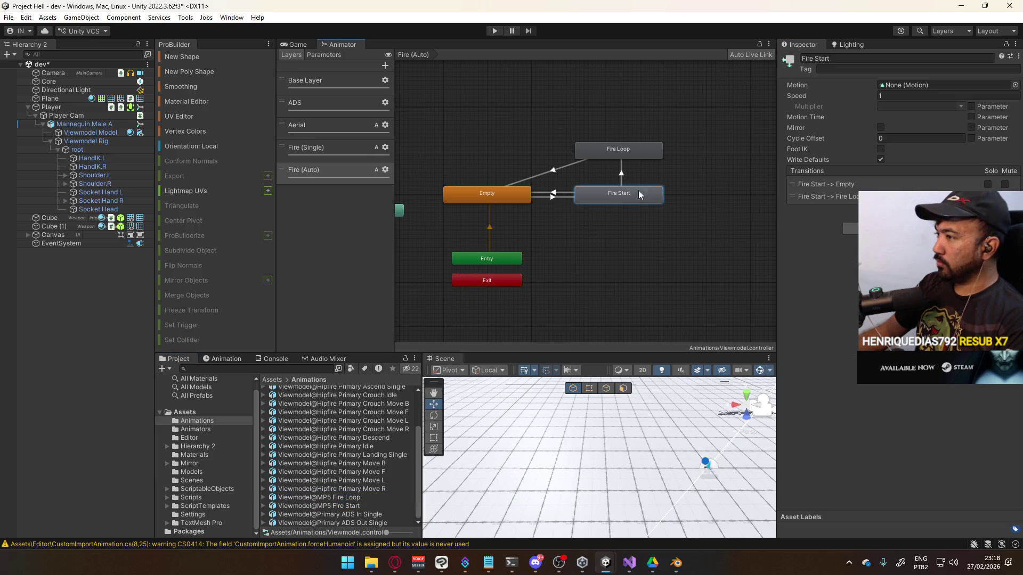
- Assign Viewmodel@MP5 Fire Start as the Fire Start state's motion
{"action": "left_click", "coordinate": [1015, 85]}
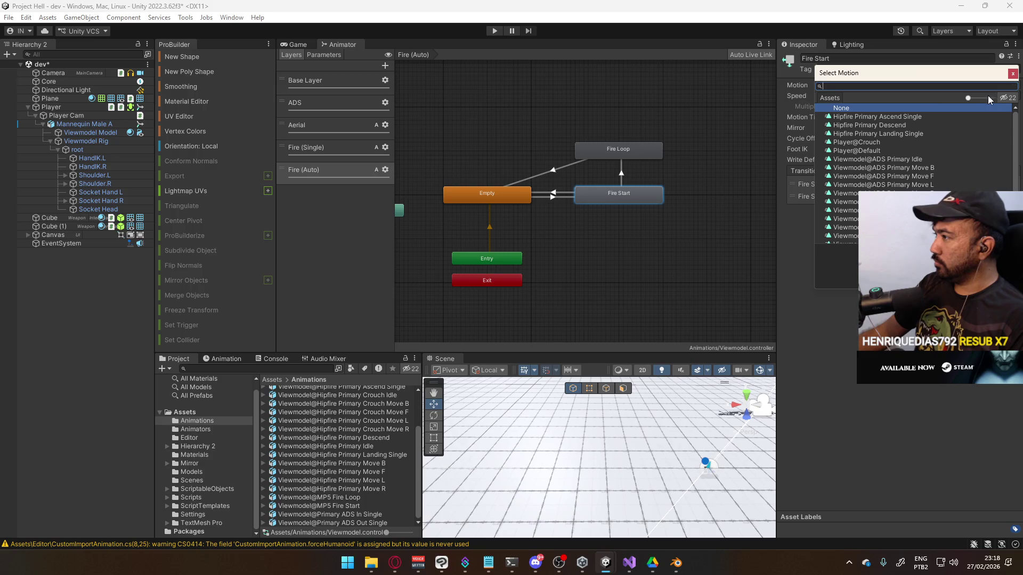
{"action": "type", "text": "mp"}
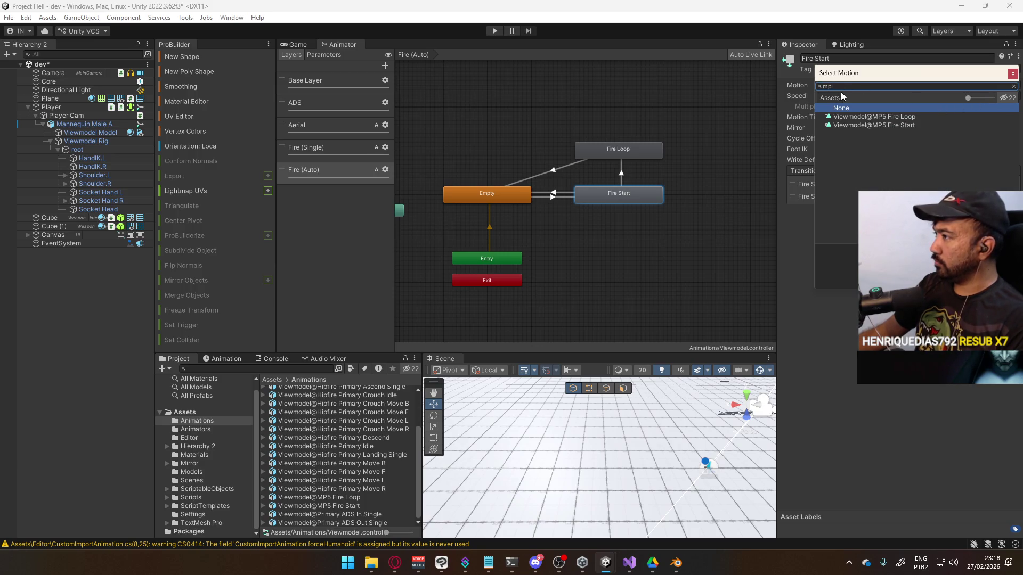
{"action": "left_click", "coordinate": [653, 153]}
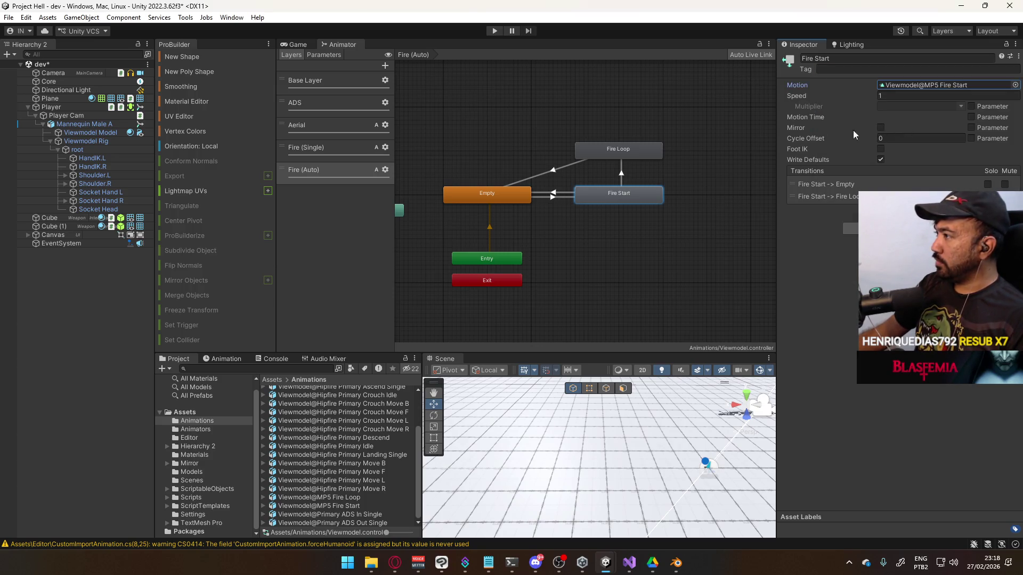
- Assign Viewmodel@MP5 Fire Loop to the Fire Loop state, then review both states and their transition
{"action": "left_click", "coordinate": [1015, 85]}
{"action": "type", "text": "f"}
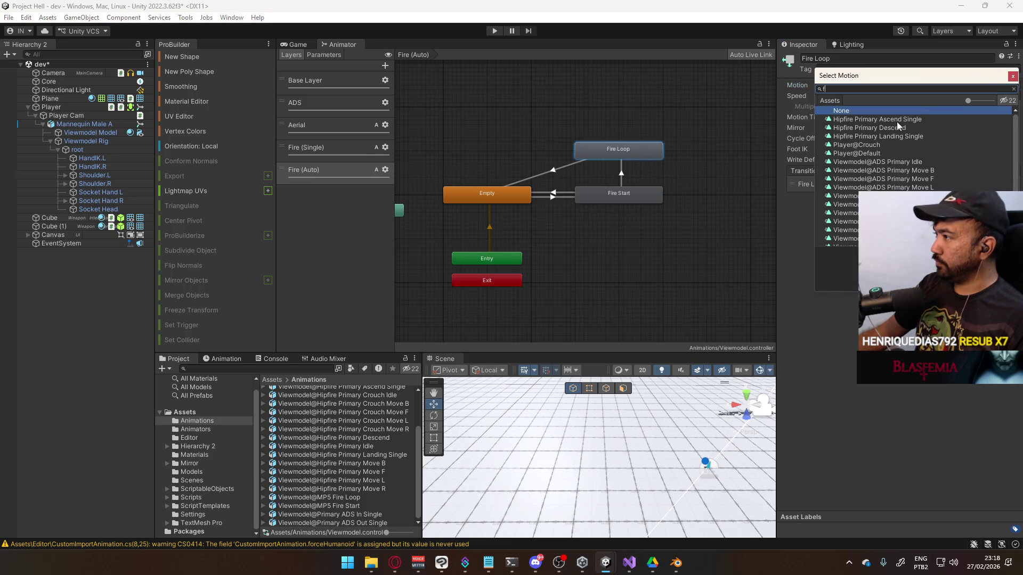
{"action": "type", "text": "ire"}
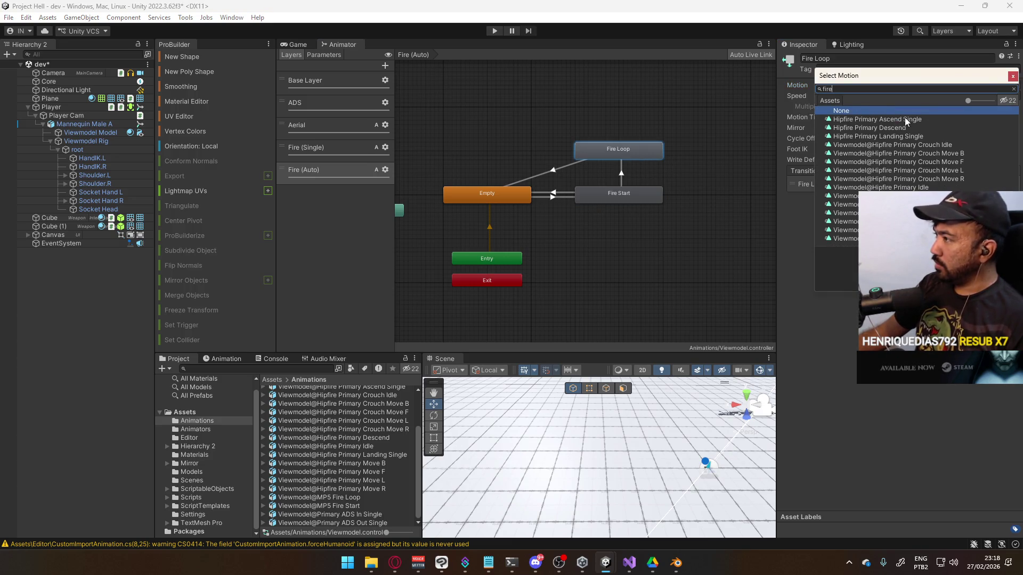
{"action": "type", "text": " k"}
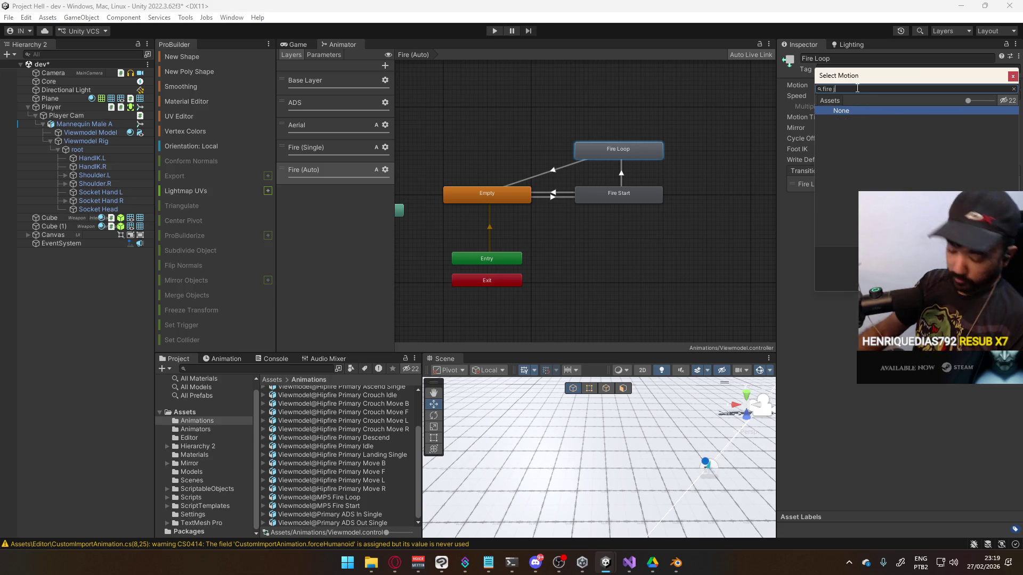
{"action": "key", "text": "BackSpace"}
{"action": "type", "text": "loop"}
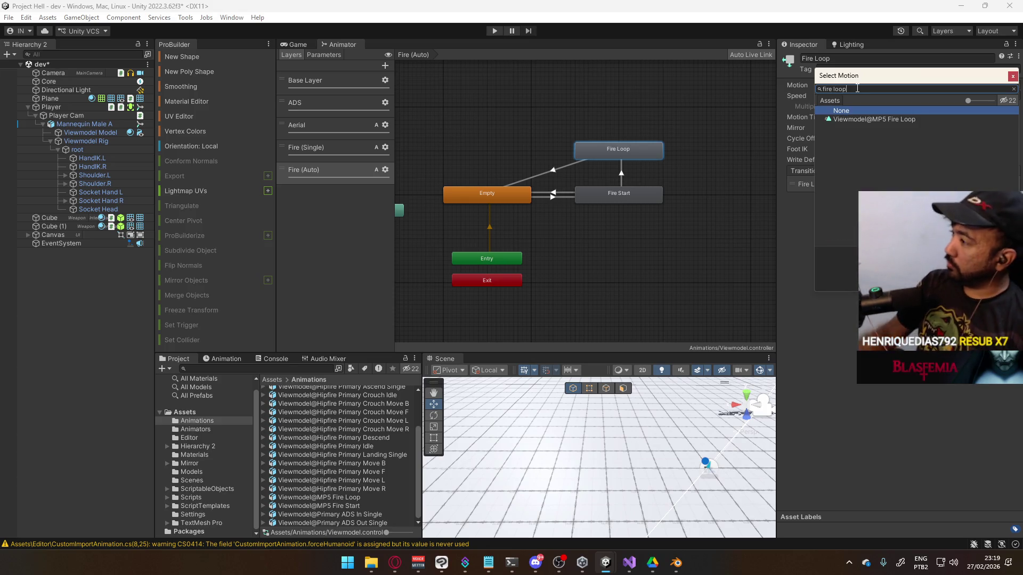
{"action": "double_click", "coordinate": [874, 119]}
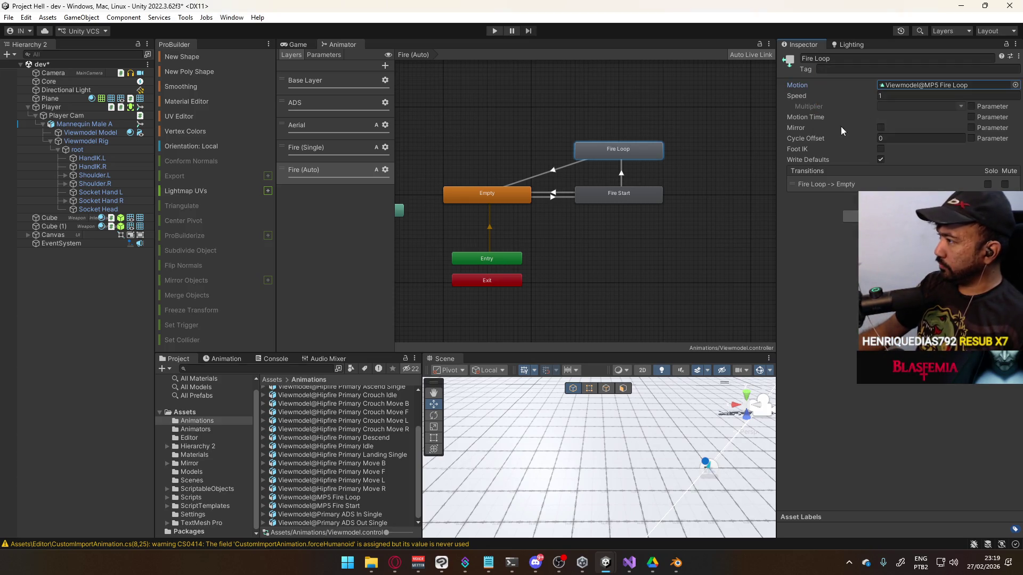
{"action": "left_click", "coordinate": [607, 198]}
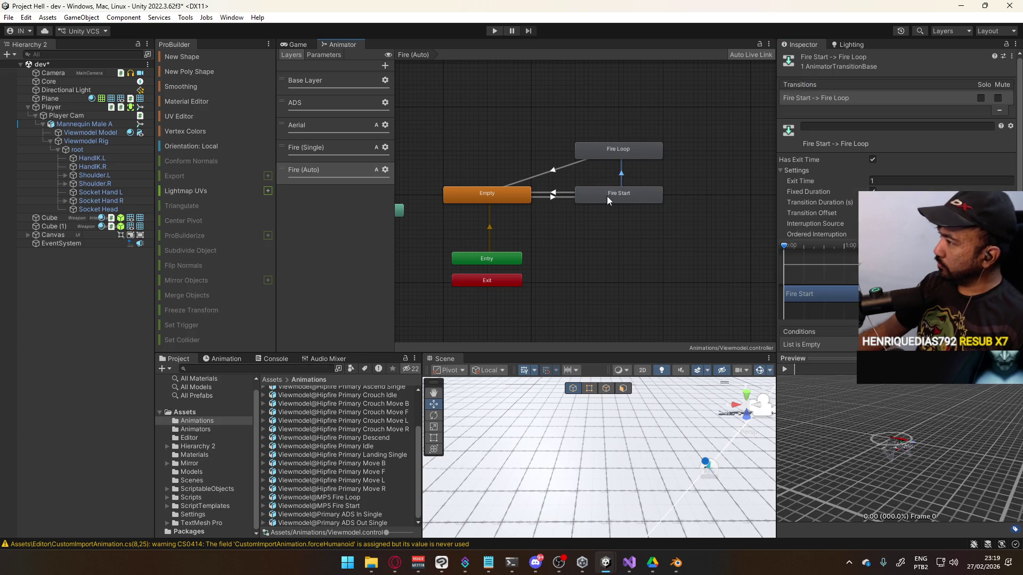
{"action": "left_click", "coordinate": [620, 154]}
{"action": "left_click", "coordinate": [615, 198]}
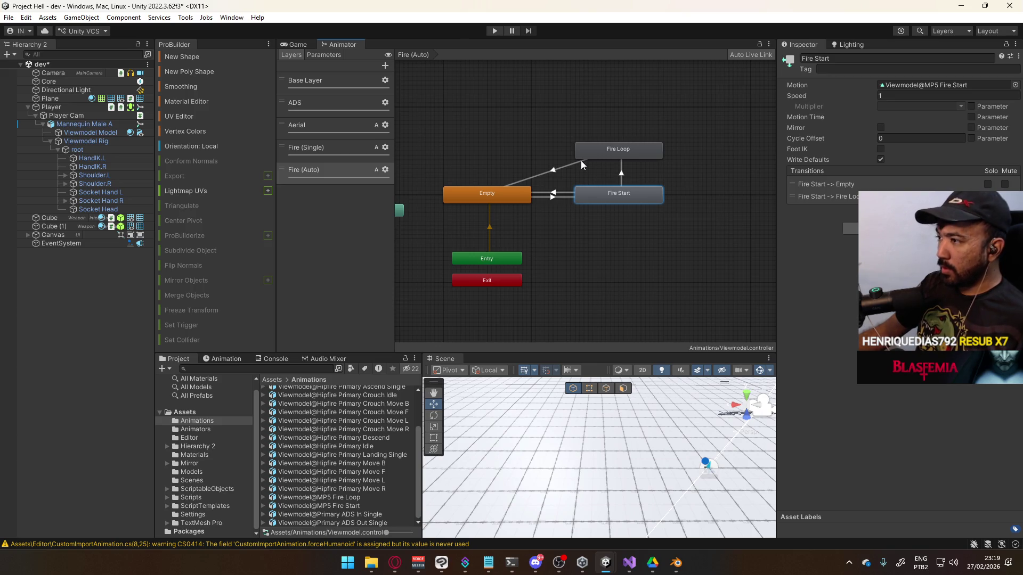
{"action": "left_click", "coordinate": [510, 132]}
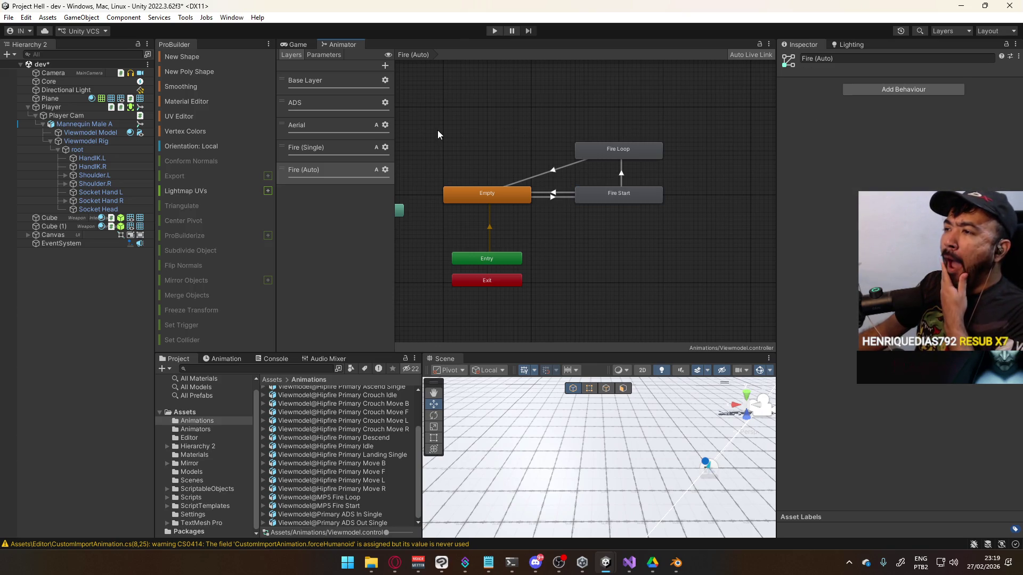
- In Play mode, dock the Animator under the Game view, fire the trigger on Mannequin Male A, then stop
{"action": "left_click", "coordinate": [494, 31]}
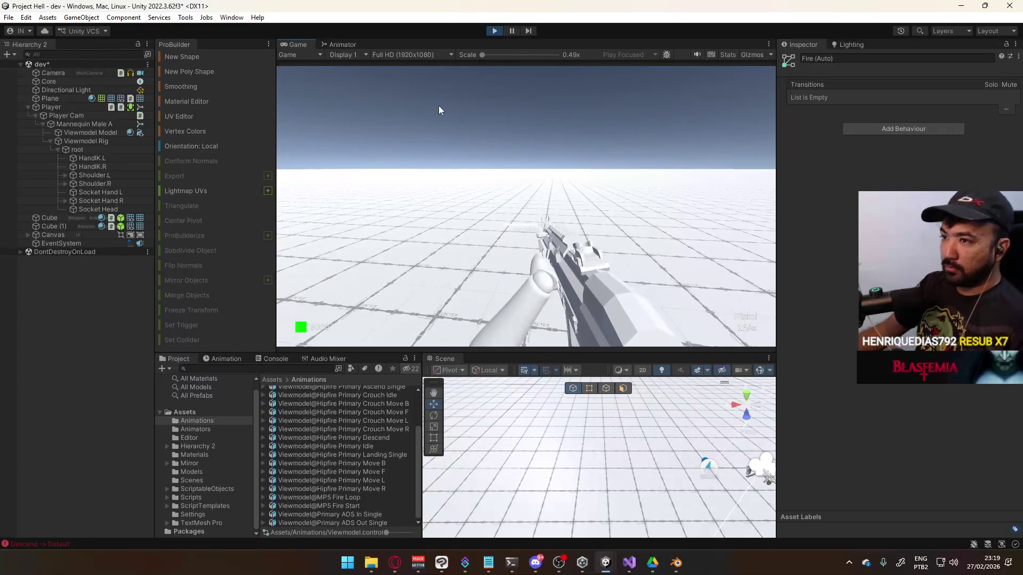
{"action": "key", "text": "super"}
{"action": "key", "text": "super"}
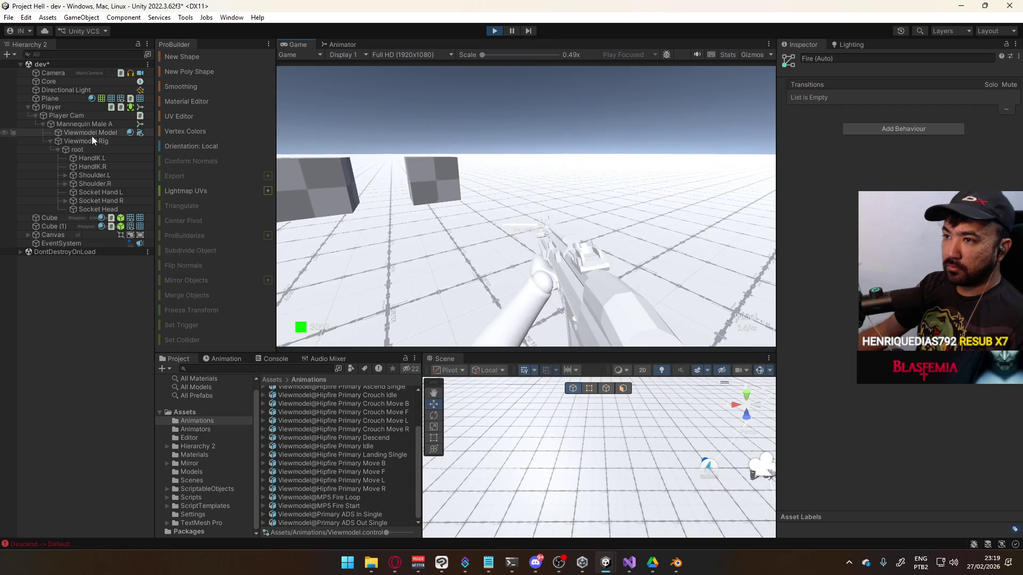
{"action": "left_click", "coordinate": [91, 124]}
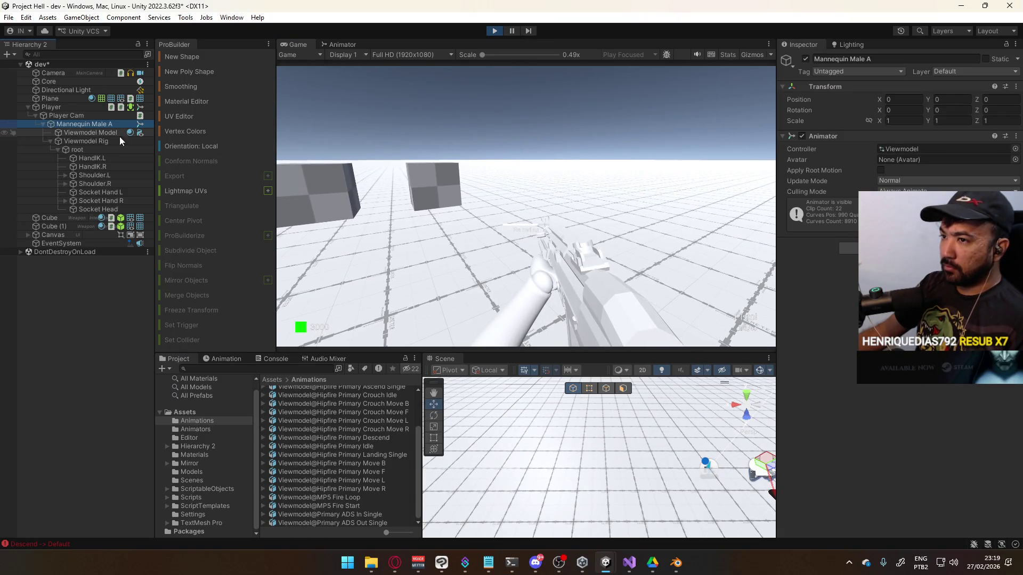
{"action": "left_click", "coordinate": [339, 49]}
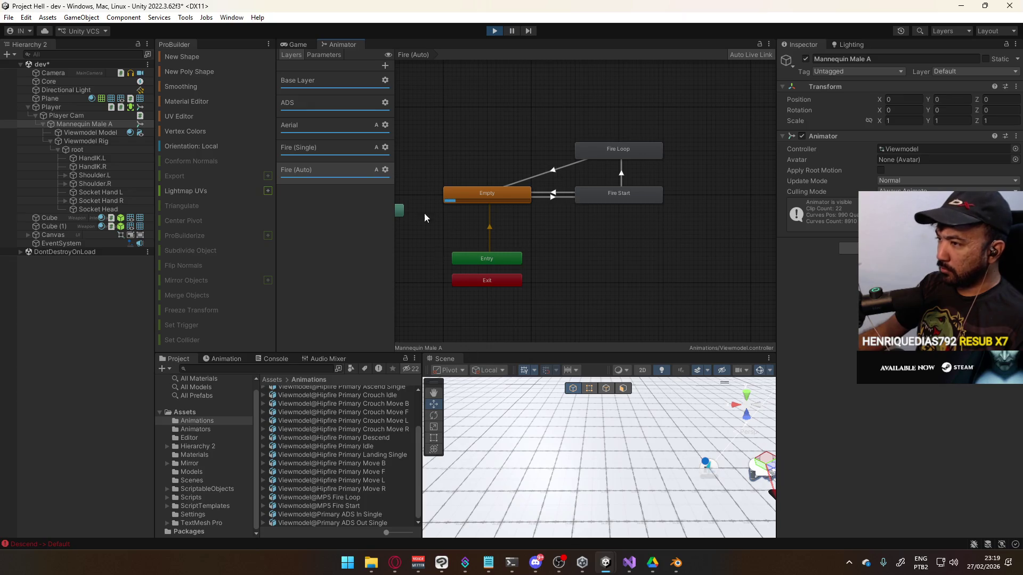
{"action": "mouse_move", "coordinate": [349, 44]}
{"action": "left_mouse_down"}
{"action": "mouse_move", "coordinate": [503, 340]}
{"action": "mouse_move", "coordinate": [483, 358]}
{"action": "left_mouse_up"}
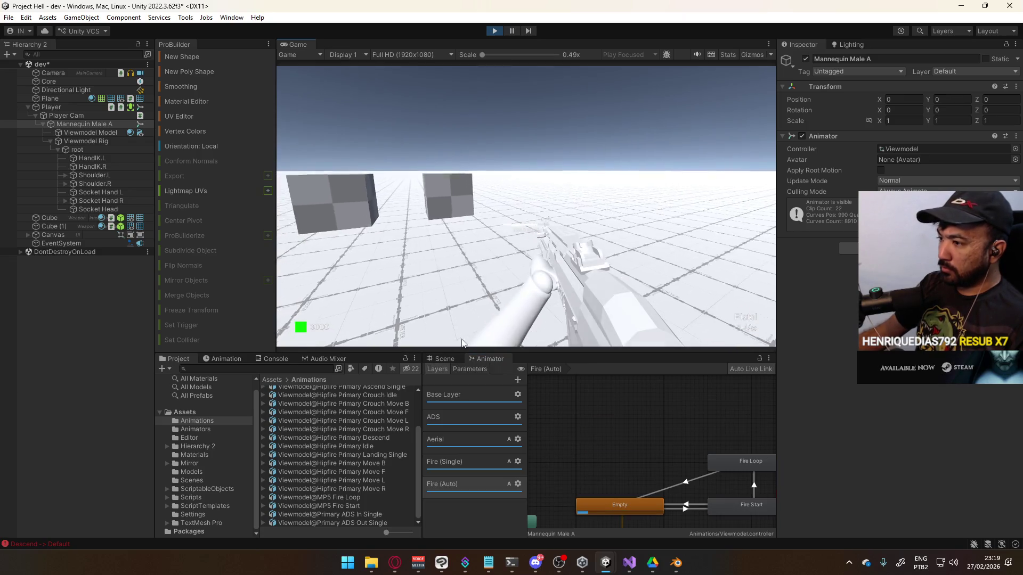
{"action": "left_click", "coordinate": [475, 369]}
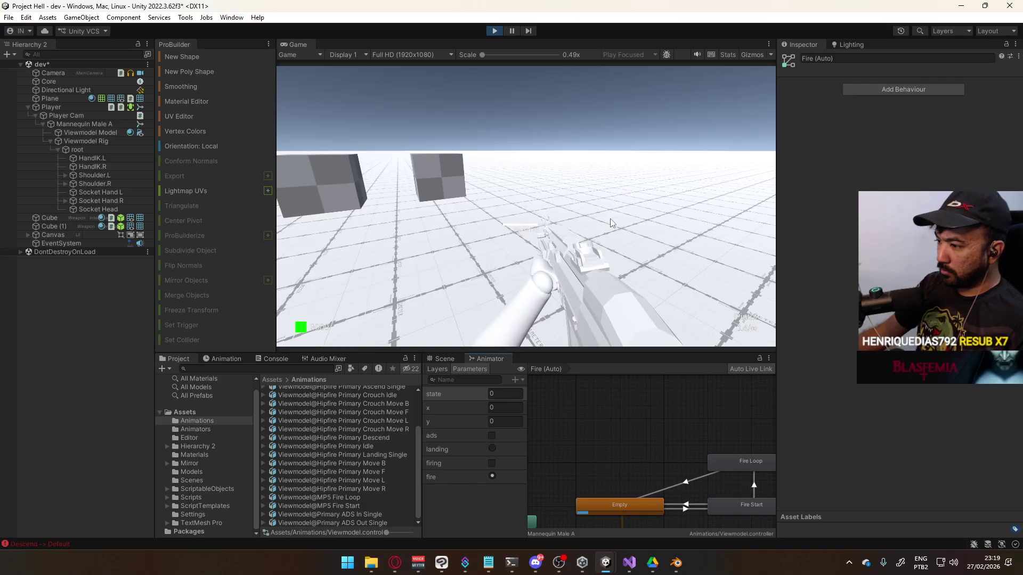
{"action": "left_click", "coordinate": [493, 473]}
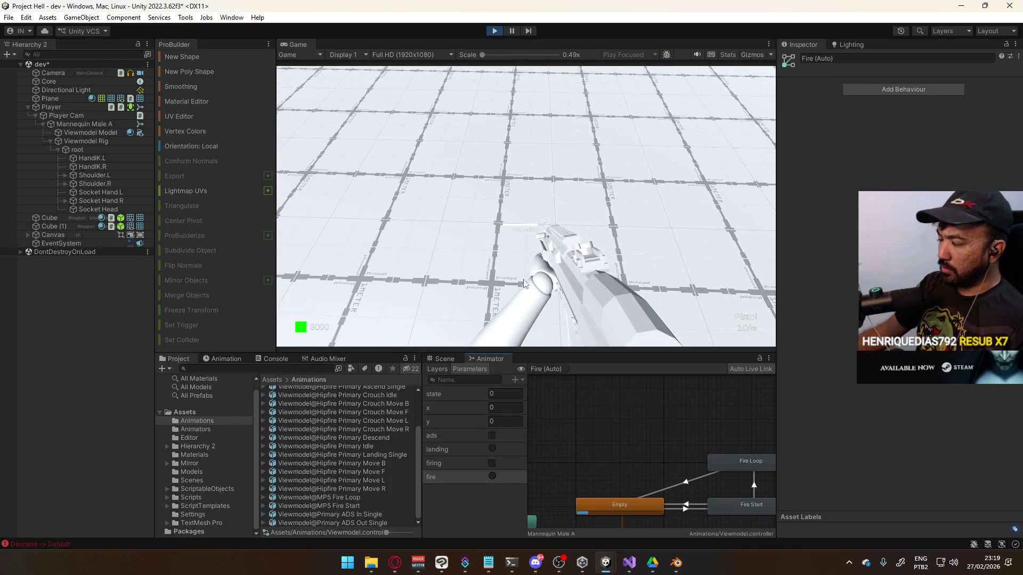
{"action": "left_click", "coordinate": [495, 31]}
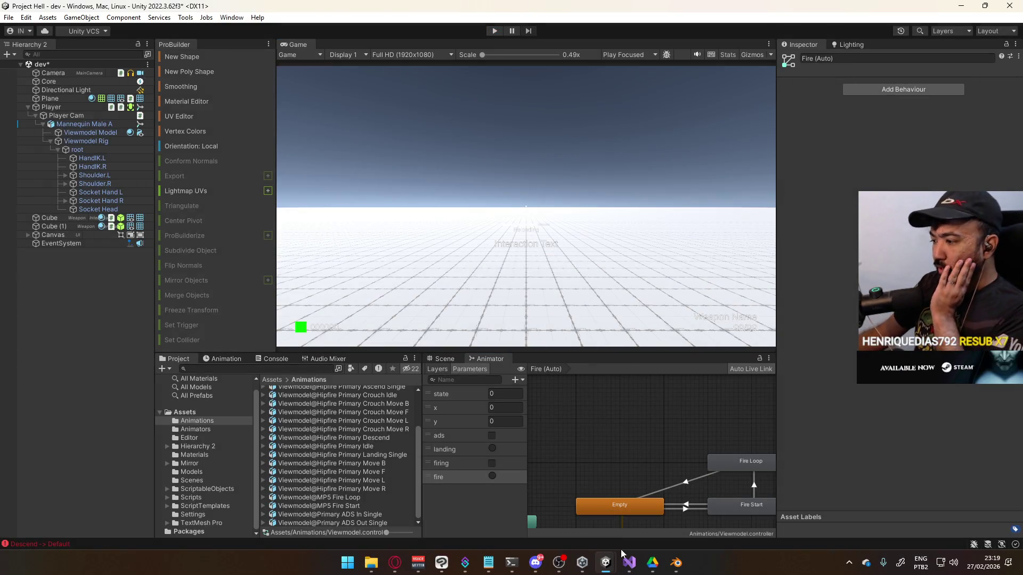
{"action": "key", "text": "alt+Tab"}
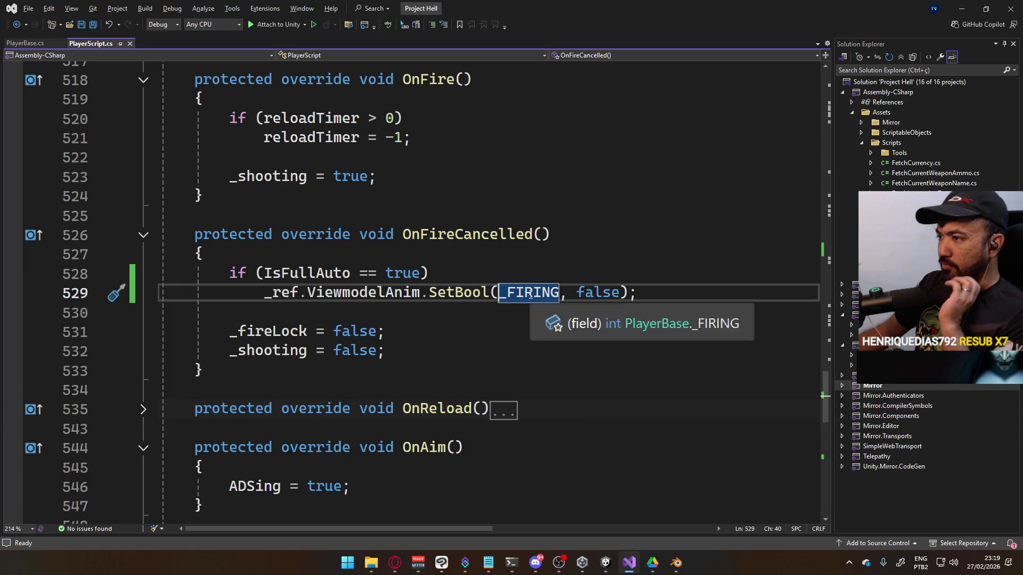
- Glance at PlayerBase.cs, then go to IsFullAuto's definition from OnFireCancelled in PlayerScript.cs
{"action": "left_click", "coordinate": [41, 48]}
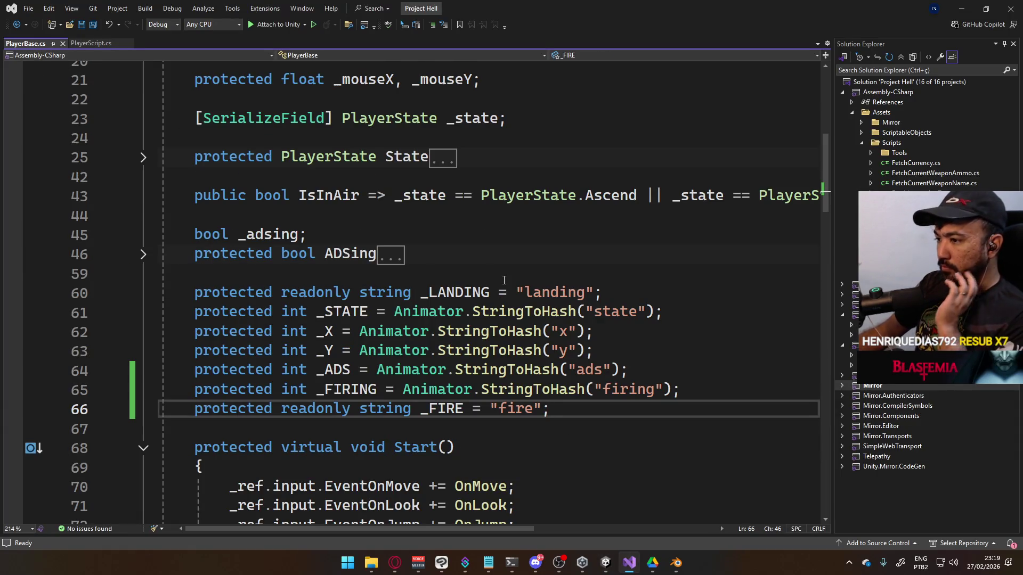
{"action": "left_click", "coordinate": [101, 43]}
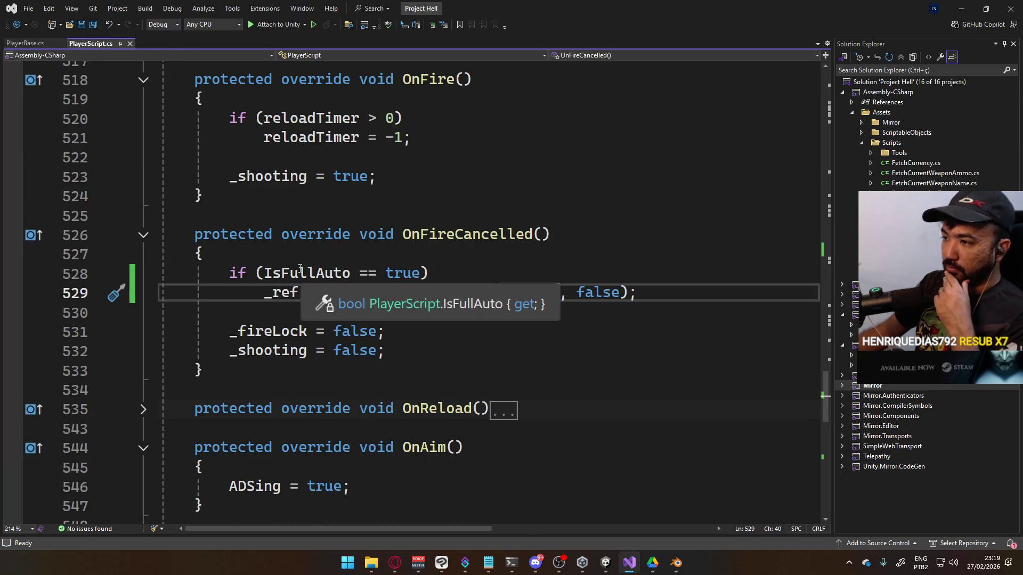
{"action": "left_click", "coordinate": [327, 235]}
{"action": "double_click", "coordinate": [306, 273]}
{"action": "key", "text": "F12"}
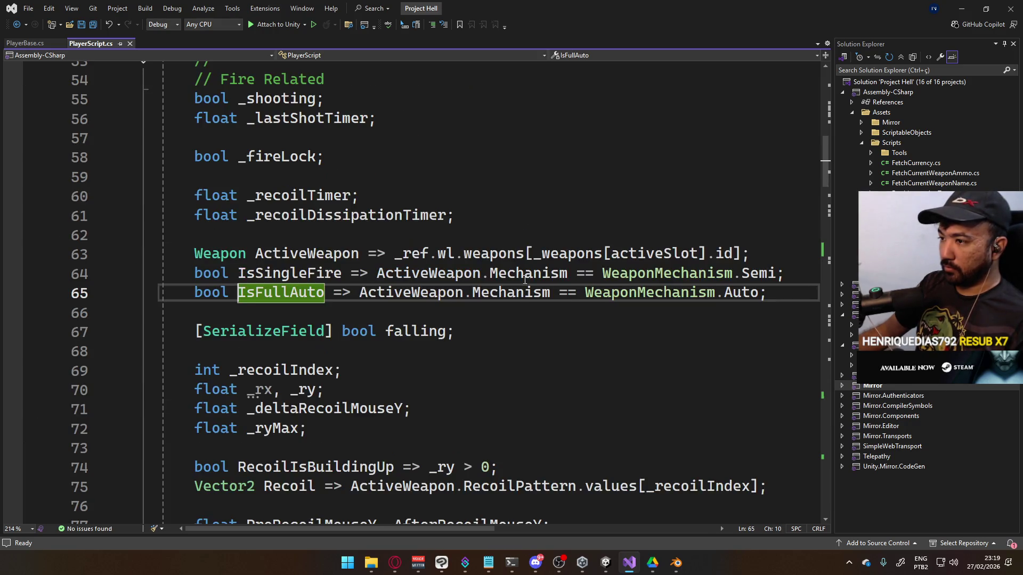
- Look up the ActiveWeapon definition and check the _recoilDissipationTimer and _recoilTimer fields
{"action": "mouse_move", "coordinate": [432, 294]}
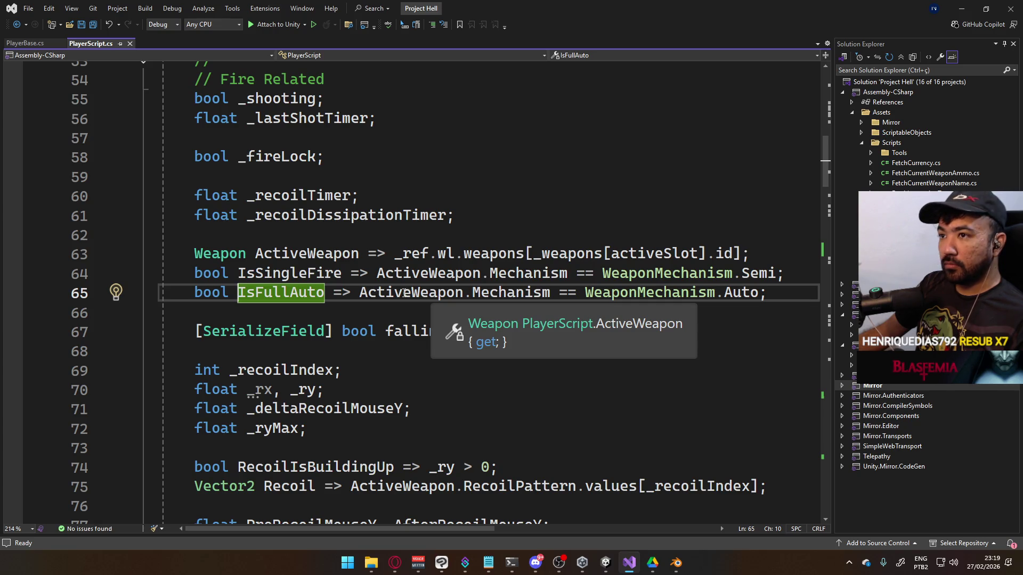
{"action": "left_click", "coordinate": [589, 215]}
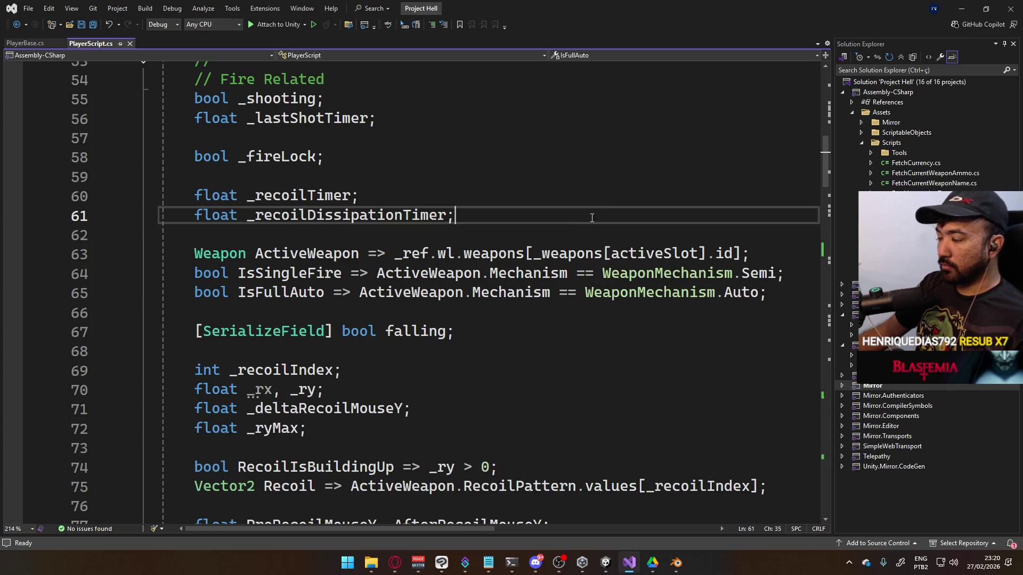
{"action": "left_click", "coordinate": [433, 294], "text": "ctrl"}
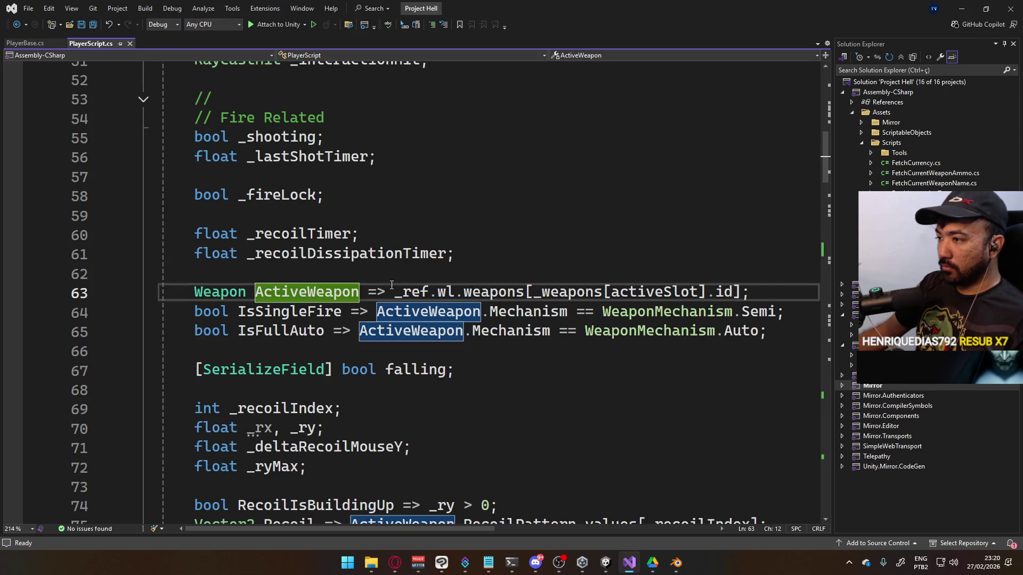
{"action": "left_click", "coordinate": [591, 230]}
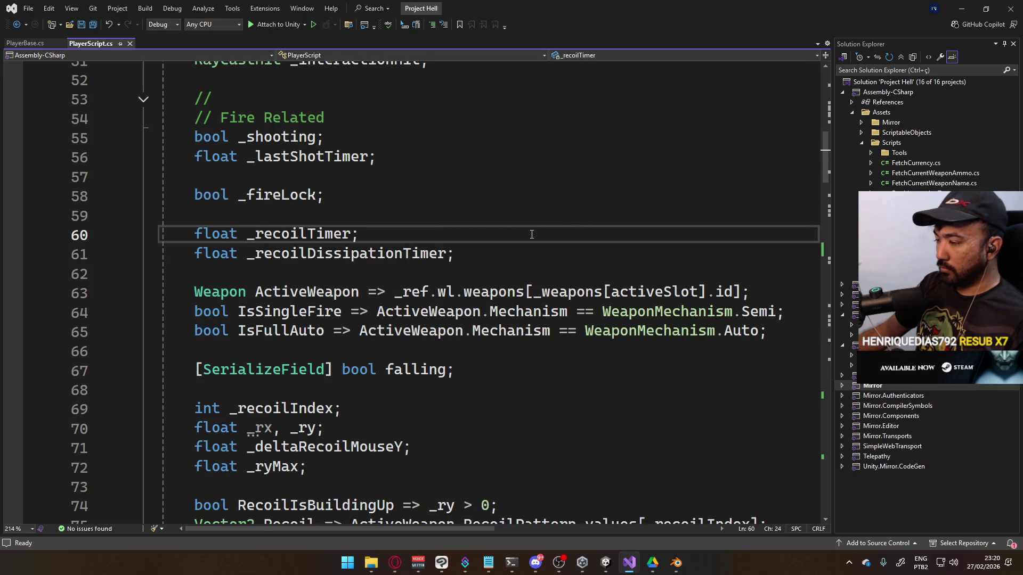
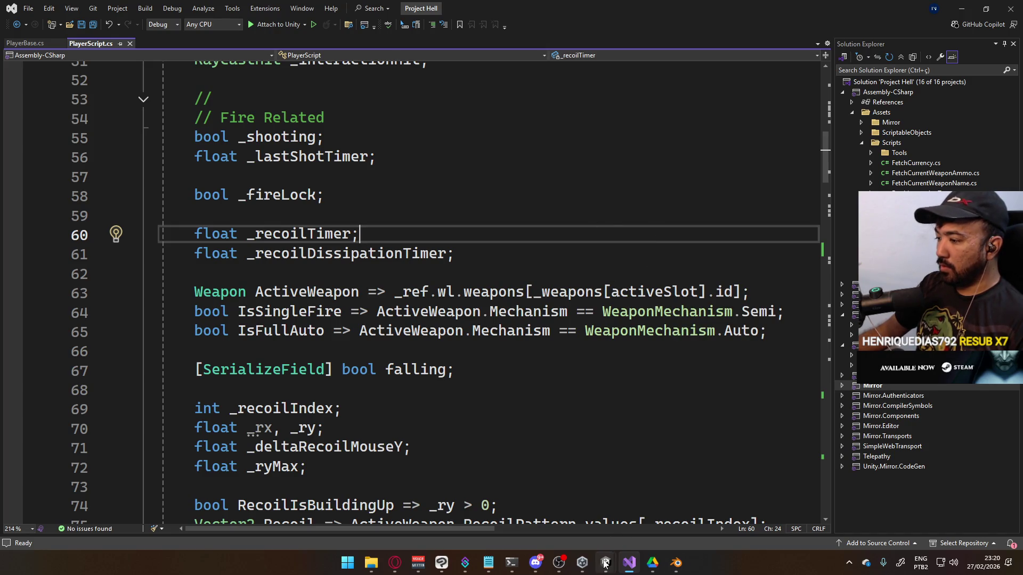
- Switch from Visual Studio to the Project Hell Unity editor window
{"action": "mouse_move", "coordinate": [606, 562]}
{"action": "left_click", "coordinate": [545, 497]}
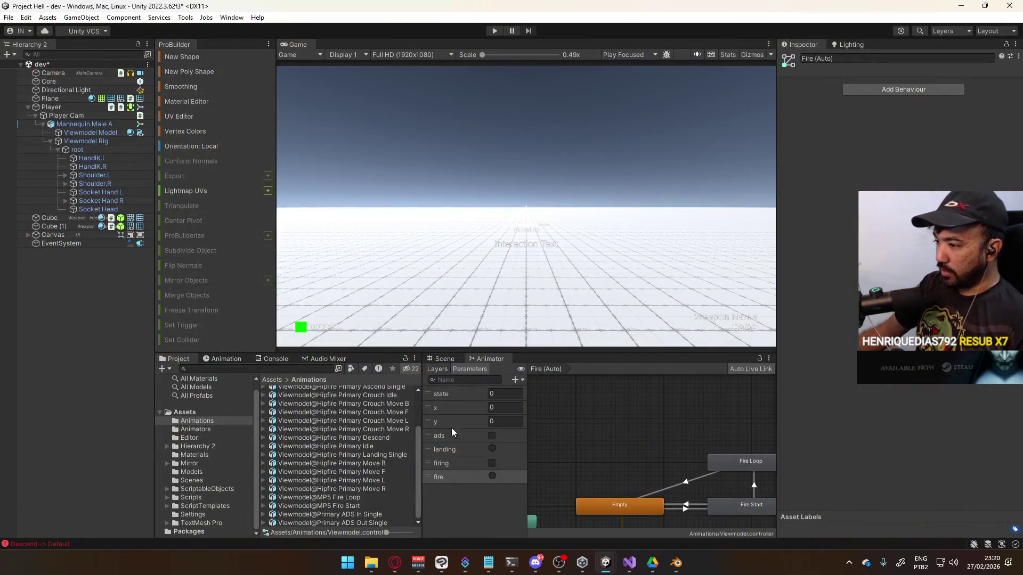
- Browse to ScriptableObjects > Weapons and select the Weapon SMG asset
{"action": "left_click", "coordinate": [445, 359]}
{"action": "left_click", "coordinate": [486, 361]}
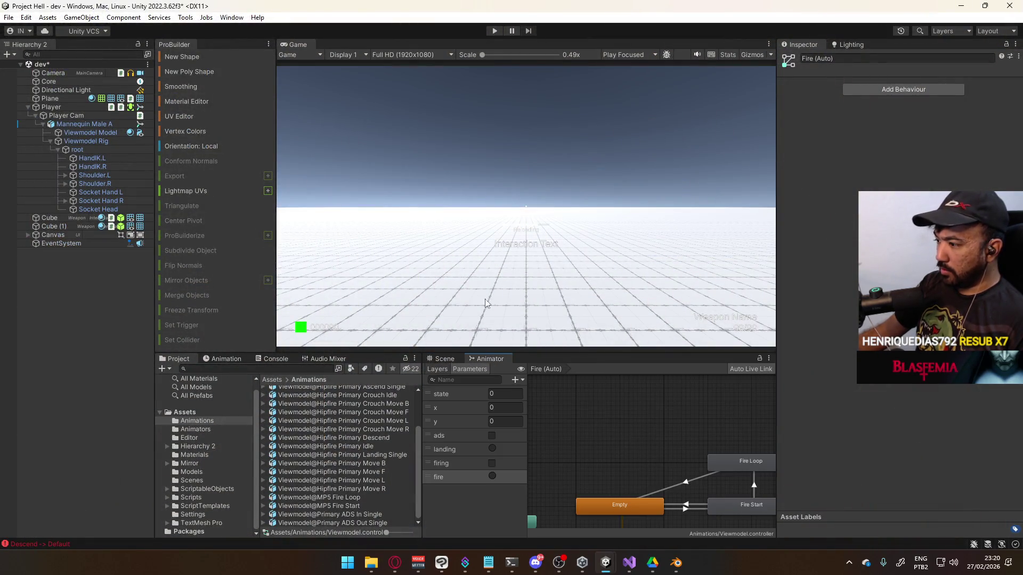
{"action": "left_click", "coordinate": [226, 490]}
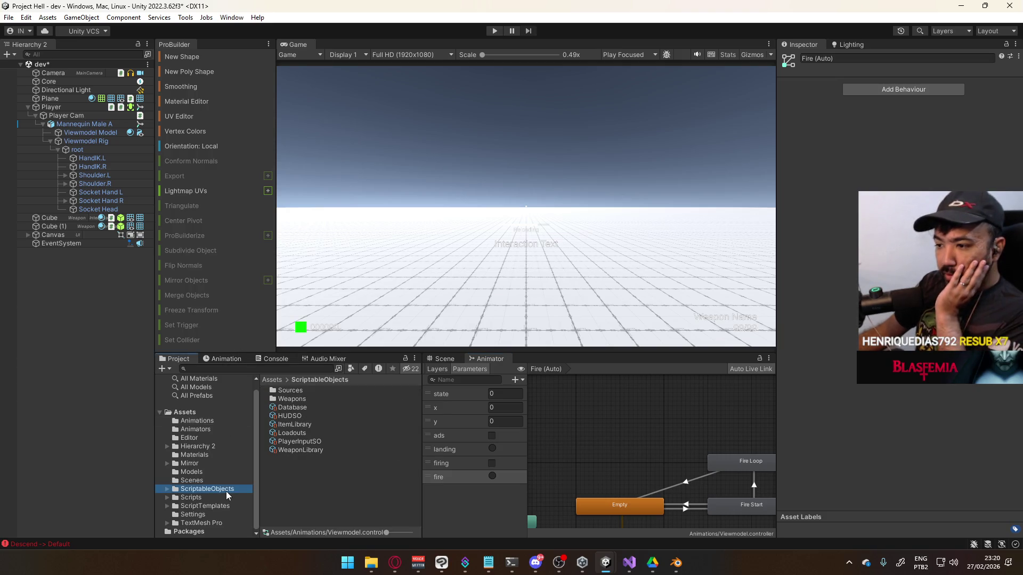
{"action": "double_click", "coordinate": [300, 399]}
{"action": "left_click", "coordinate": [318, 443]}
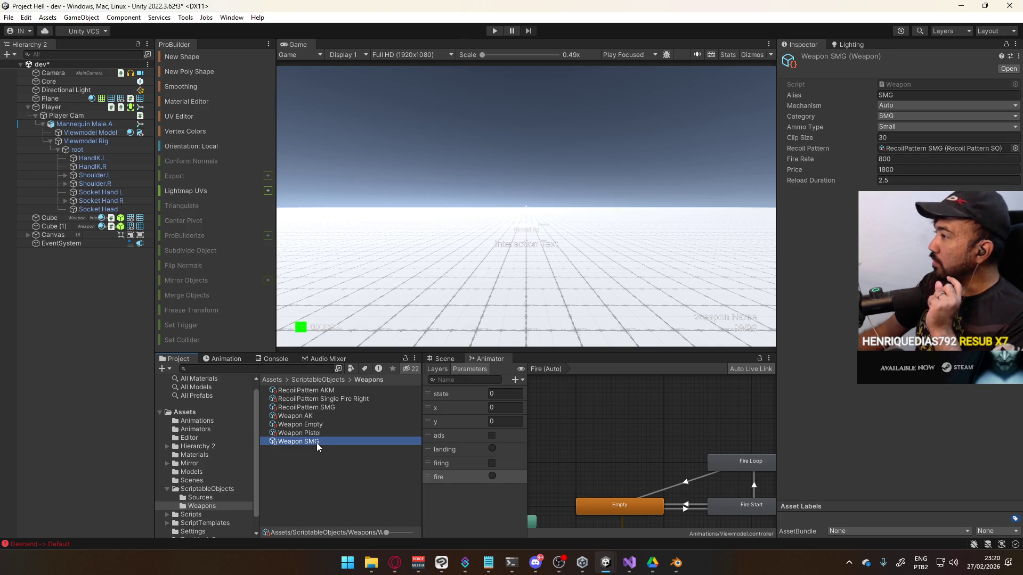
- Leave Weapon SMG's Mechanism on Auto, then select Player and start Play mode
{"action": "left_click", "coordinate": [906, 106]}
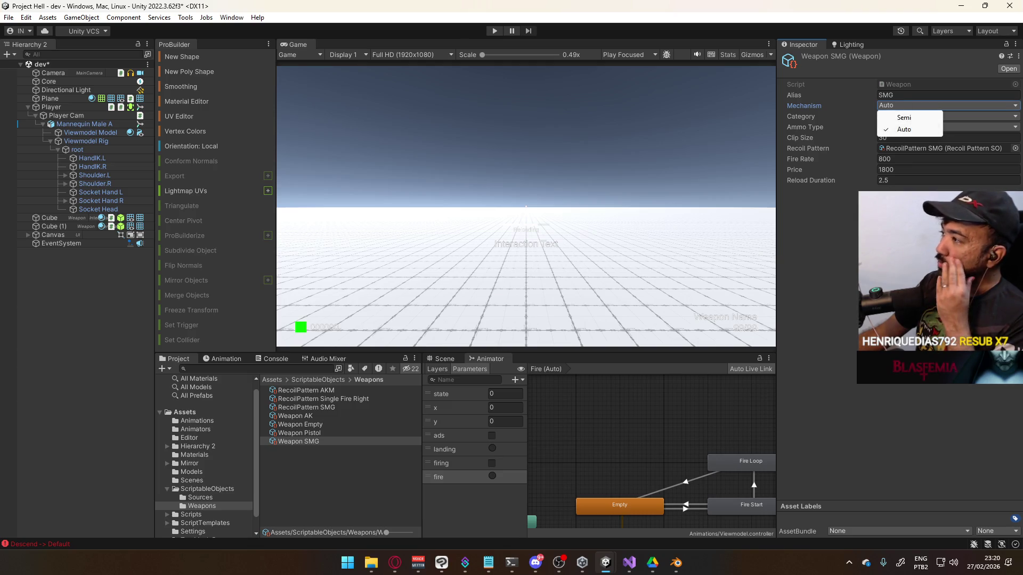
{"action": "left_click", "coordinate": [906, 106]}
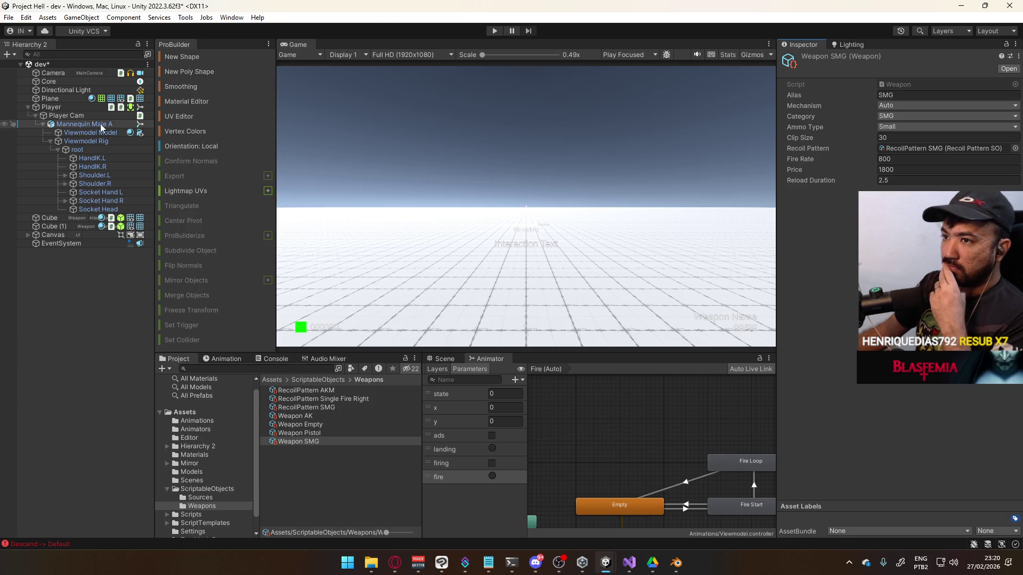
{"action": "left_click", "coordinate": [74, 108]}
{"action": "left_click", "coordinate": [495, 31]}
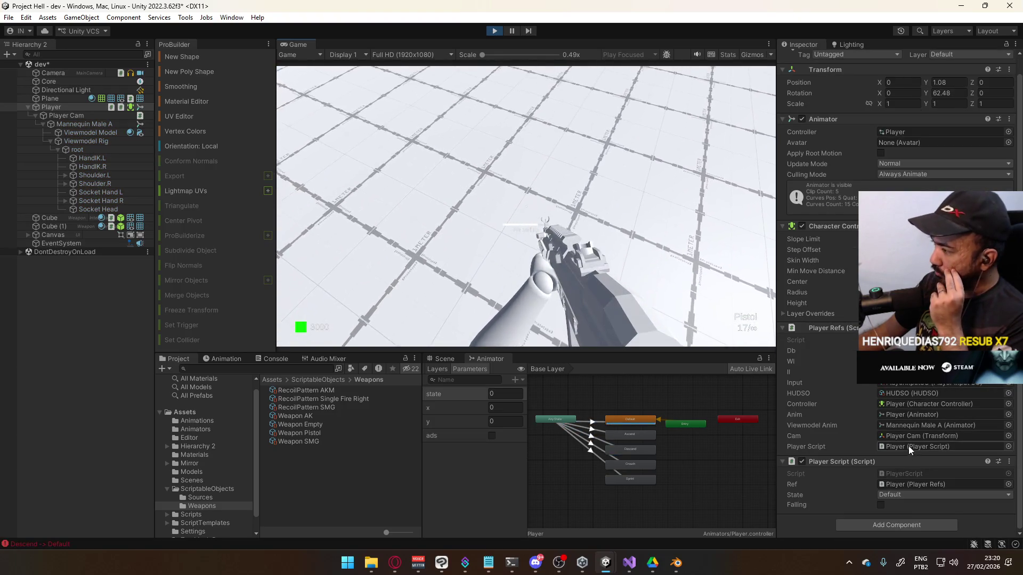
- Put the Inspector in Debug mode and expand Player Script's Weapons list to see both entries
{"action": "left_click", "coordinate": [1016, 44]}
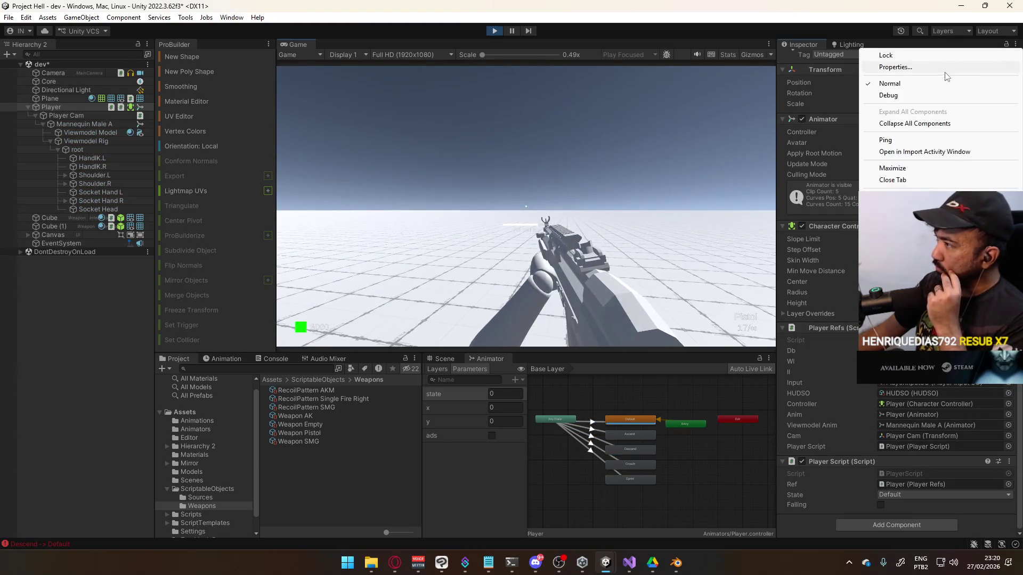
{"action": "left_click", "coordinate": [903, 94]}
{"action": "scroll", "coordinate": [895, 293], "scroll_direction": "down", "scroll_amount": 10}
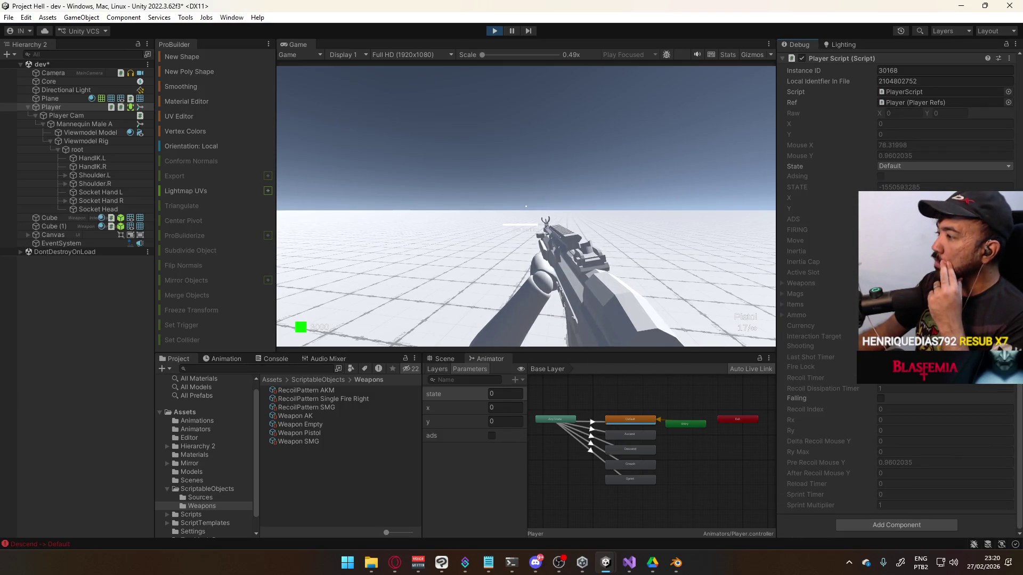
{"action": "scroll", "coordinate": [895, 293], "scroll_direction": "up", "scroll_amount": 3}
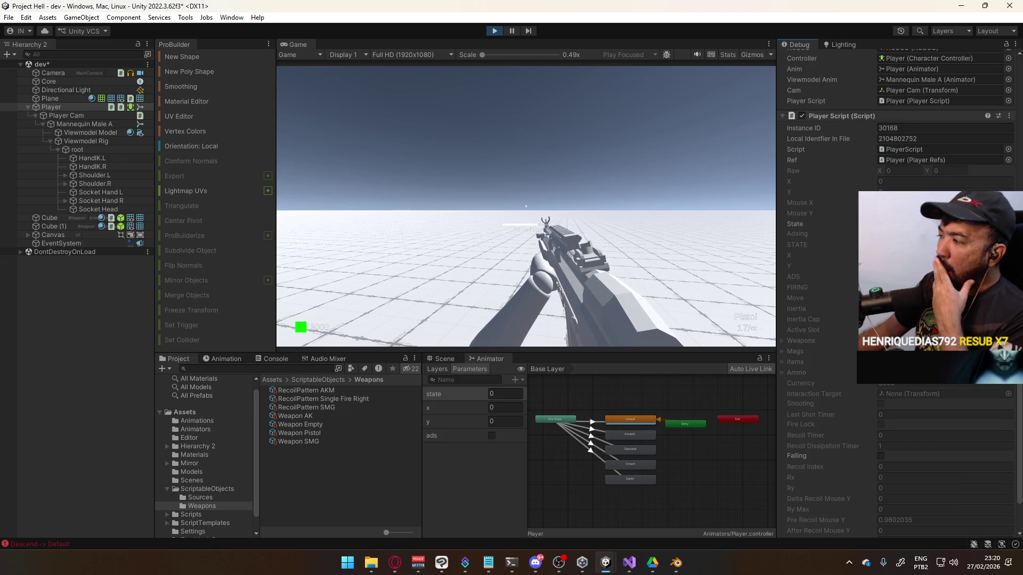
{"action": "scroll", "coordinate": [895, 293], "scroll_direction": "up", "scroll_amount": 3}
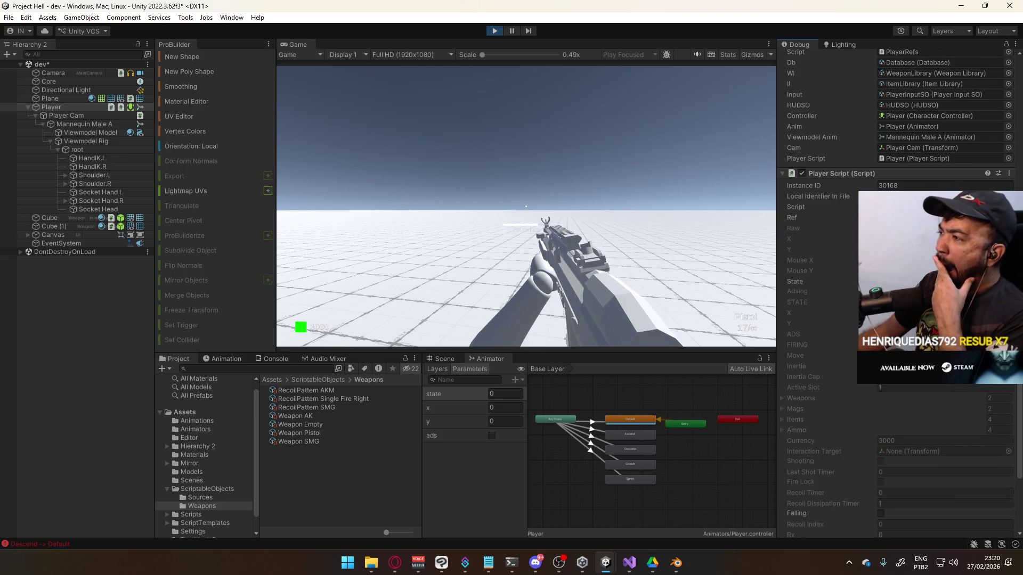
{"action": "scroll", "coordinate": [895, 293], "scroll_direction": "down", "scroll_amount": 5}
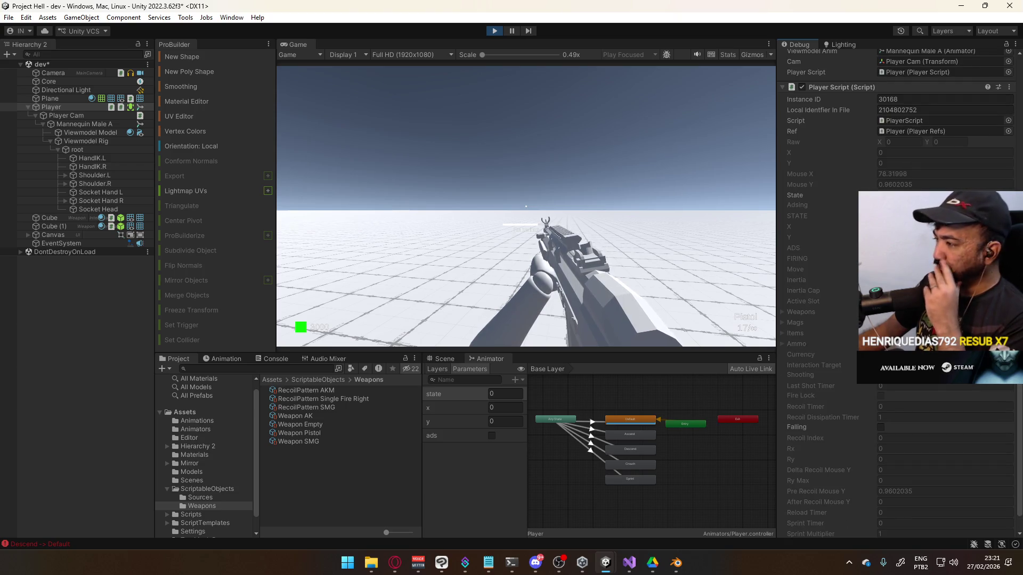
{"action": "left_click", "coordinate": [781, 312]}
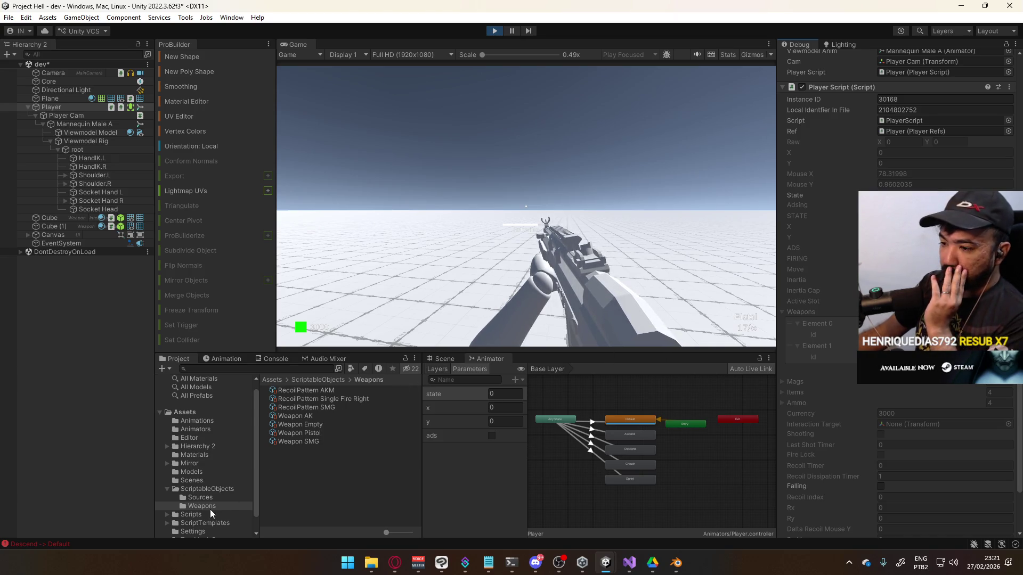
{"action": "left_click", "coordinate": [198, 490]}
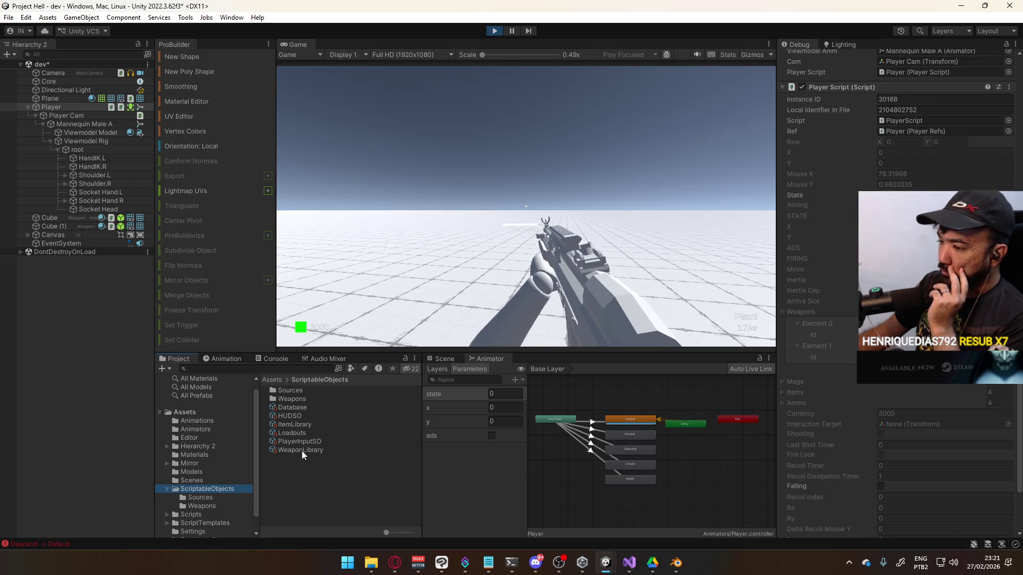
- Drag Weapon SMG above Weapon Pistol in WeaponLibrary, making SMG Element 1
{"action": "left_click", "coordinate": [302, 451]}
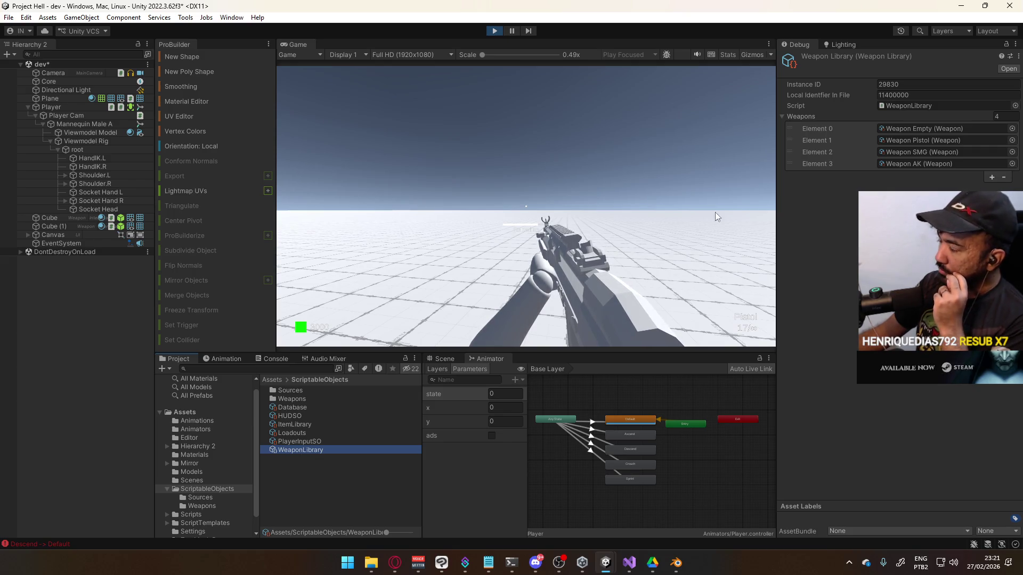
{"action": "left_click_drag", "start_coordinate": [790, 152], "coordinate": [792, 142]}
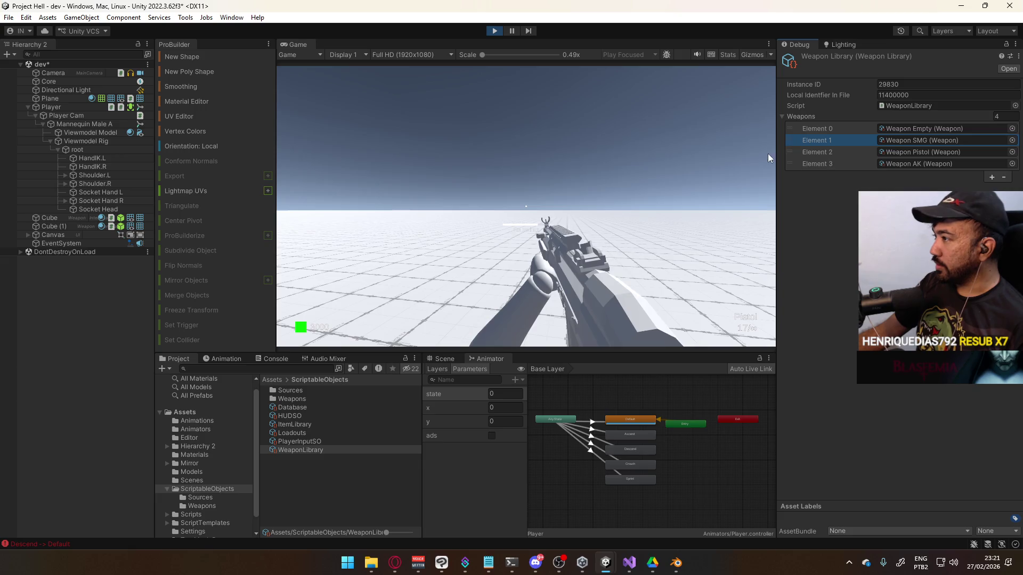
{"action": "left_click", "coordinate": [561, 273]}
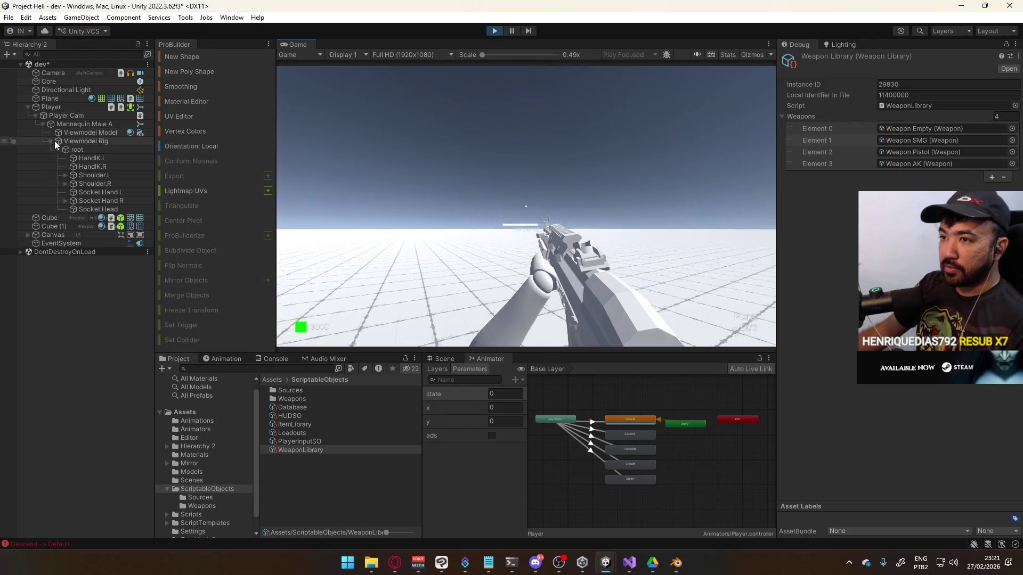
- On Mannequin Male A's Fire (Auto) layer, turn off Has Exit Time for Fire Start -> Empty
{"action": "left_click", "coordinate": [67, 108]}
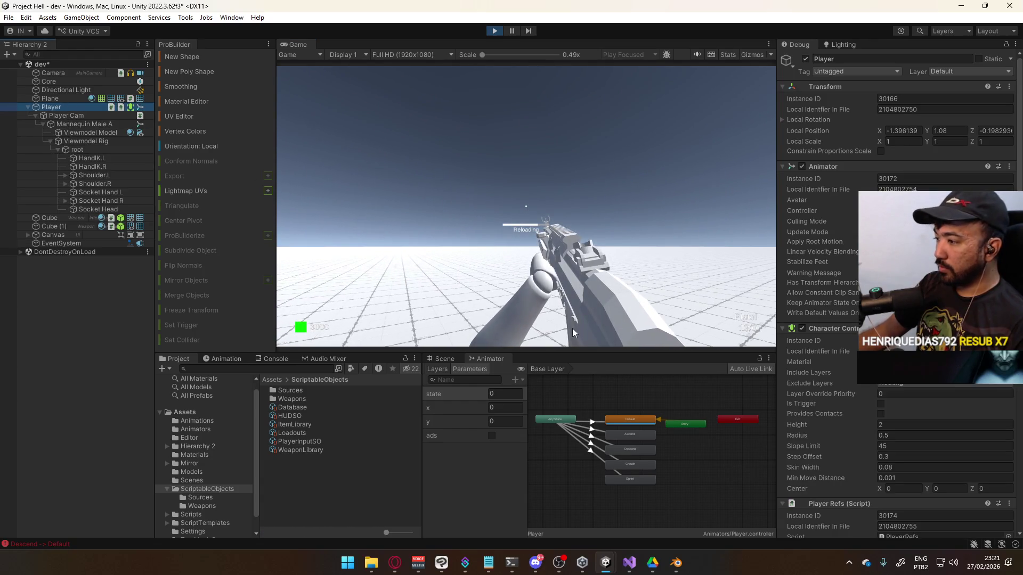
{"action": "left_click", "coordinate": [437, 368]}
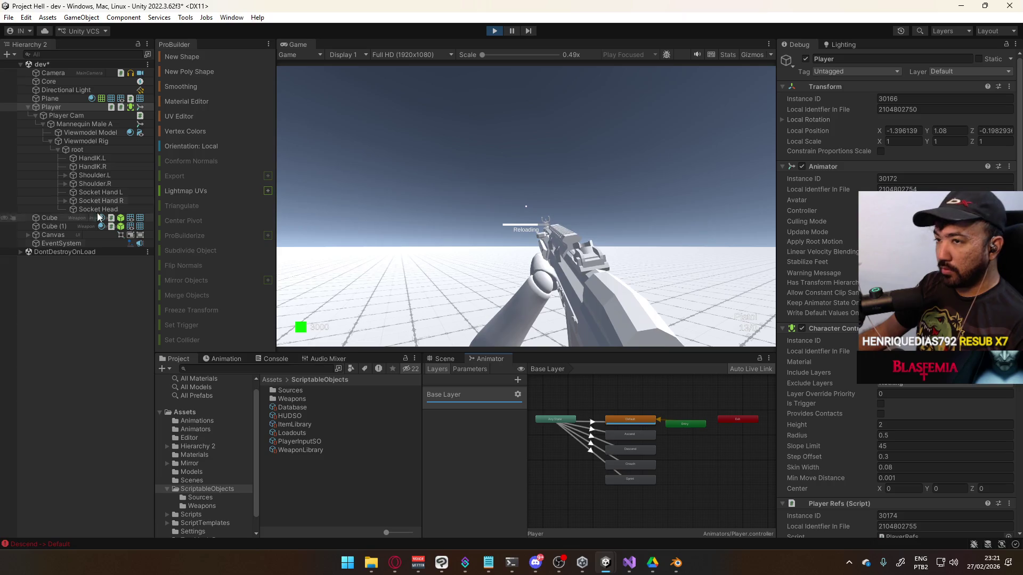
{"action": "left_click", "coordinate": [103, 125]}
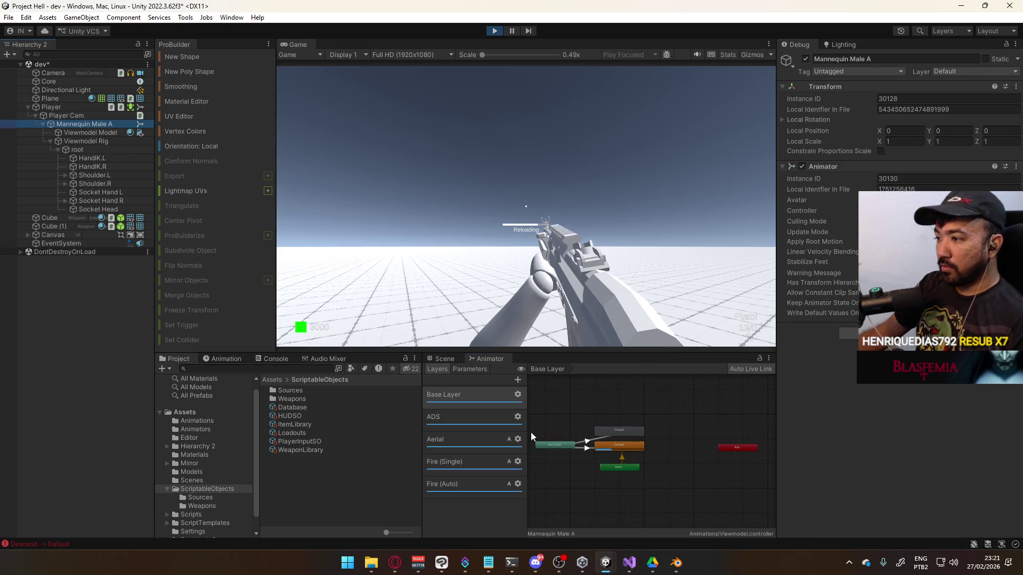
{"action": "left_click", "coordinate": [442, 483]}
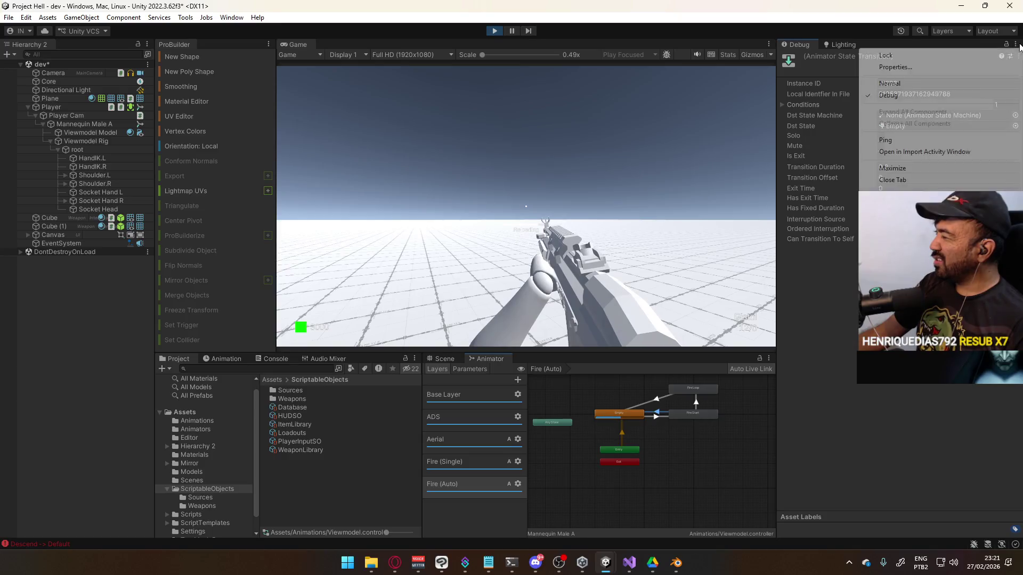
{"action": "left_click", "coordinate": [657, 412]}
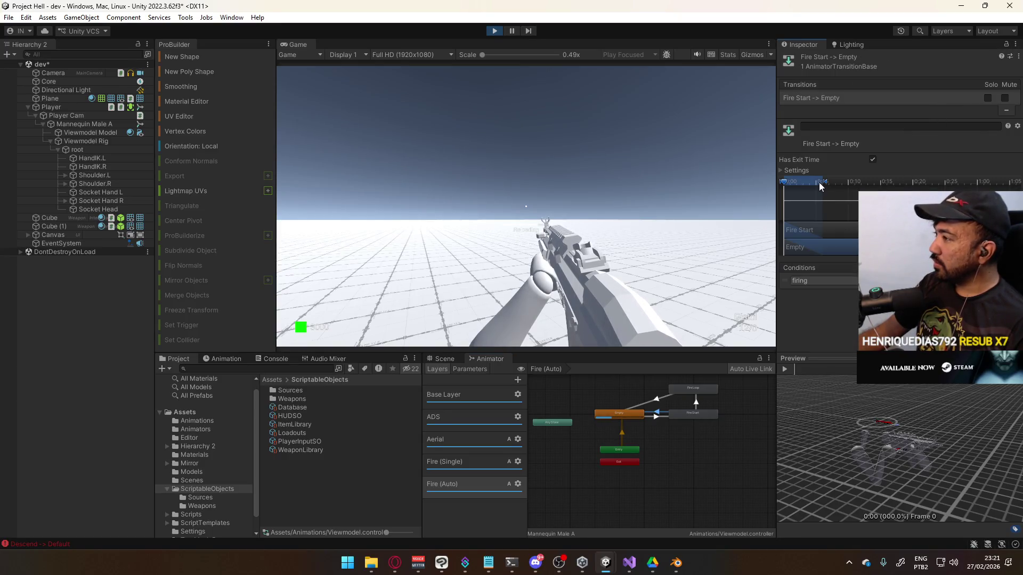
{"action": "left_click", "coordinate": [874, 170]}
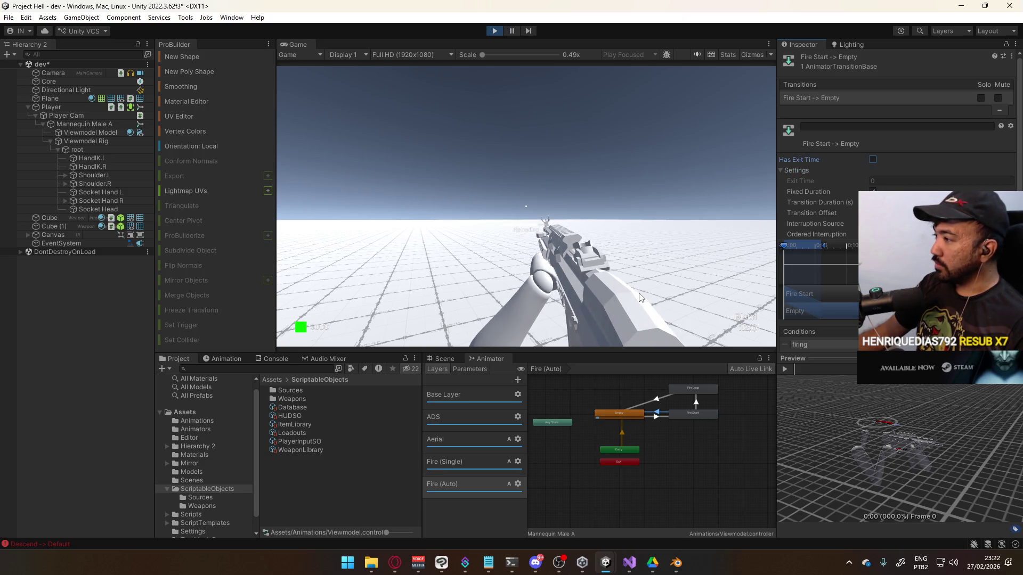
{"action": "left_click", "coordinate": [612, 267]}
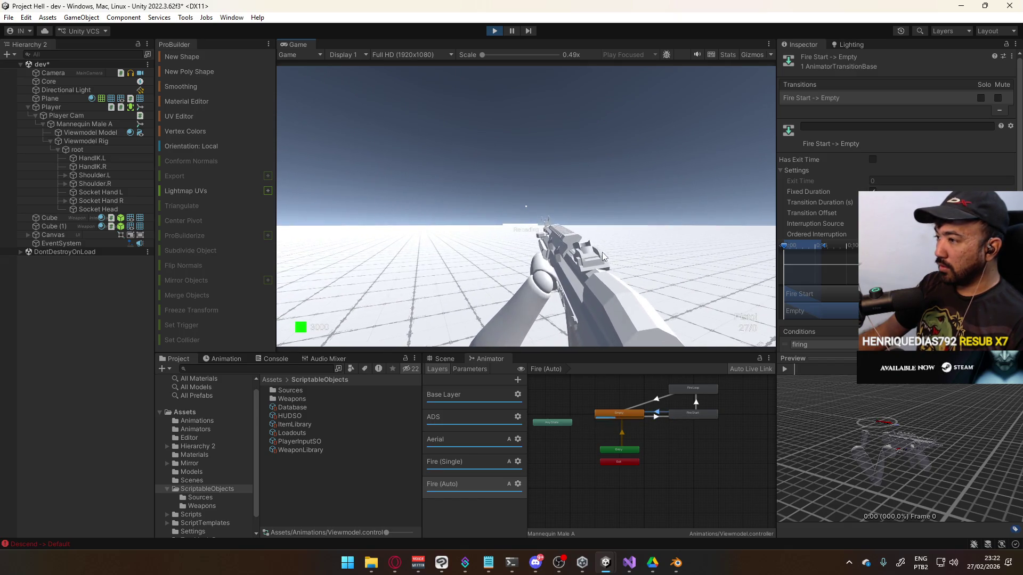
- Maximize the Game view so it fills the editor
{"action": "key", "text": "super"}
{"action": "key", "text": "Escape"}
{"action": "right_click", "coordinate": [302, 44]}
{"action": "left_click", "coordinate": [336, 78]}
- Fire long automatic bursts at the grey boxes while turning and walking backward
{"action": "left_click_drag", "start_coordinate": [477, 173], "coordinate": [461, 172]}
{"action": "key", "text": "s"}
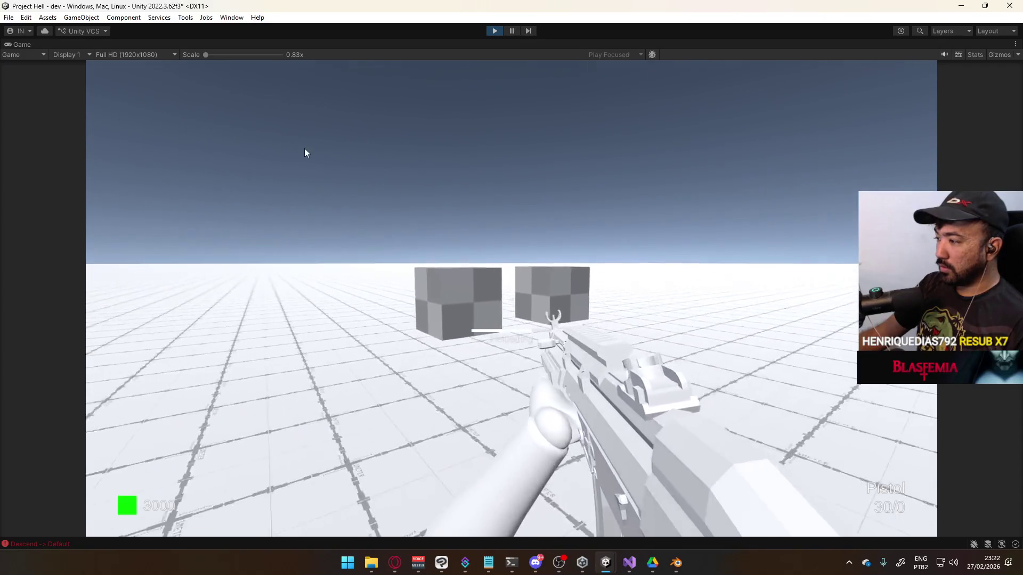
{"action": "key", "text": "super"}
{"action": "key", "text": "Escape"}
{"action": "mouse_move", "coordinate": [430, 234]}
{"action": "left_mouse_down"}
{"action": "mouse_move", "coordinate": [440, 232]}
{"action": "mouse_move", "coordinate": [435, 256]}
{"action": "mouse_move", "coordinate": [415, 292]}
{"action": "left_mouse_up"}
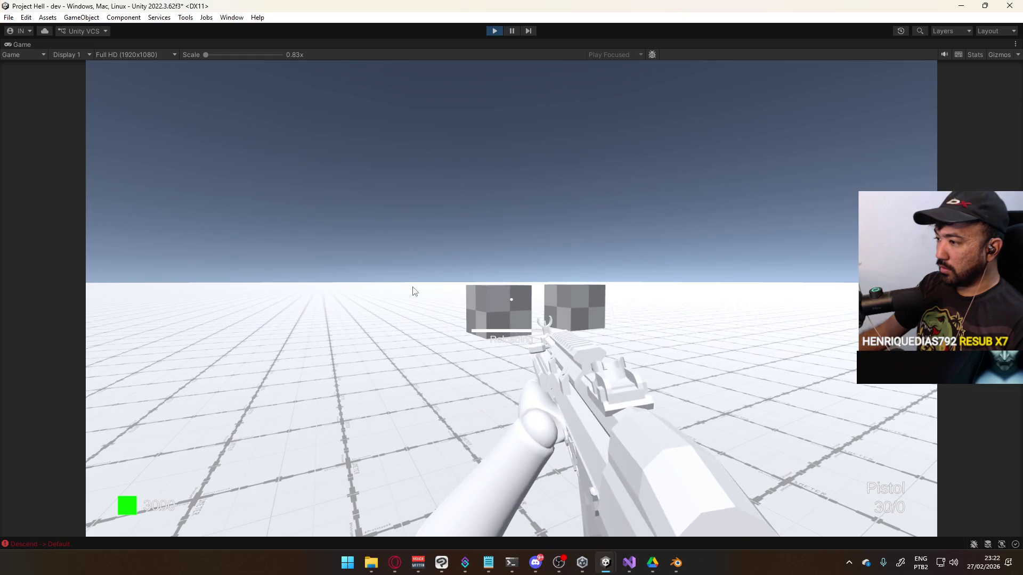
{"action": "left_click_drag", "start_coordinate": [414, 292], "coordinate": [403, 312]}
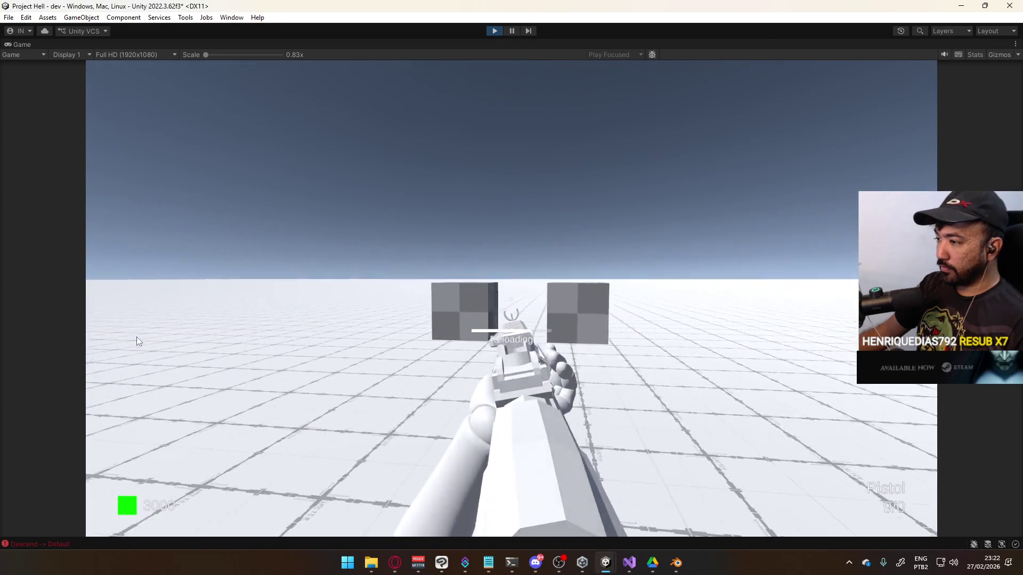
{"action": "mouse_move", "coordinate": [265, 342]}
{"action": "left_mouse_down"}
{"action": "mouse_move", "coordinate": [132, 359]}
{"action": "mouse_move", "coordinate": [230, 384]}
{"action": "left_mouse_up"}
- Reload with R repeatedly and keep firing at the boxes, then exit Play mode
{"action": "key", "text": "r"}
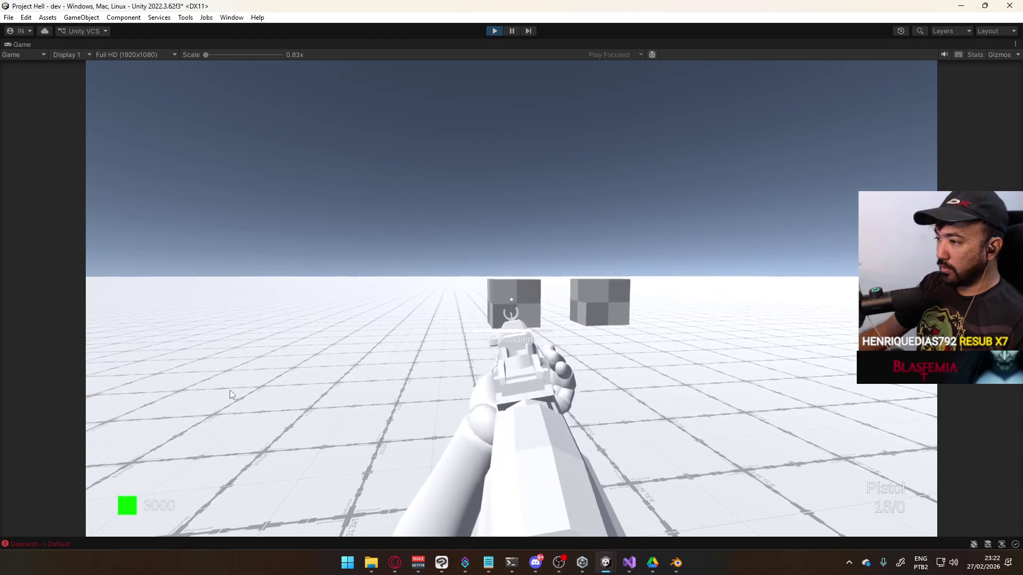
{"action": "left_click", "coordinate": [233, 391]}
{"action": "key", "text": "r"}
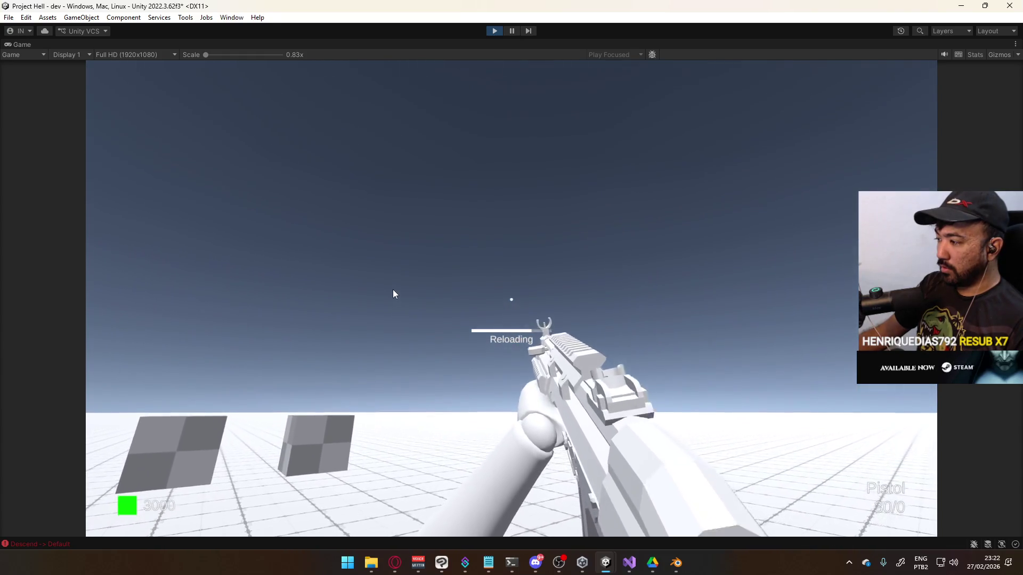
{"action": "left_click_drag", "start_coordinate": [473, 327], "coordinate": [431, 335]}
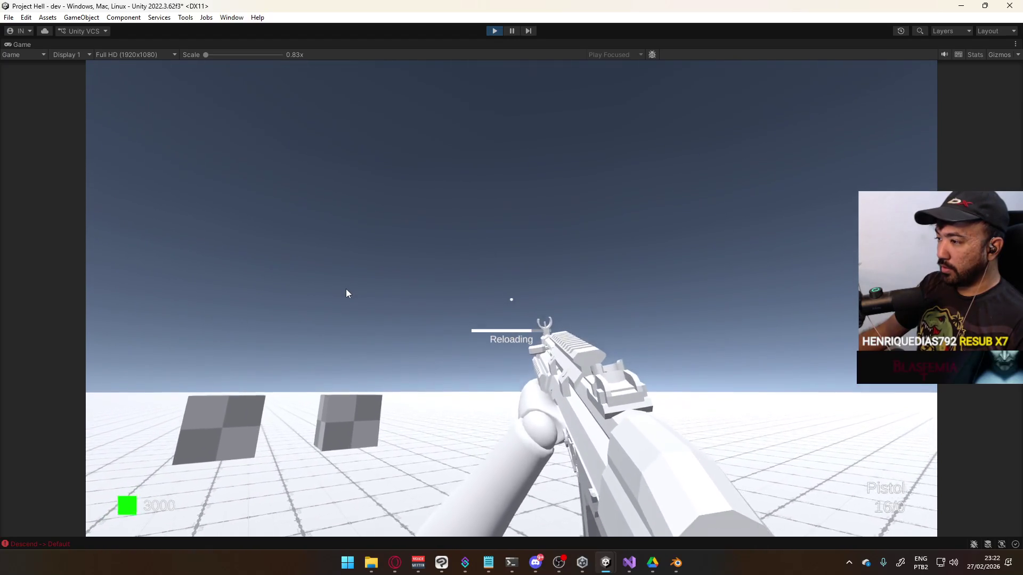
{"action": "key", "text": "r"}
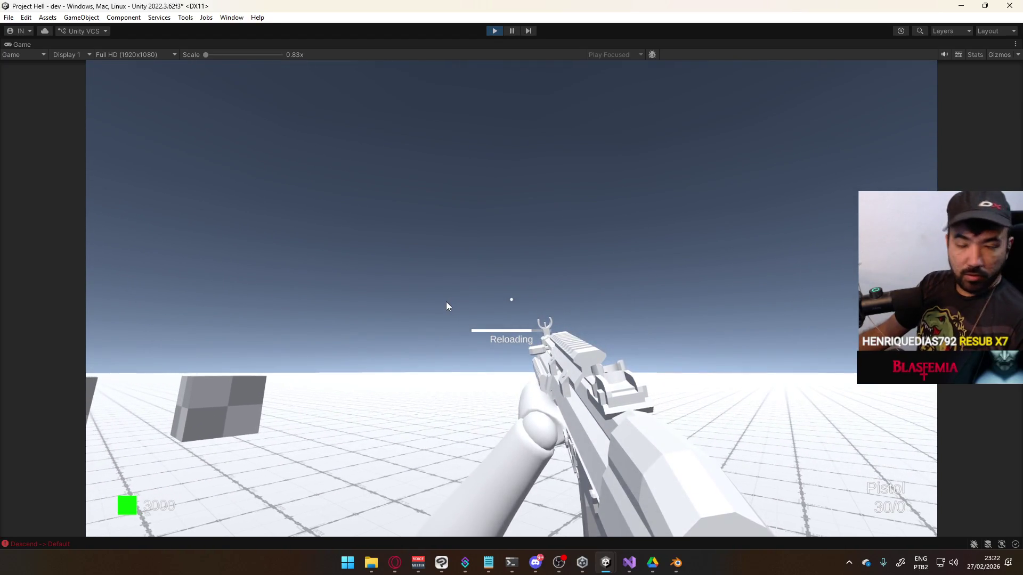
{"action": "left_click", "coordinate": [446, 306]}
{"action": "left_click_drag", "start_coordinate": [447, 303], "coordinate": [446, 301]}
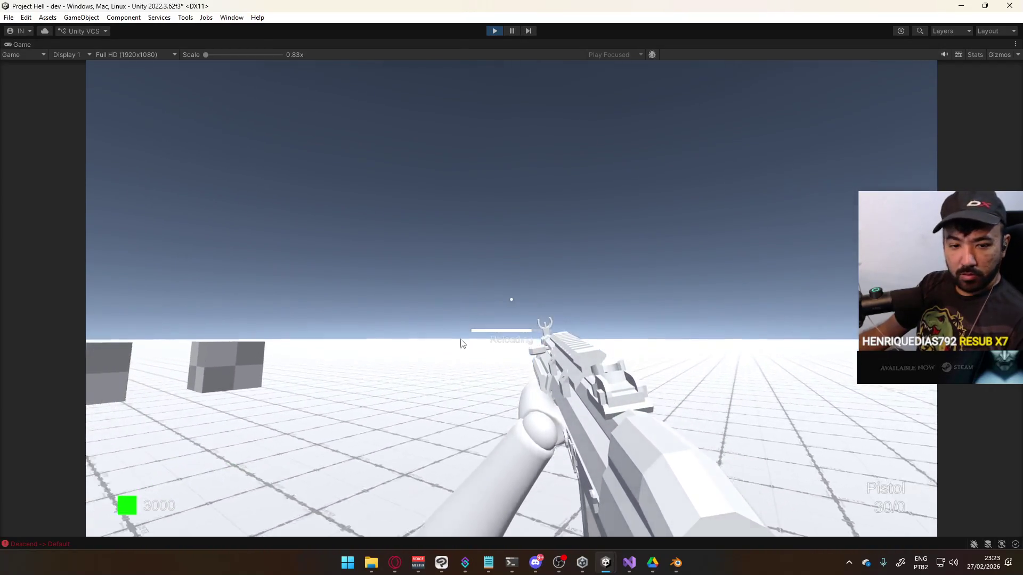
{"action": "left_click_drag", "start_coordinate": [479, 339], "coordinate": [477, 343]}
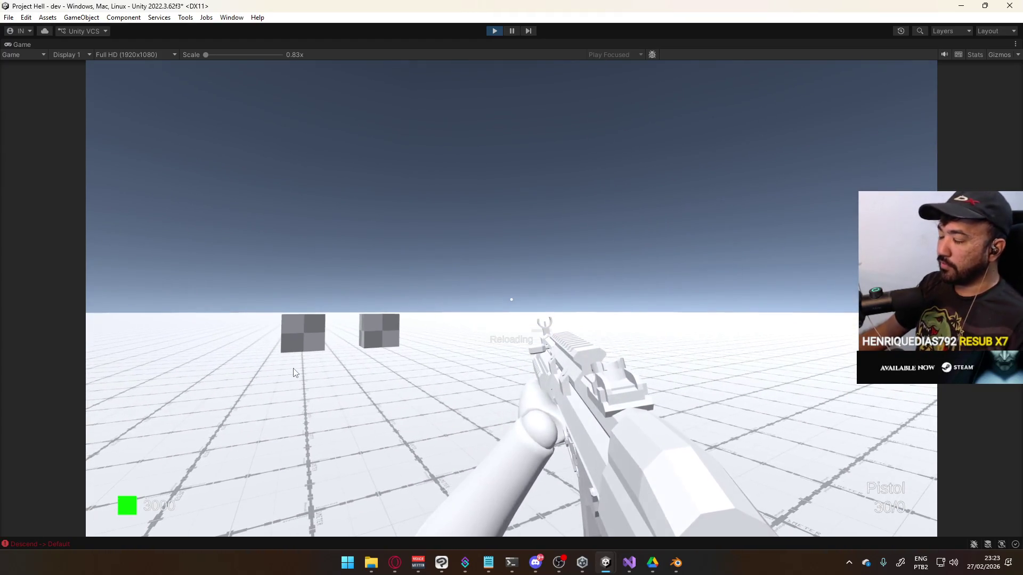
{"action": "key", "text": "super"}
{"action": "key", "text": "Escape"}
{"action": "left_click", "coordinate": [495, 31]}
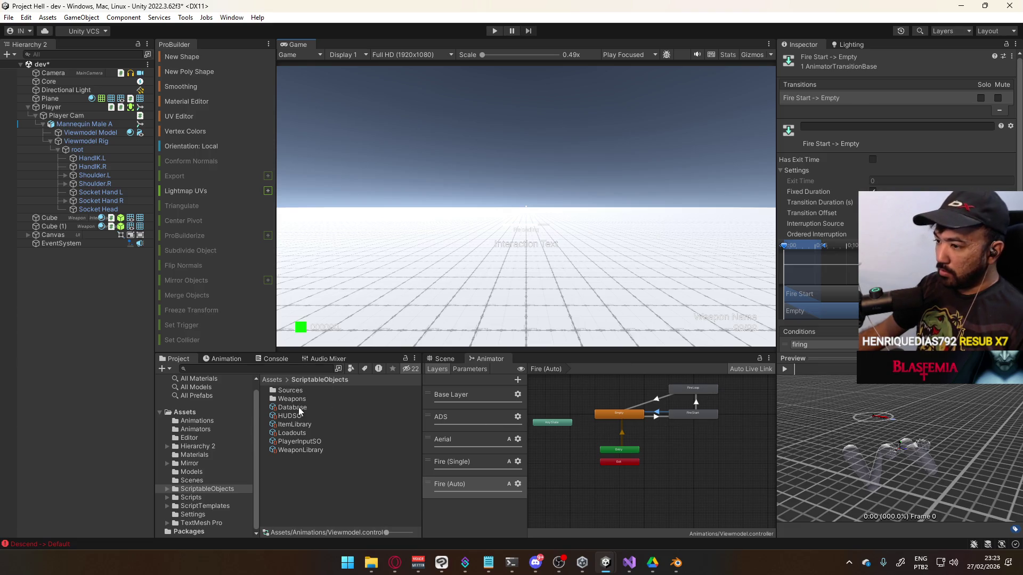
- Reselect WeaponLibrary and drag Weapon Pistol back above Weapon SMG as Element 1
{"action": "left_click", "coordinate": [298, 408]}
{"action": "left_click", "coordinate": [300, 433]}
{"action": "left_click", "coordinate": [307, 452]}
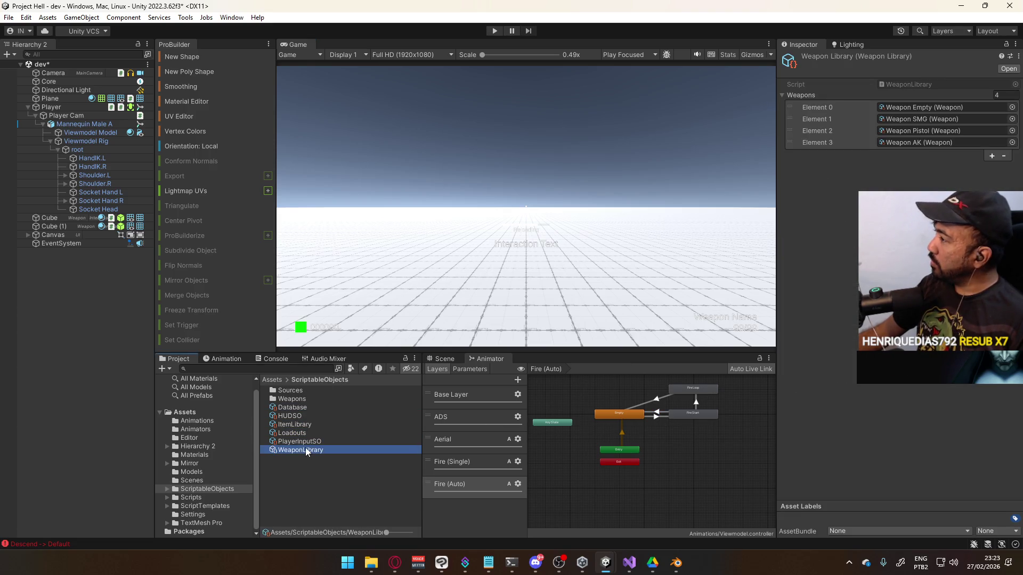
{"action": "mouse_move", "coordinate": [790, 119]}
{"action": "left_mouse_down"}
{"action": "mouse_move", "coordinate": [796, 133]}
{"action": "mouse_move", "coordinate": [822, 122]}
{"action": "left_mouse_up"}
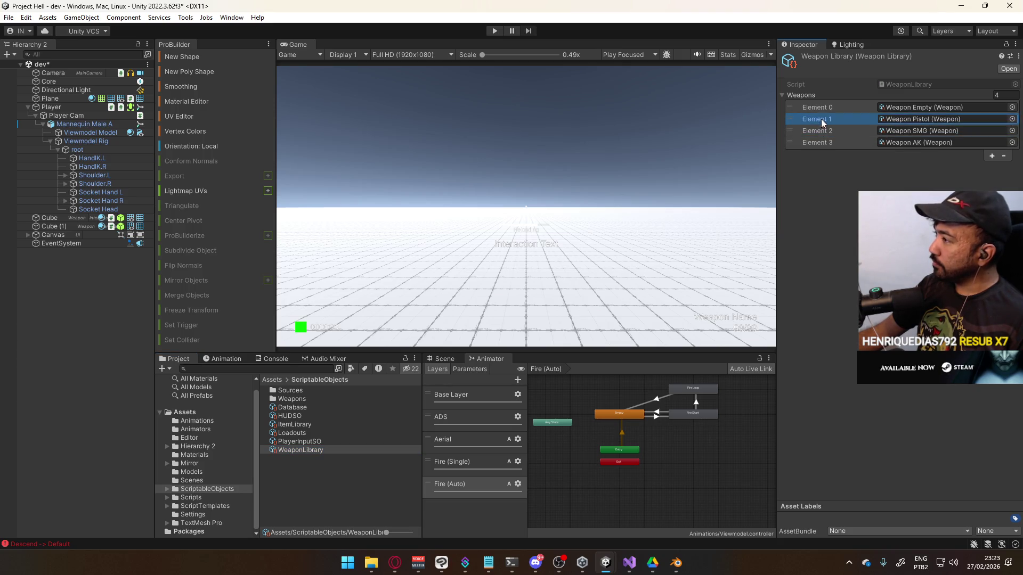
{"action": "key", "text": "Up"}
{"action": "left_click", "coordinate": [674, 570]}
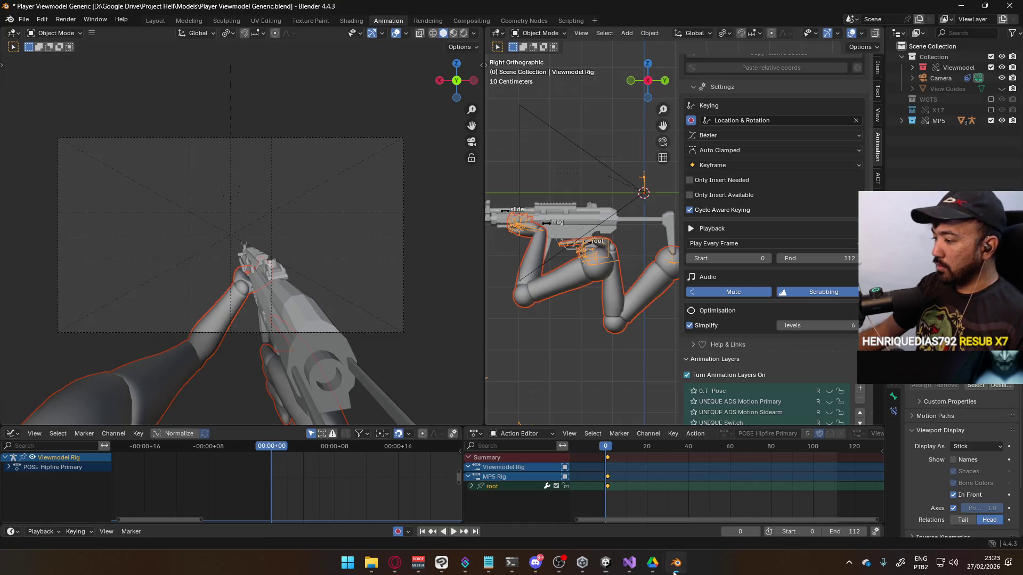
- Make MP5 Rig active and load its ADD Primary Fire Loop layer from the N-panel Animation tab
{"action": "scroll", "coordinate": [828, 221], "scroll_direction": "up", "scroll_amount": 4}
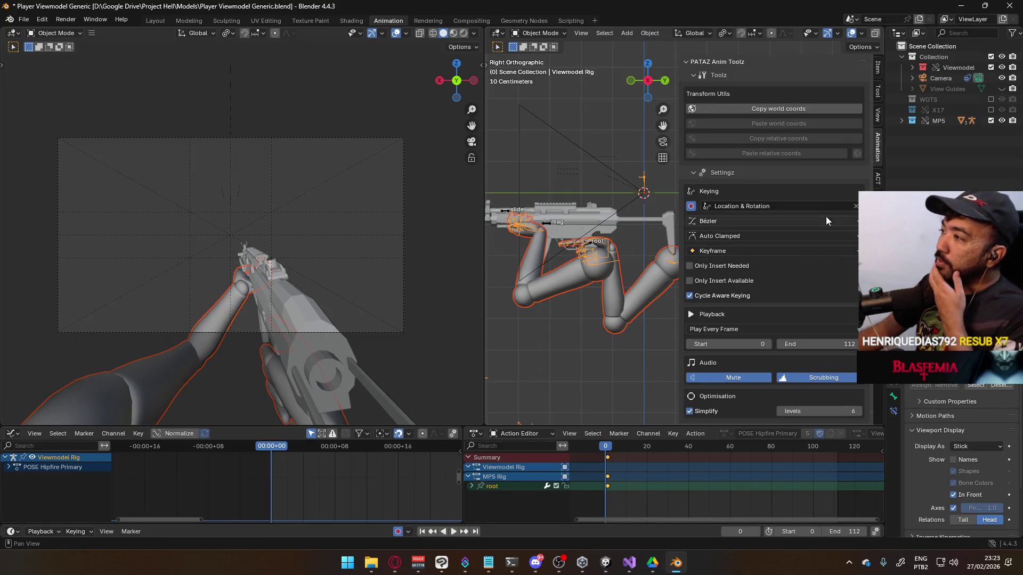
{"action": "left_click", "coordinate": [544, 226]}
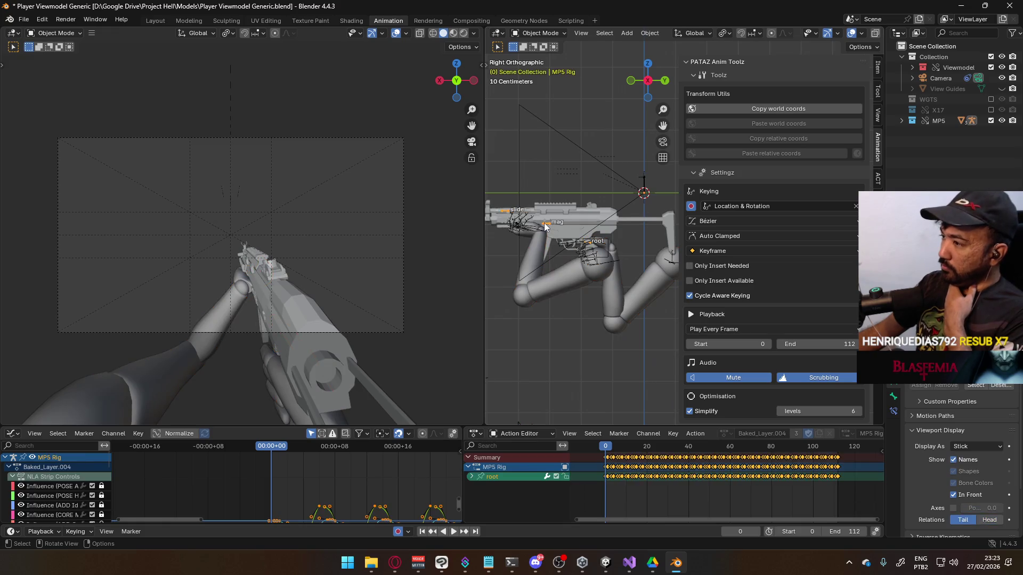
{"action": "left_click", "coordinate": [877, 75]}
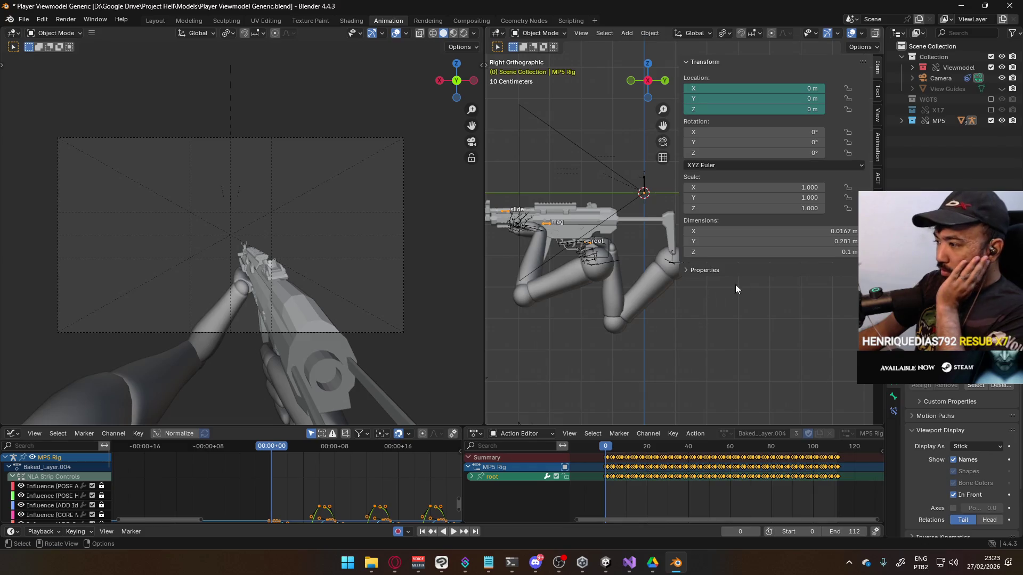
{"action": "left_click", "coordinate": [877, 181]}
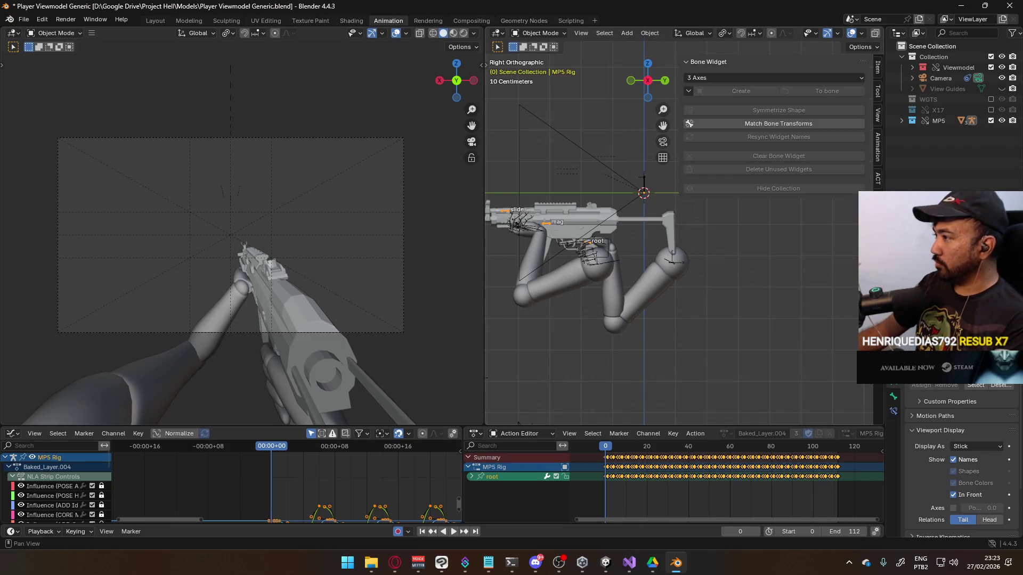
{"action": "left_click", "coordinate": [875, 145]}
{"action": "scroll", "coordinate": [810, 311], "scroll_direction": "down", "scroll_amount": 8}
{"action": "left_click", "coordinate": [767, 318]}
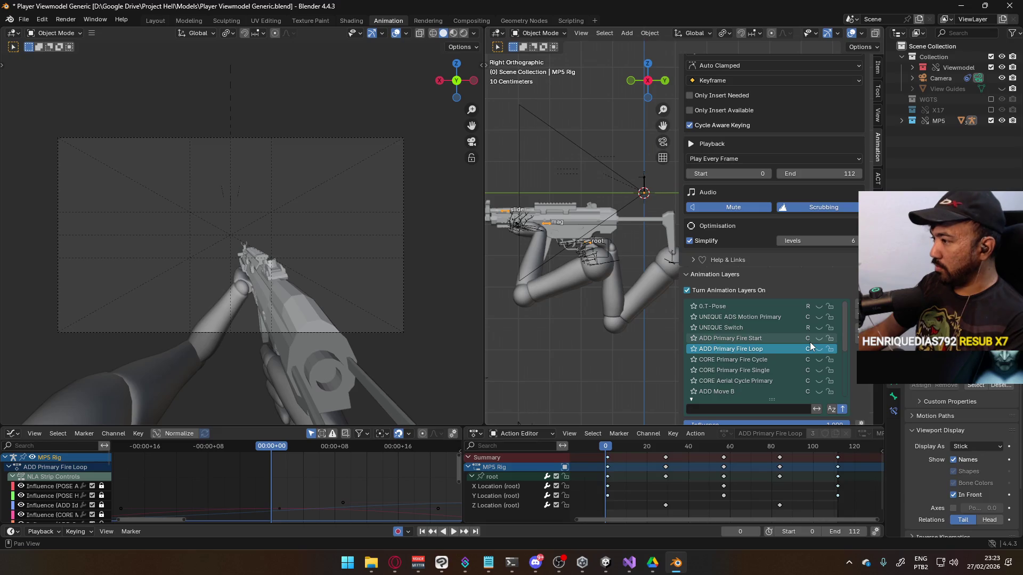
- Review the rig's animation layers and make the UNIQUE Switch layer visible
{"action": "scroll", "coordinate": [810, 342], "scroll_direction": "down", "scroll_amount": 5}
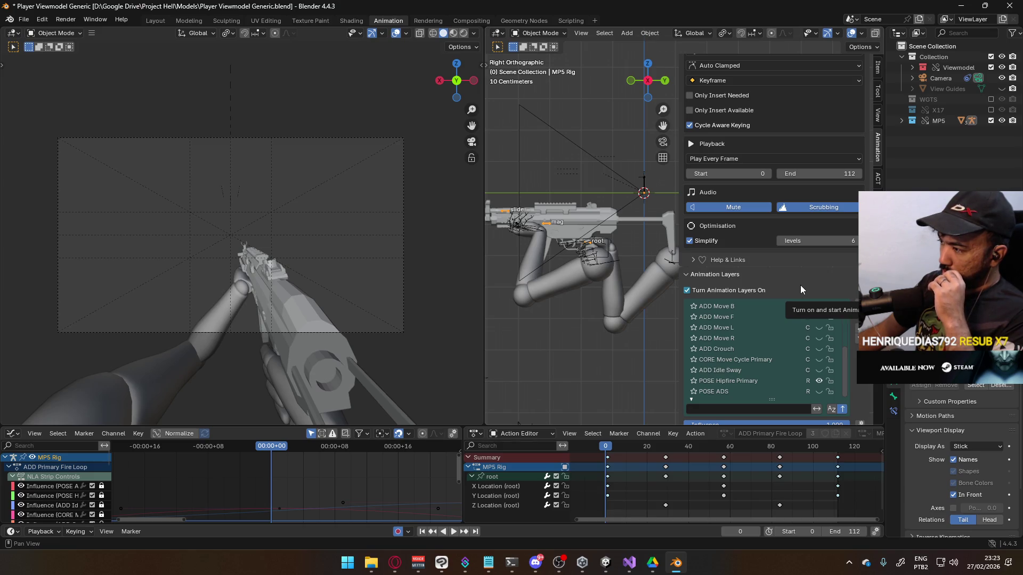
{"action": "scroll", "coordinate": [792, 344], "scroll_direction": "up", "scroll_amount": 2}
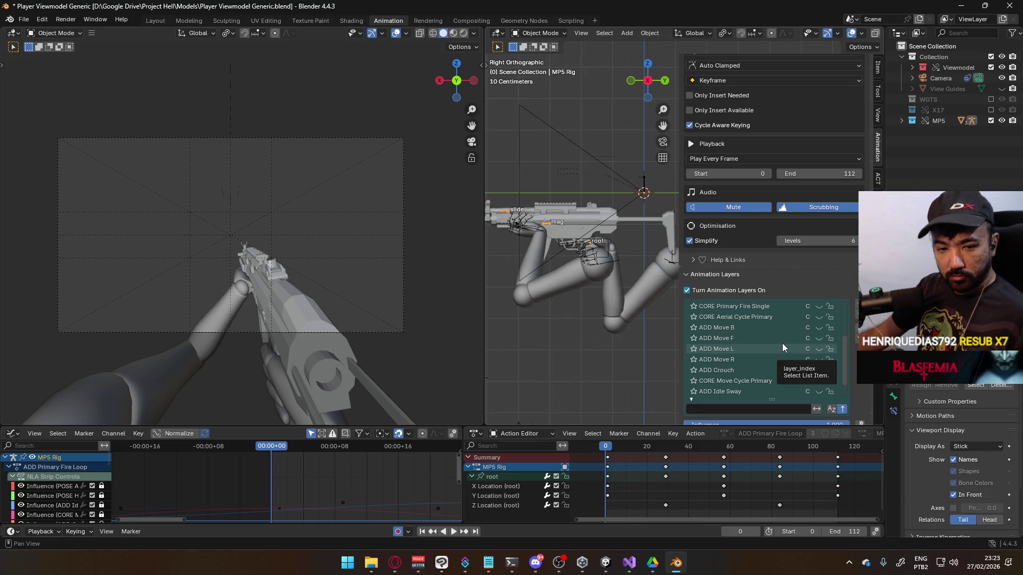
{"action": "scroll", "coordinate": [794, 355], "scroll_direction": "up", "scroll_amount": 6}
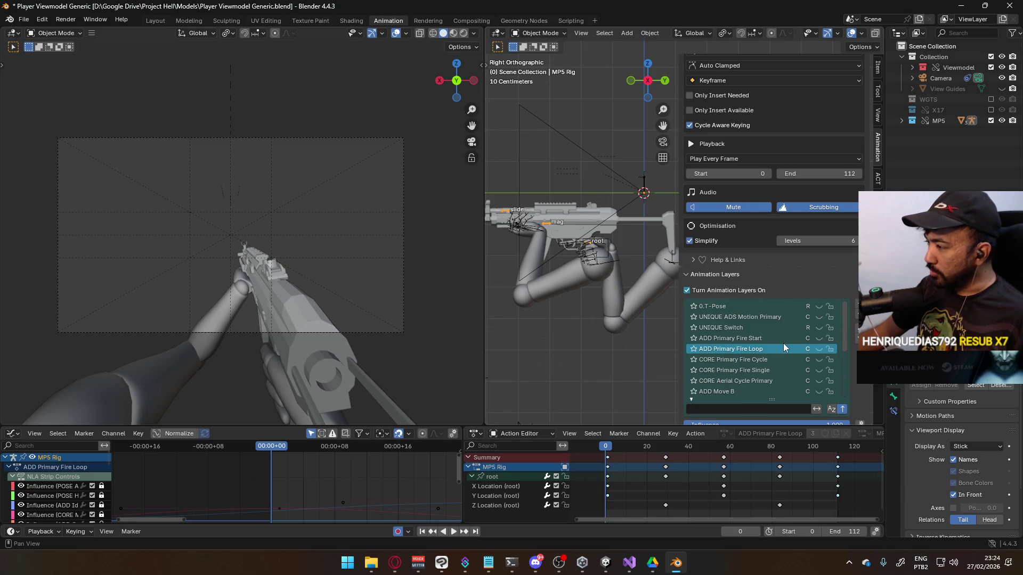
{"action": "scroll", "coordinate": [794, 323], "scroll_direction": "down", "scroll_amount": 8}
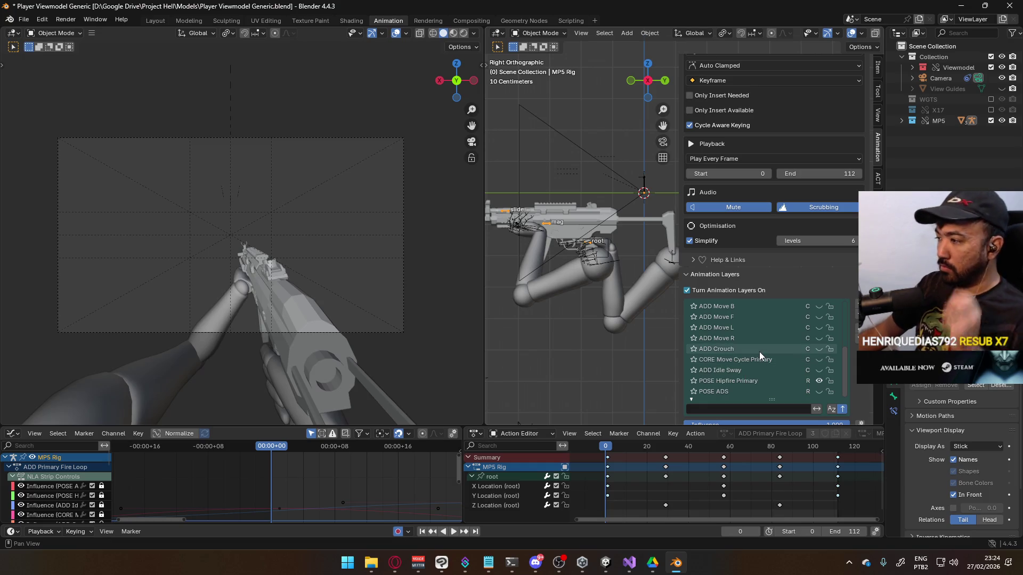
{"action": "scroll", "coordinate": [763, 349], "scroll_direction": "up", "scroll_amount": 2}
{"action": "scroll", "coordinate": [763, 349], "scroll_direction": "up", "scroll_amount": 6}
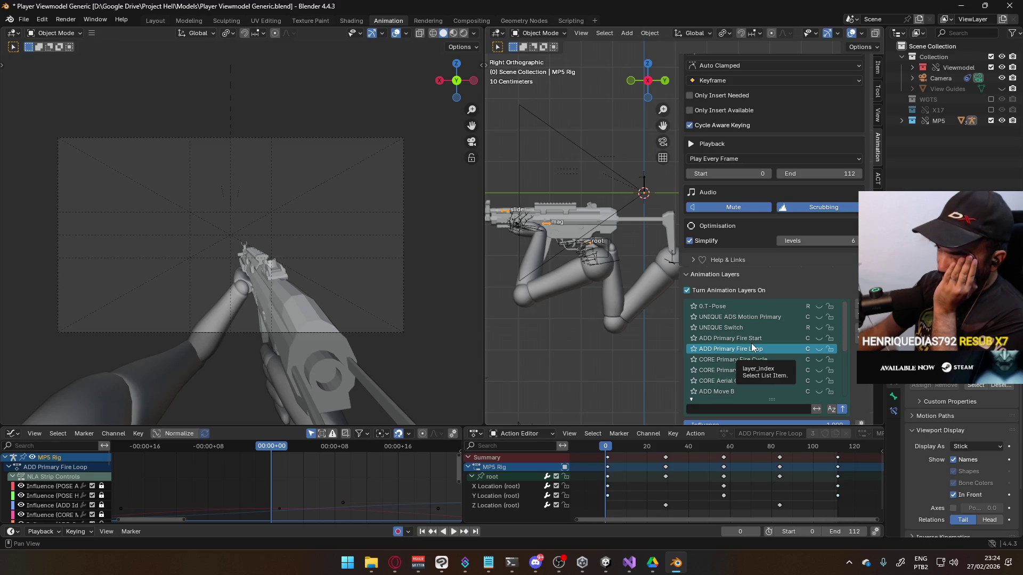
{"action": "scroll", "coordinate": [751, 340], "scroll_direction": "down", "scroll_amount": 3}
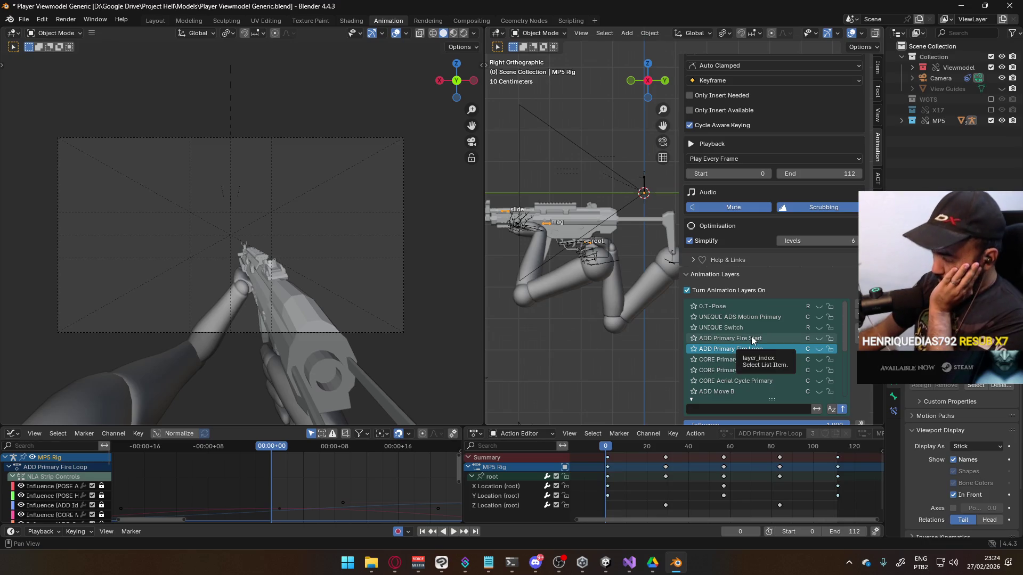
{"action": "scroll", "coordinate": [751, 337], "scroll_direction": "down", "scroll_amount": 5}
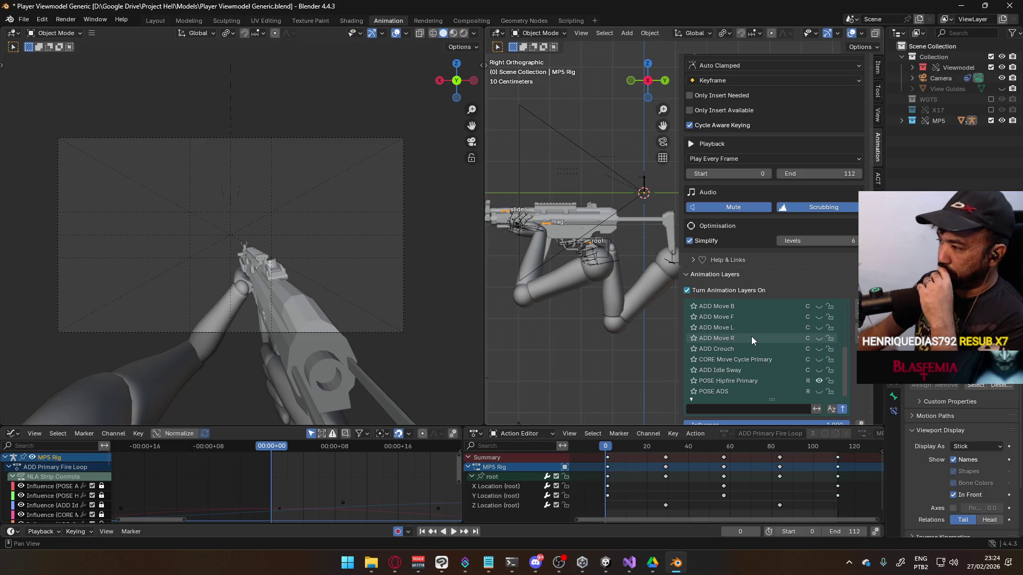
{"action": "scroll", "coordinate": [751, 337], "scroll_direction": "up", "scroll_amount": 8}
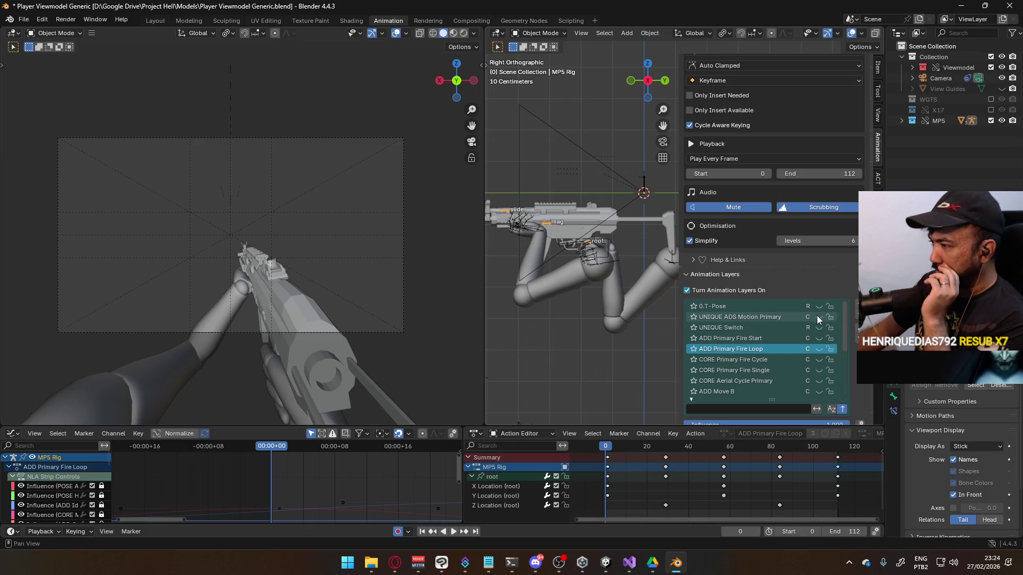
{"action": "left_click", "coordinate": [817, 328]}
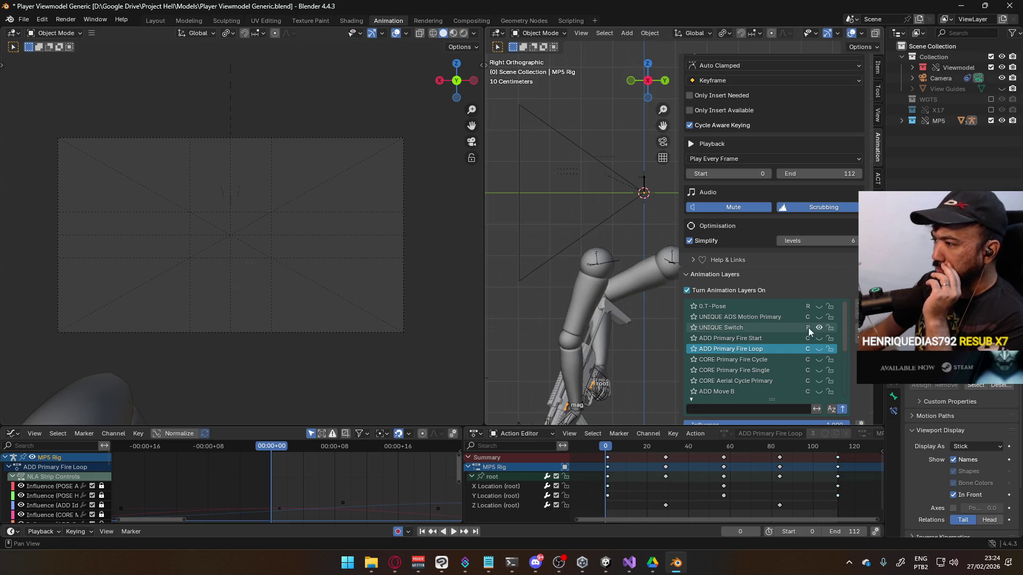
- Load the UNIQUE Switch layer's action and set the scene Start frame to 1
{"action": "left_click", "coordinate": [767, 329]}
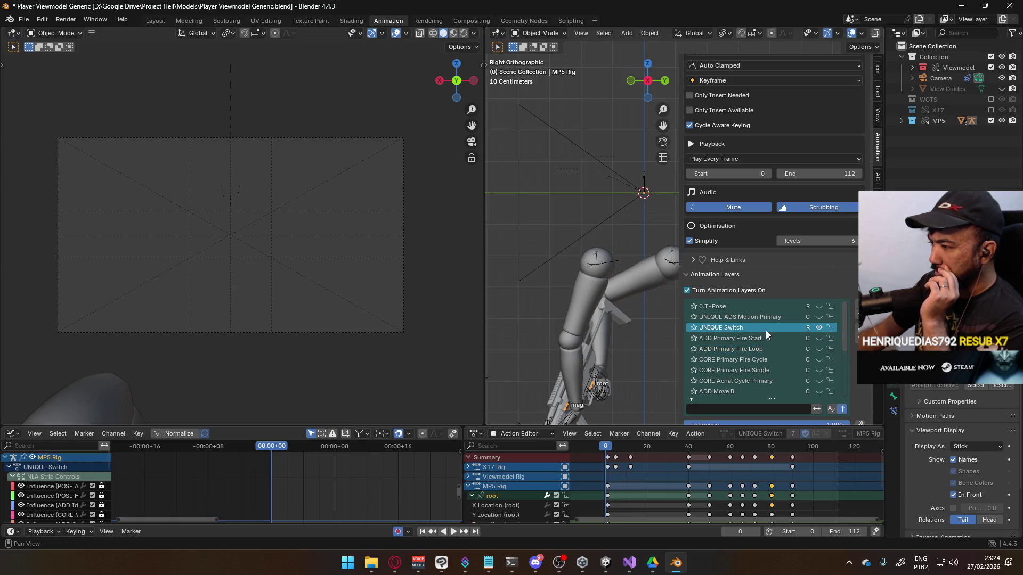
{"action": "left_click_drag", "start_coordinate": [616, 452], "coordinate": [619, 451]}
{"action": "left_click", "coordinate": [819, 532]}
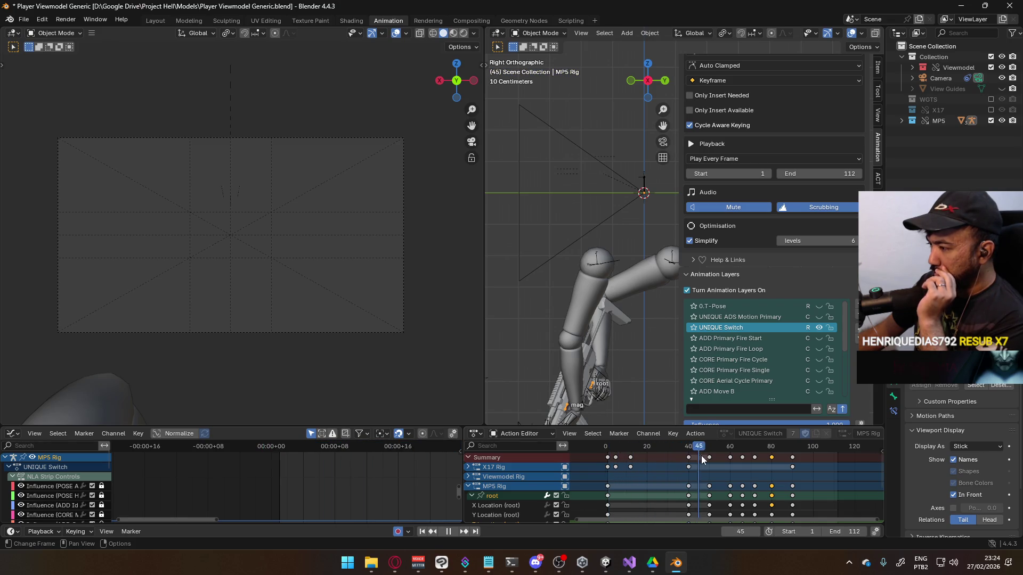
{"action": "key", "text": "Escape"}
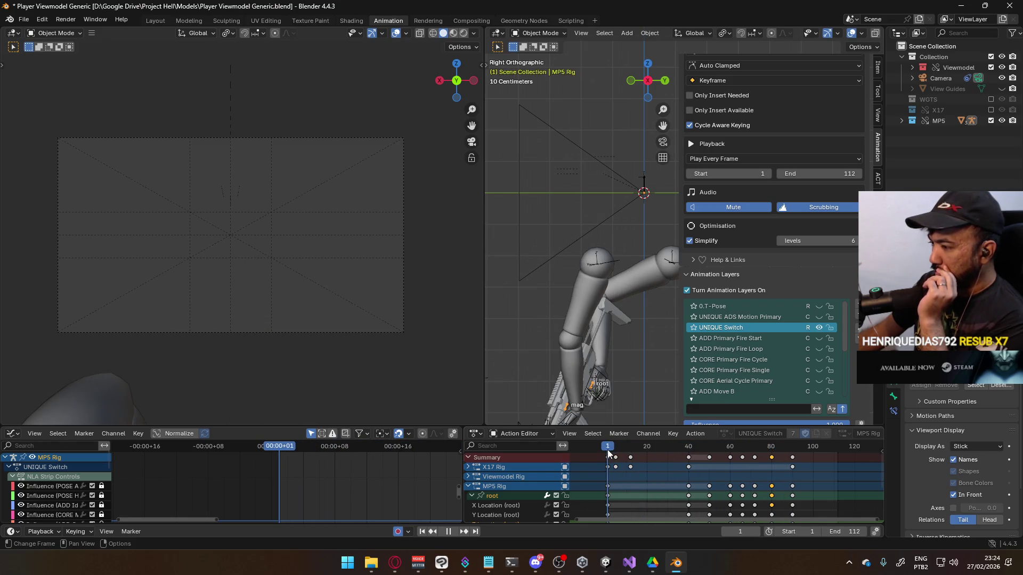
- Show the X17 collection, frame and select the X17 rig, and load UNIQUE Switch Primary
{"action": "left_click", "coordinate": [991, 110]}
{"action": "left_click", "coordinate": [901, 110]}
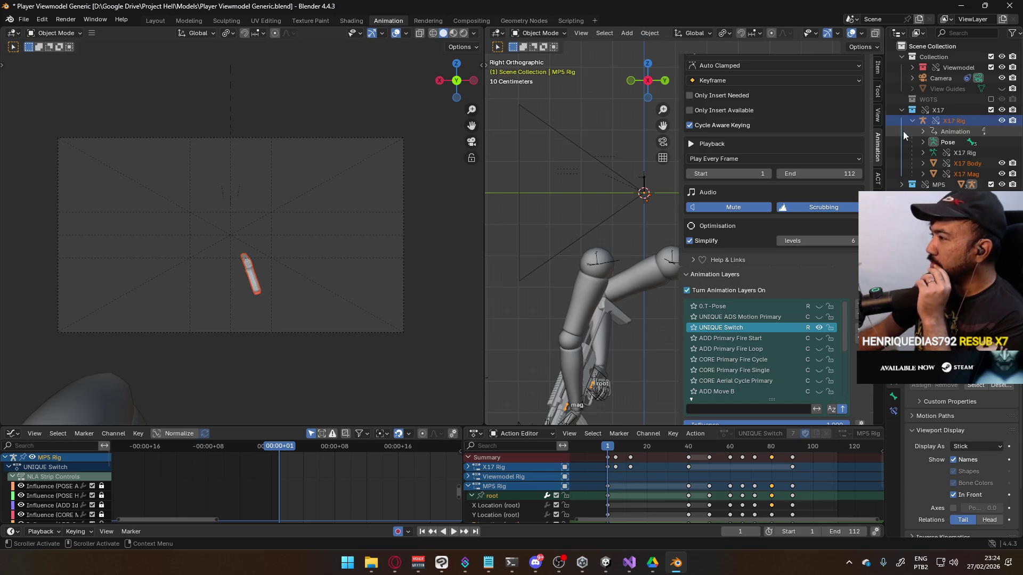
{"action": "left_click", "coordinate": [939, 121]}
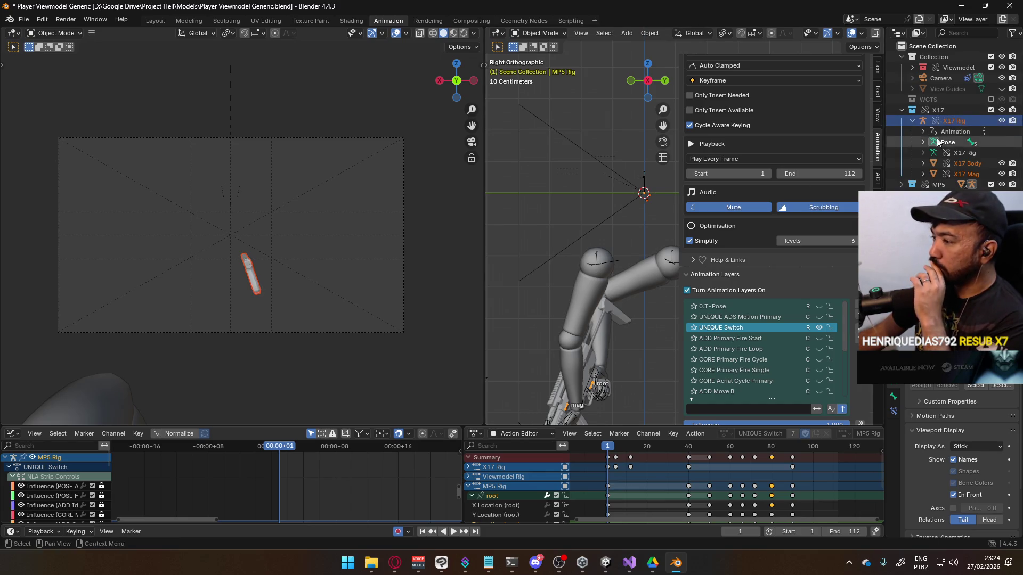
{"action": "key", "text": "KP_Decimal"}
{"action": "left_click", "coordinate": [573, 232]}
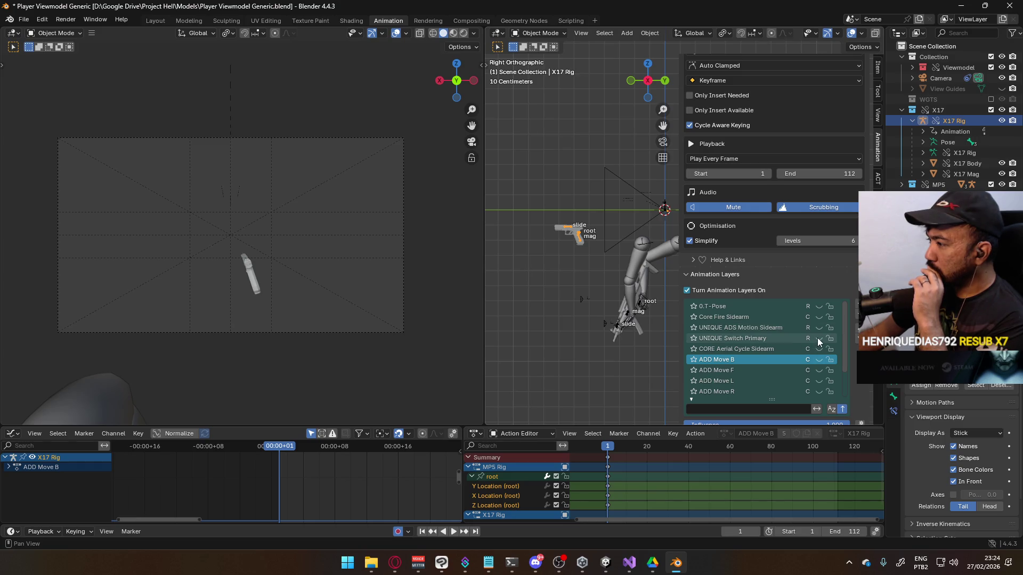
{"action": "left_click", "coordinate": [774, 341]}
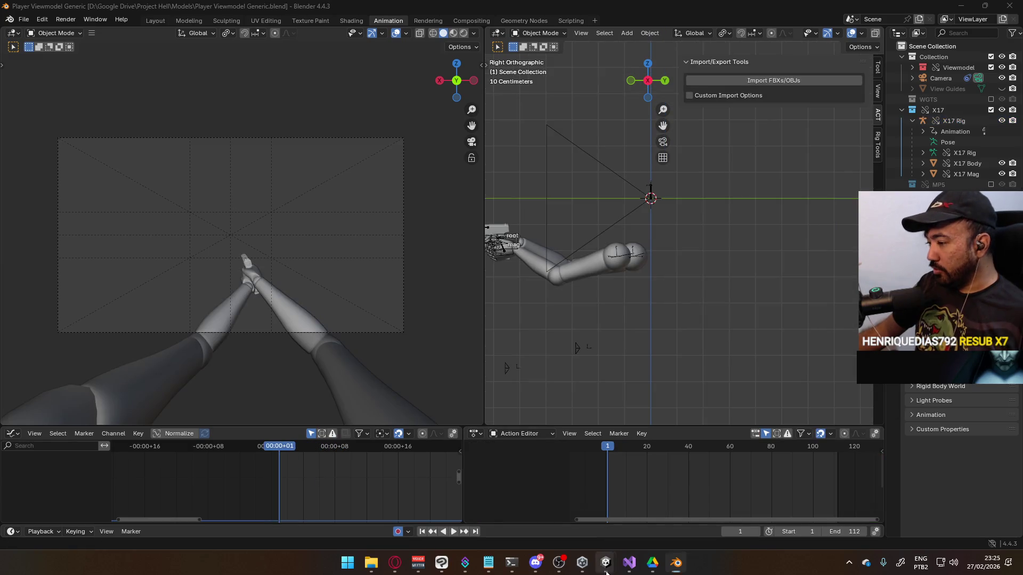
- Return to Unity and switch the Animator from Fire (Auto) to the Base Layer graph
{"action": "mouse_move", "coordinate": [605, 567]}
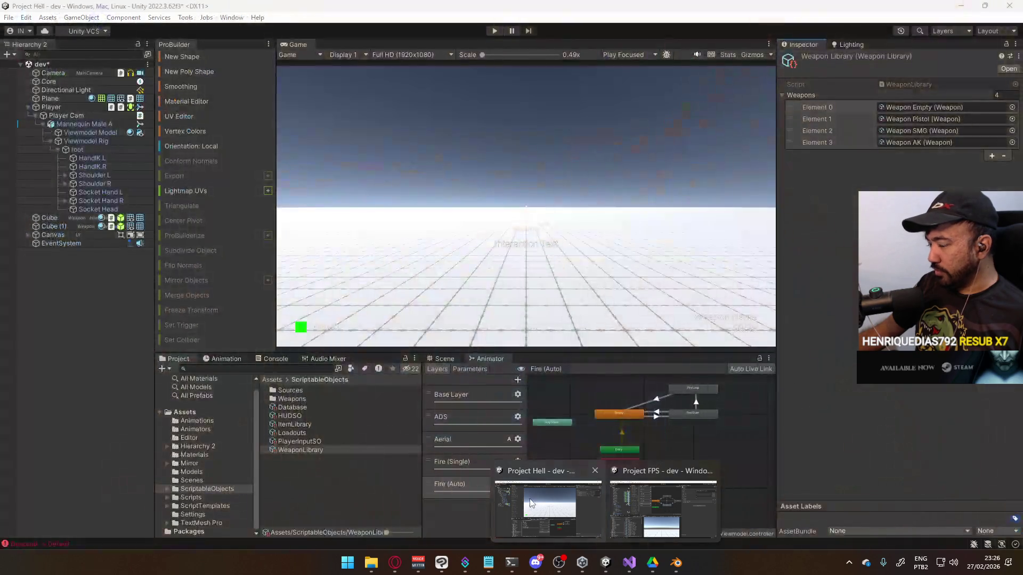
{"action": "left_click", "coordinate": [690, 471]}
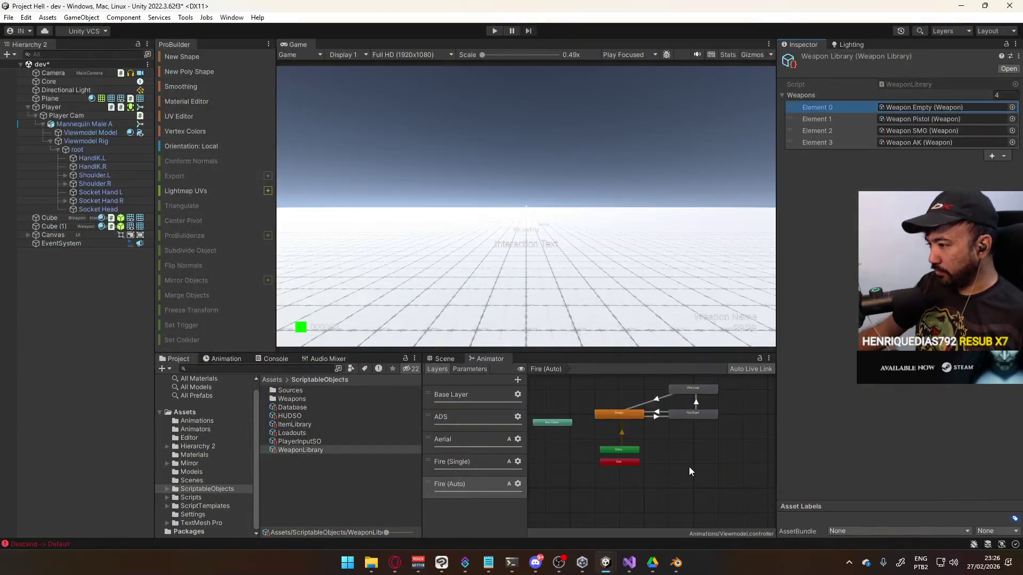
{"action": "scroll", "coordinate": [664, 461], "scroll_direction": "up", "scroll_amount": 3}
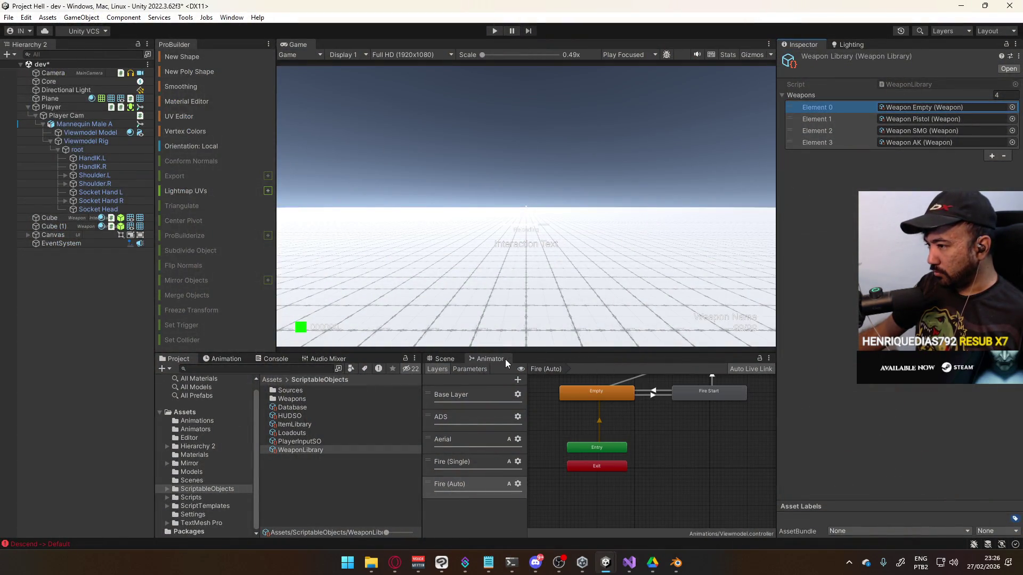
{"action": "scroll", "coordinate": [640, 421], "scroll_direction": "down", "scroll_amount": 3}
{"action": "scroll", "coordinate": [692, 437], "scroll_direction": "up", "scroll_amount": 4}
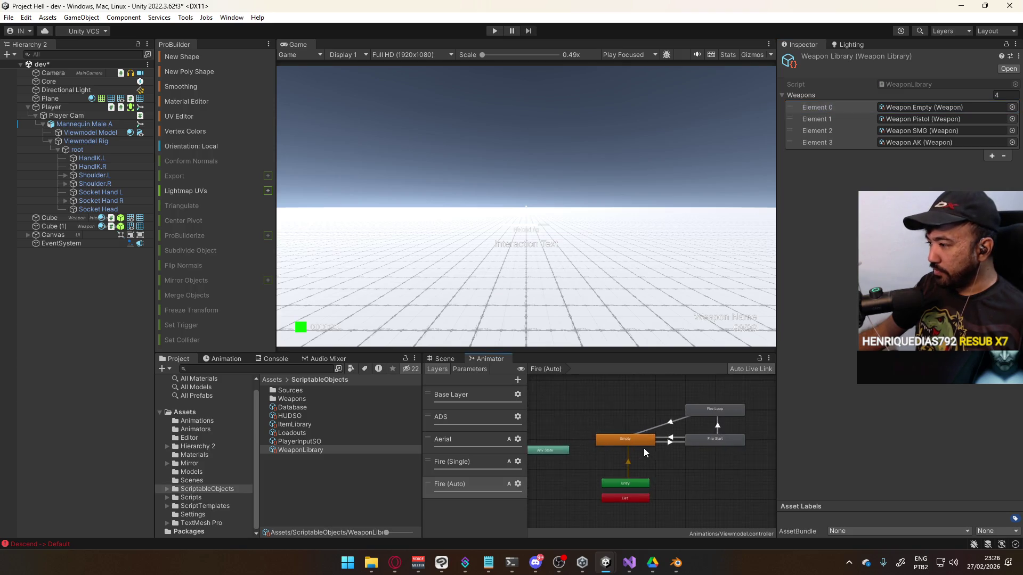
{"action": "left_click", "coordinate": [577, 406]}
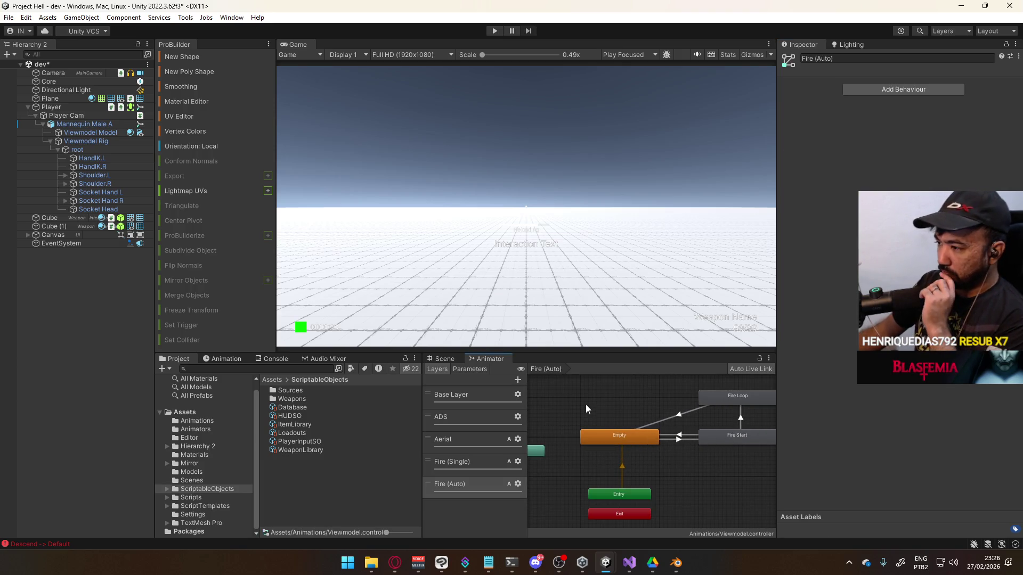
{"action": "left_click", "coordinate": [483, 401]}
- Pan the Base Layer graph, inspect the Default state, and review its context menus
{"action": "left_click_drag", "start_coordinate": [607, 473], "coordinate": [634, 401]}
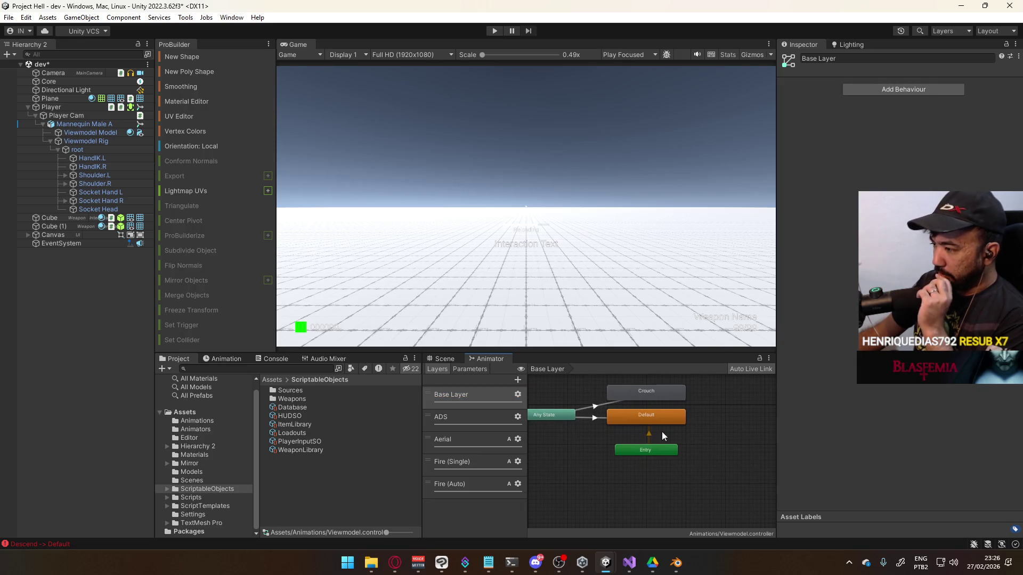
{"action": "left_click", "coordinate": [666, 423]}
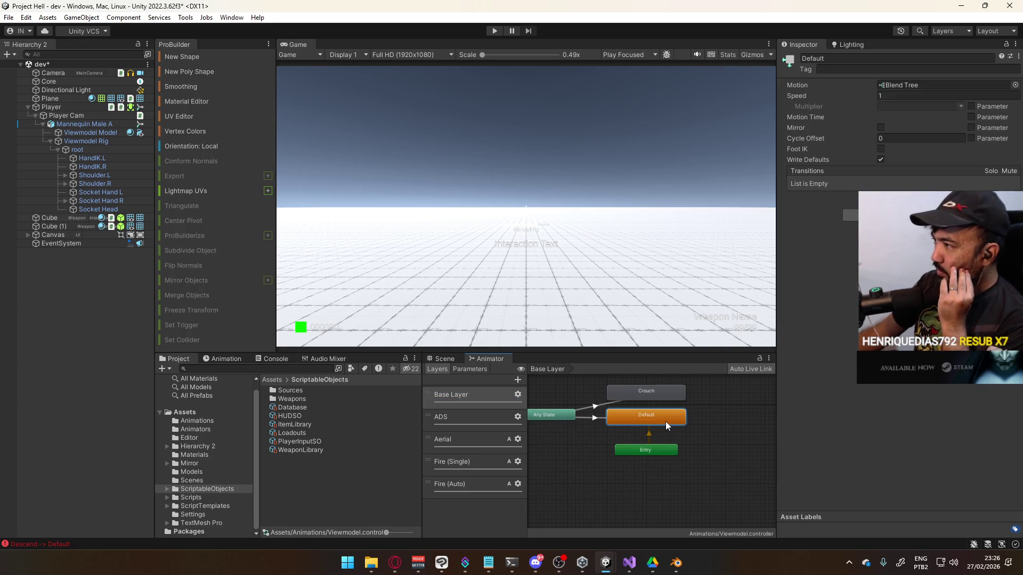
{"action": "left_click_drag", "start_coordinate": [666, 425], "coordinate": [593, 435]}
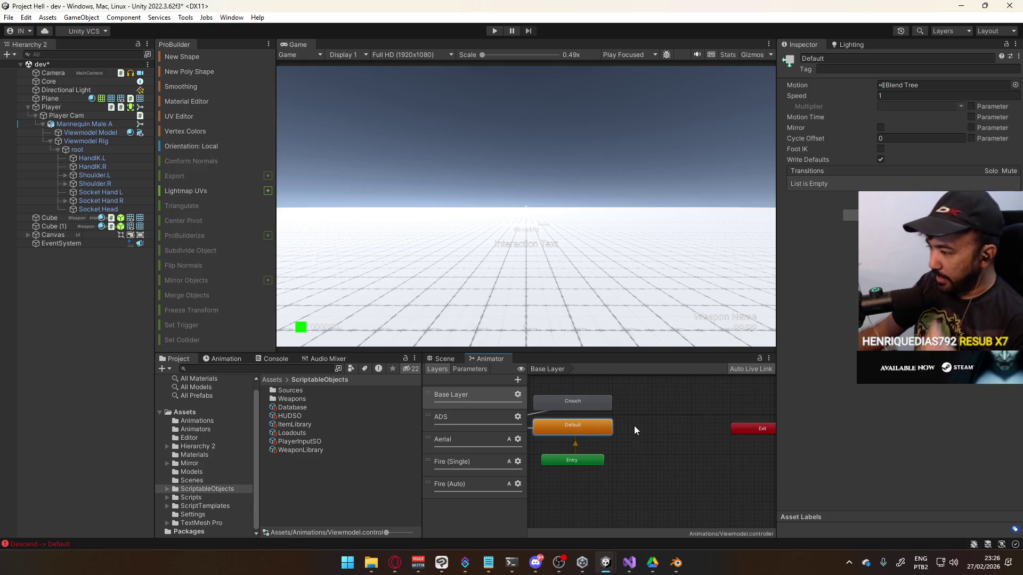
{"action": "right_click", "coordinate": [634, 426]}
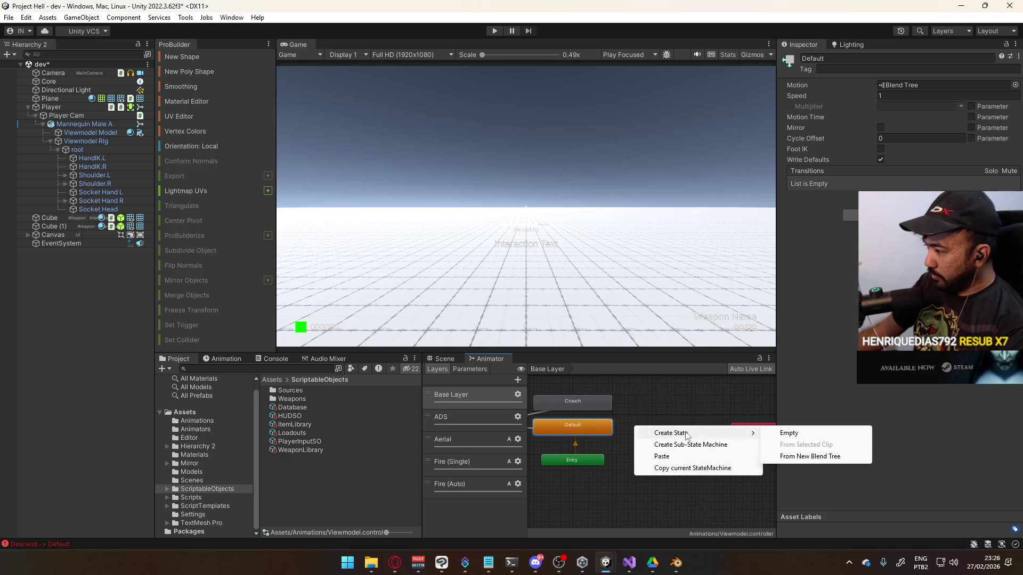
{"action": "right_click", "coordinate": [599, 431]}
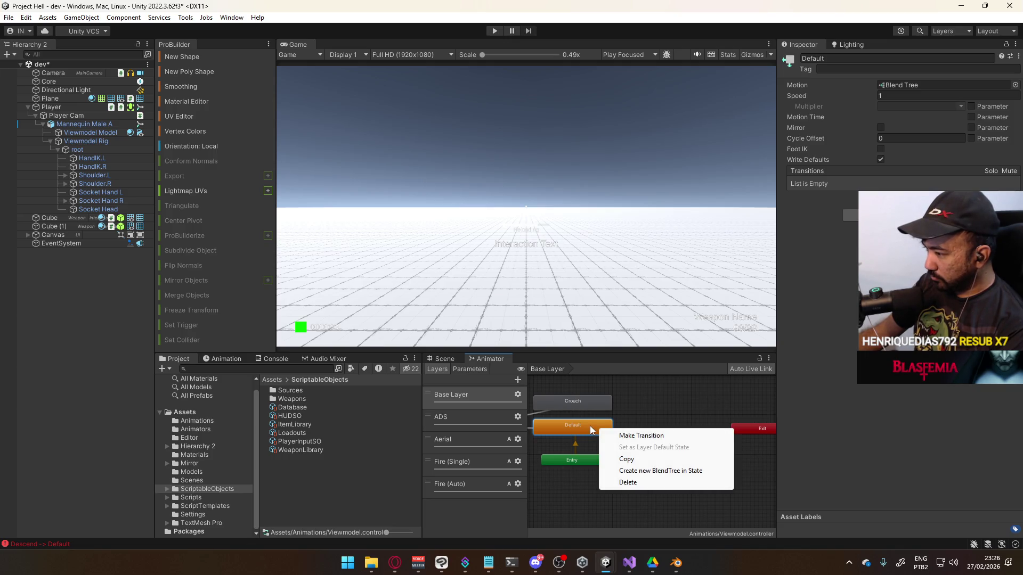
{"action": "left_click", "coordinate": [682, 414]}
{"action": "mouse_move", "coordinate": [633, 428]}
{"action": "left_mouse_down"}
{"action": "mouse_move", "coordinate": [705, 431]}
{"action": "mouse_move", "coordinate": [674, 426]}
{"action": "left_mouse_up"}
- Create a New StateMachine sub-state machine in the Base Layer and move the Default state into it
{"action": "right_click", "coordinate": [675, 427]}
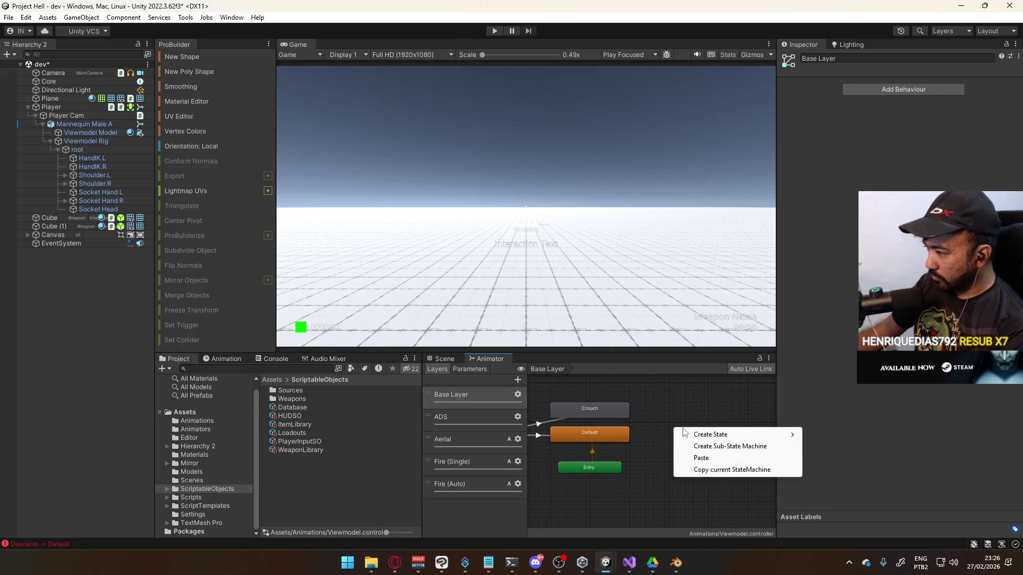
{"action": "left_click", "coordinate": [719, 446]}
{"action": "left_click_drag", "start_coordinate": [704, 437], "coordinate": [667, 437]}
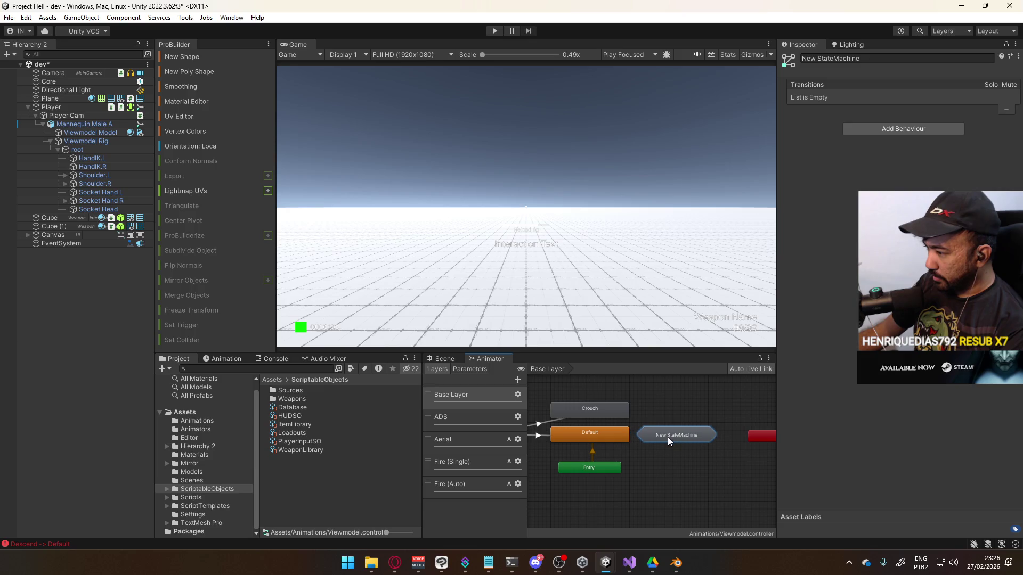
{"action": "double_click", "coordinate": [668, 437]}
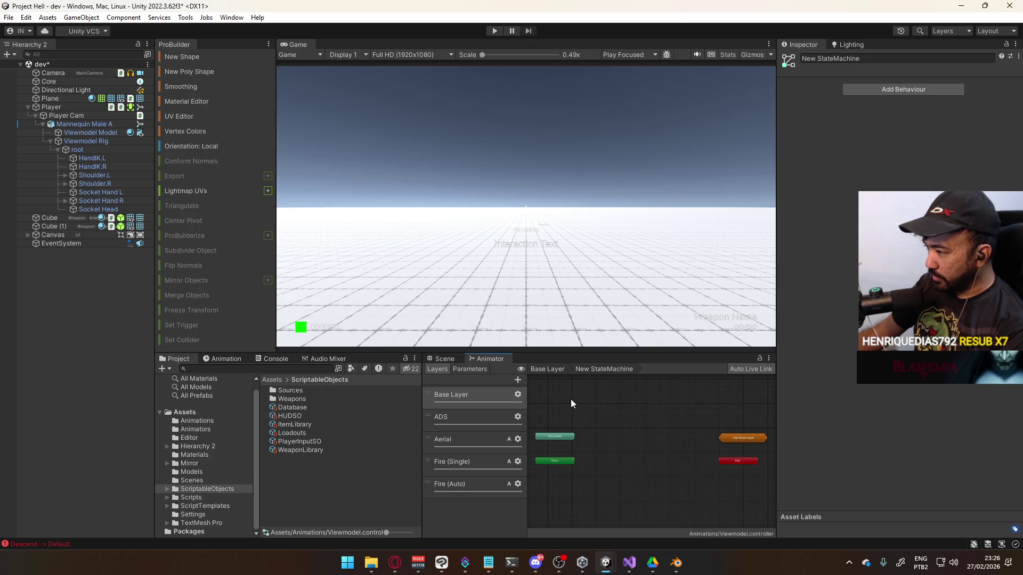
{"action": "left_click", "coordinate": [555, 370]}
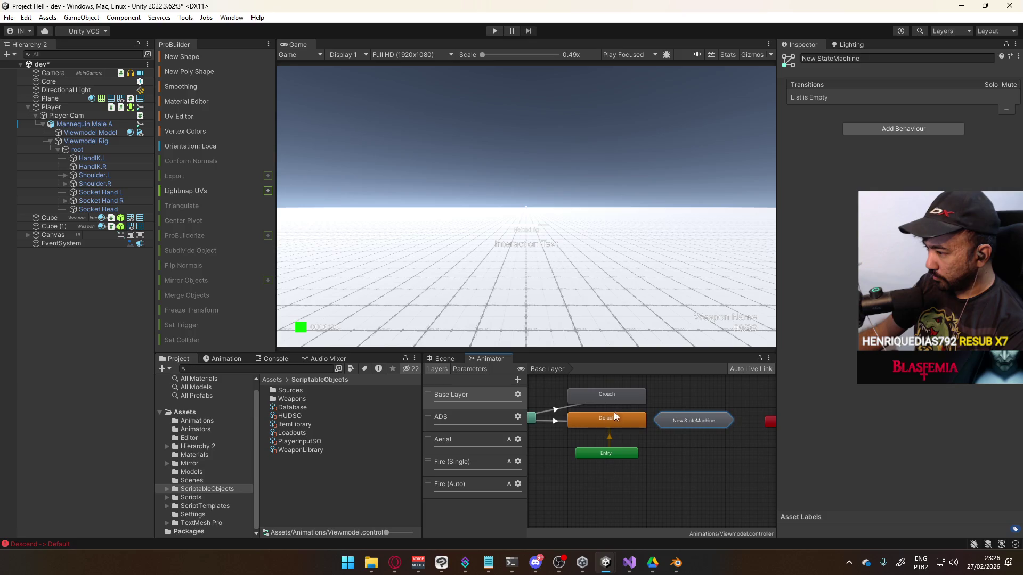
{"action": "left_click", "coordinate": [688, 423]}
{"action": "left_click_drag", "start_coordinate": [688, 424], "coordinate": [685, 426]}
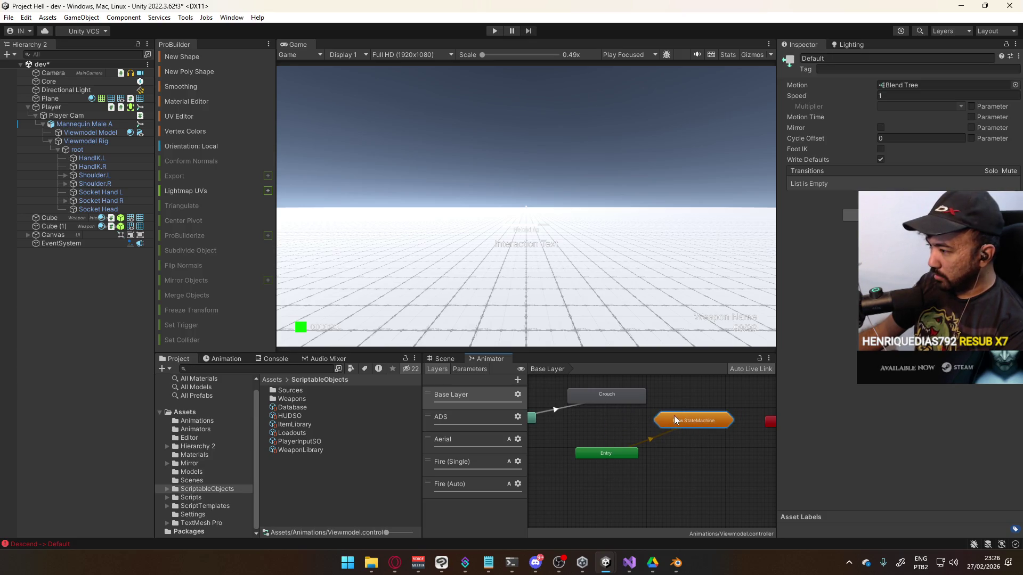
- Inside New StateMachine, centre the Default state and place the Entry node beneath it
{"action": "double_click", "coordinate": [676, 422]}
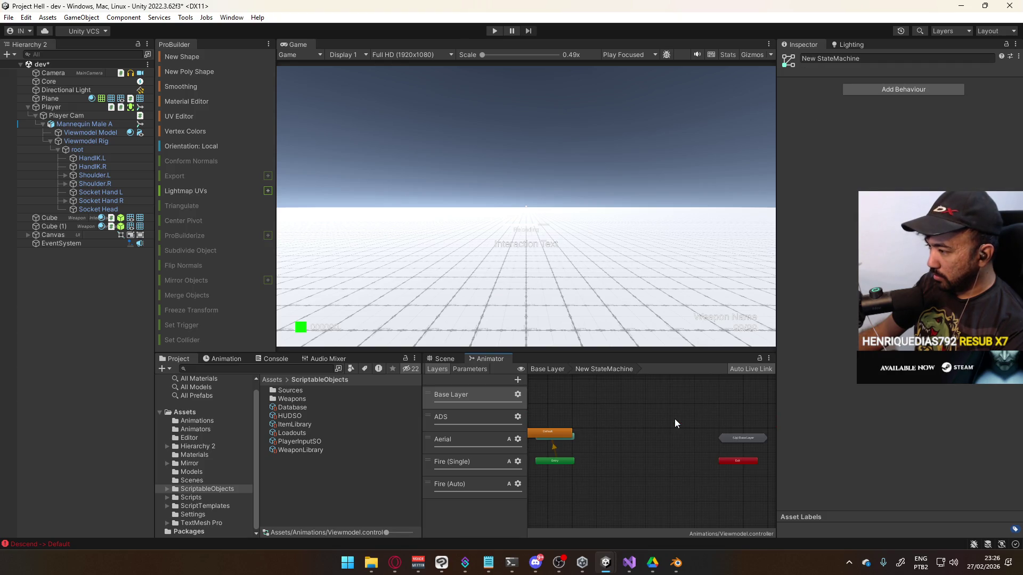
{"action": "left_click_drag", "start_coordinate": [553, 440], "coordinate": [638, 439]}
{"action": "left_click", "coordinate": [641, 438]}
{"action": "left_click", "coordinate": [638, 434]}
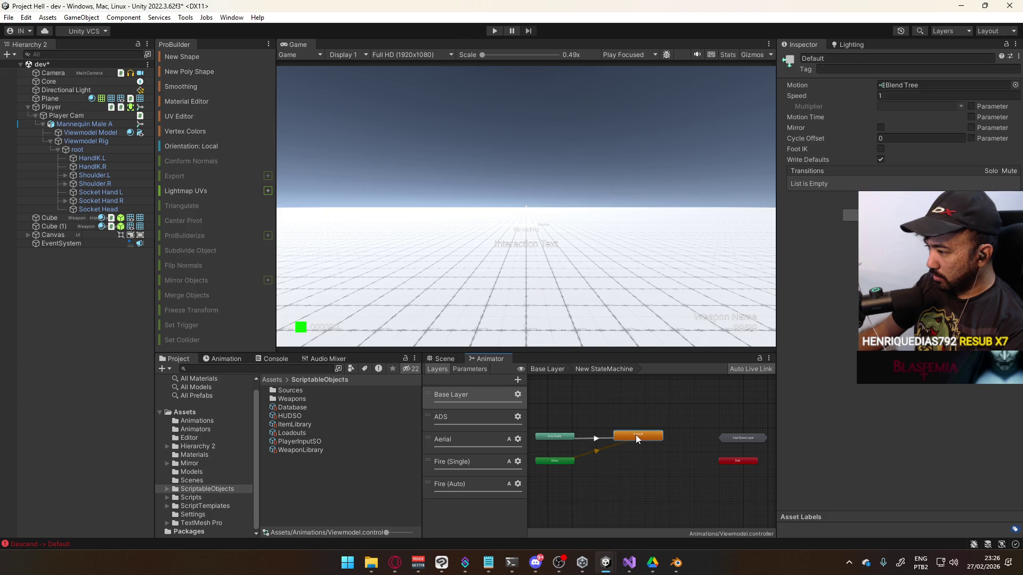
{"action": "left_click", "coordinate": [589, 440]}
{"action": "right_click", "coordinate": [589, 441]}
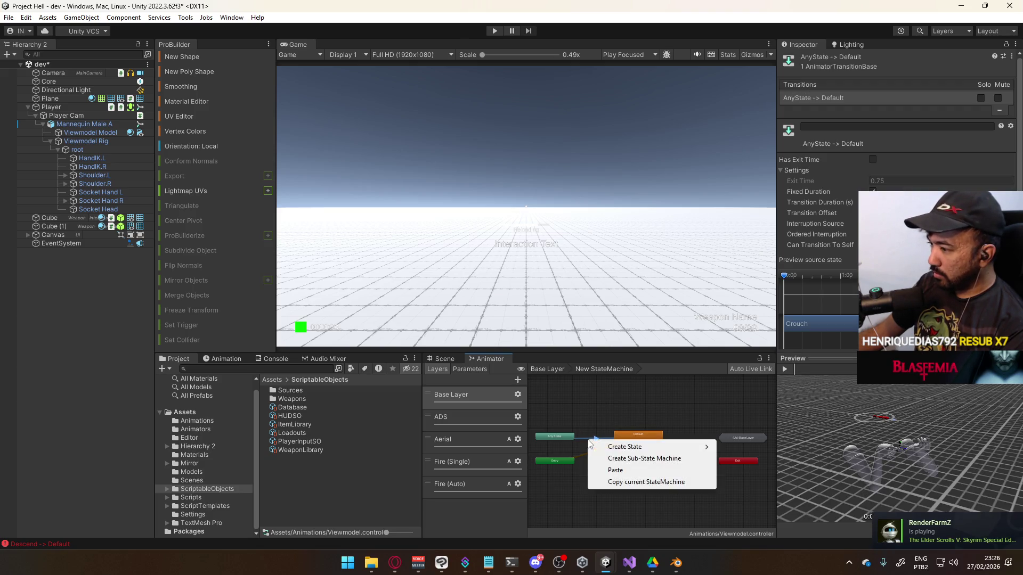
{"action": "mouse_move", "coordinate": [643, 449]}
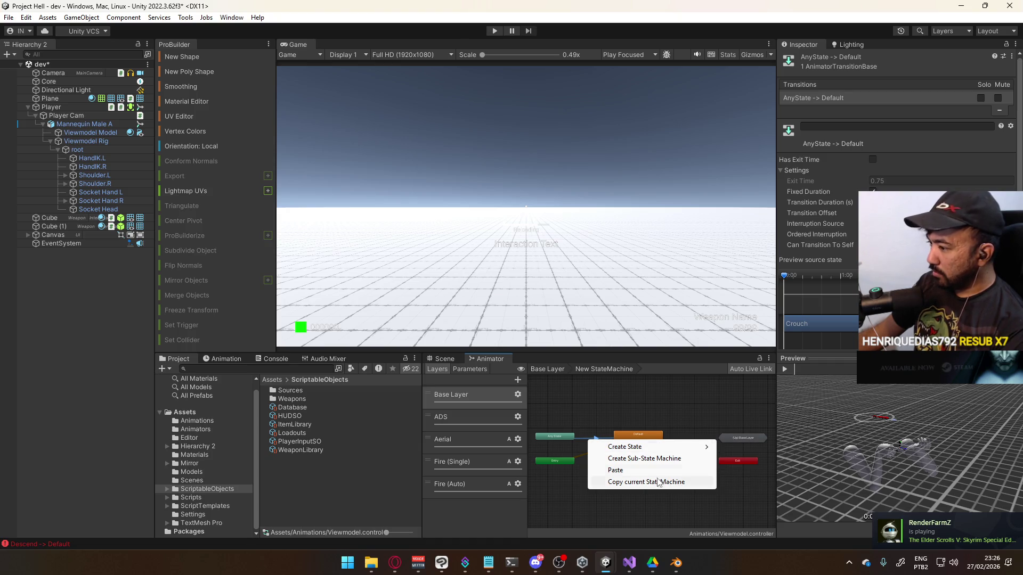
{"action": "left_click", "coordinate": [595, 437]}
{"action": "left_click", "coordinate": [596, 451]}
{"action": "left_click_drag", "start_coordinate": [563, 462], "coordinate": [646, 468]}
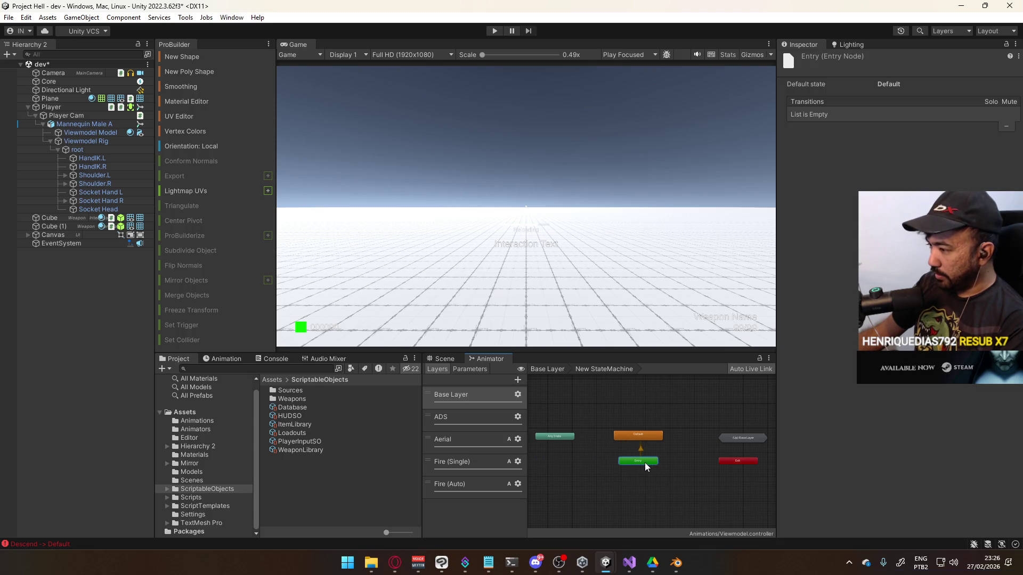
- In the Base Layer, place the sub-state machine under Crouch and rename it Default
{"action": "left_click", "coordinate": [640, 453]}
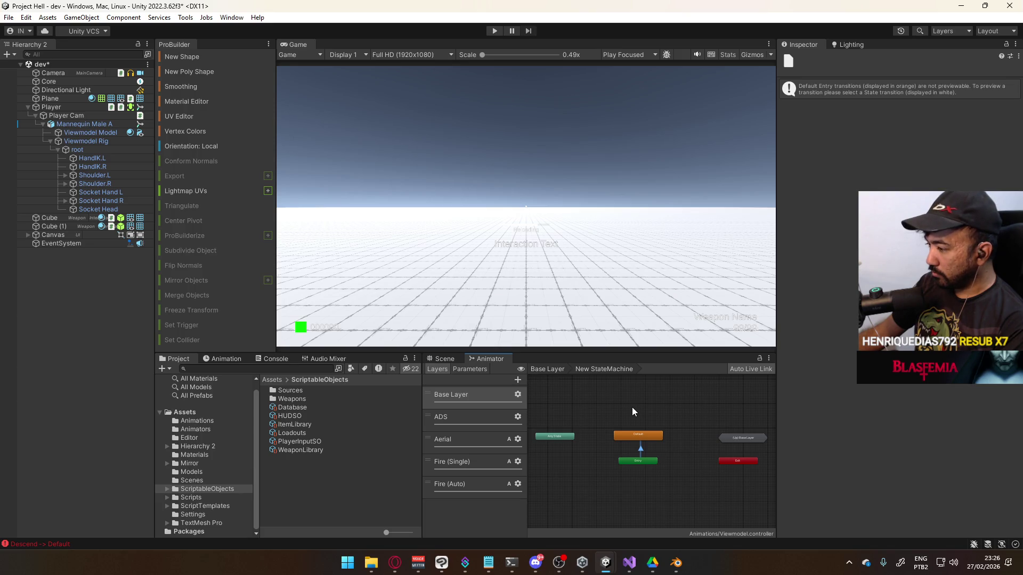
{"action": "key", "text": "BackSpace"}
{"action": "mouse_move", "coordinate": [618, 428]}
{"action": "left_mouse_down"}
{"action": "mouse_move", "coordinate": [642, 446]}
{"action": "mouse_move", "coordinate": [676, 443]}
{"action": "mouse_move", "coordinate": [614, 444]}
{"action": "left_mouse_up"}
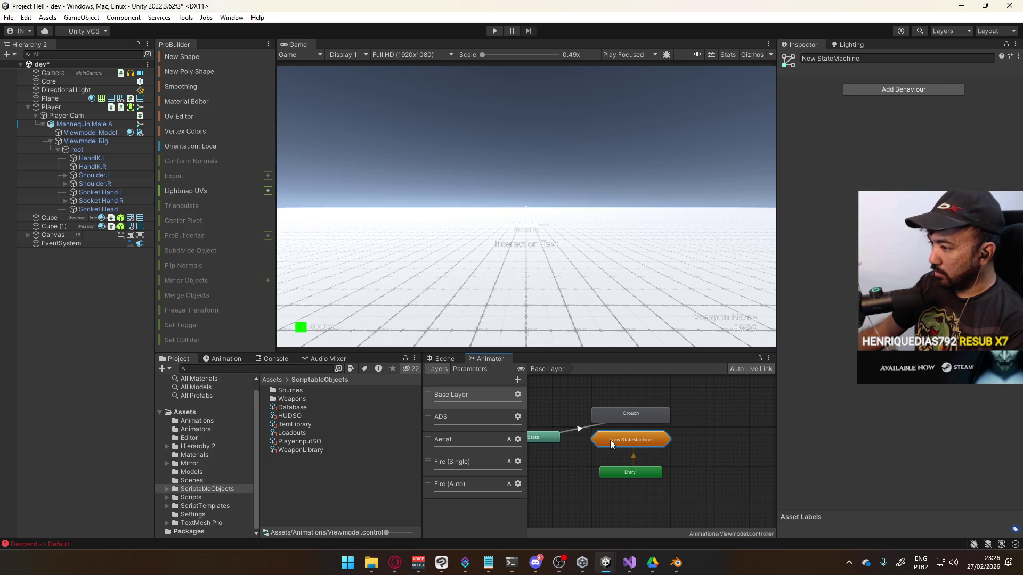
{"action": "left_click", "coordinate": [868, 60]}
{"action": "type", "text": "Default"}
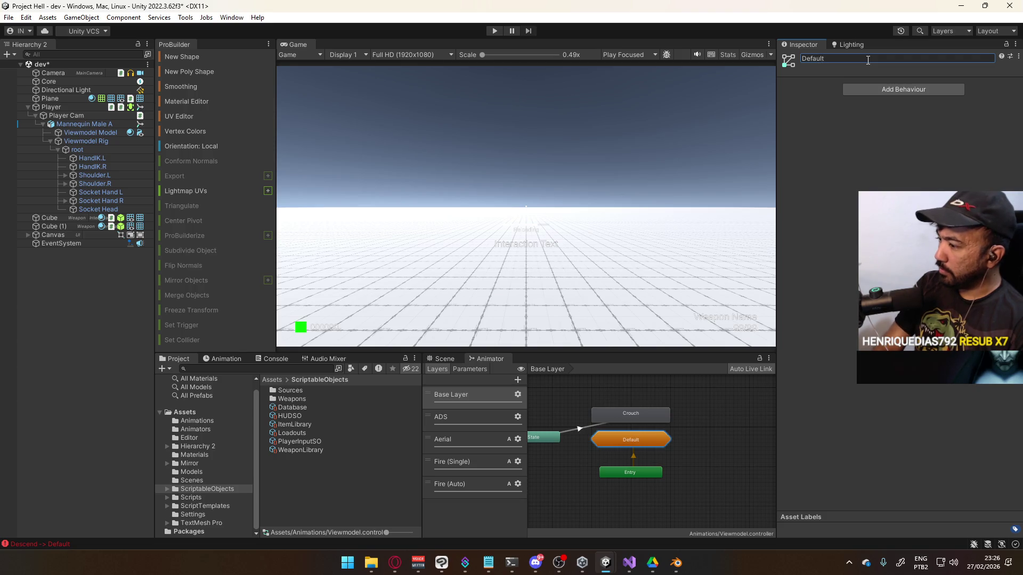
- Make a transition from Any State to the Default state inside the sub-machine
{"action": "left_click_drag", "start_coordinate": [632, 411], "coordinate": [670, 419]}
{"action": "left_click", "coordinate": [670, 419]}
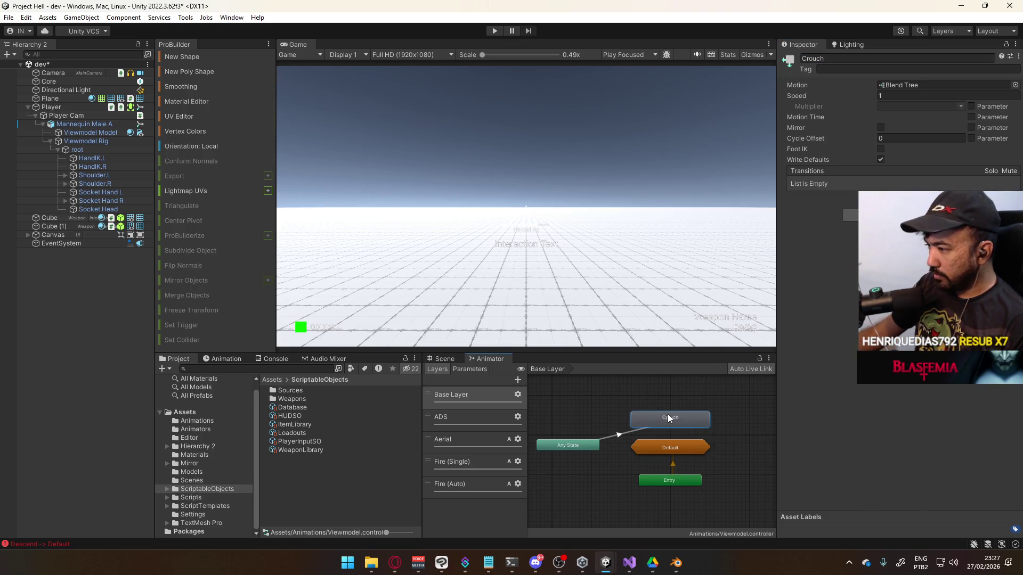
{"action": "left_click", "coordinate": [570, 446]}
{"action": "right_click", "coordinate": [569, 444]}
{"action": "left_click", "coordinate": [596, 448]}
{"action": "left_click", "coordinate": [650, 453]}
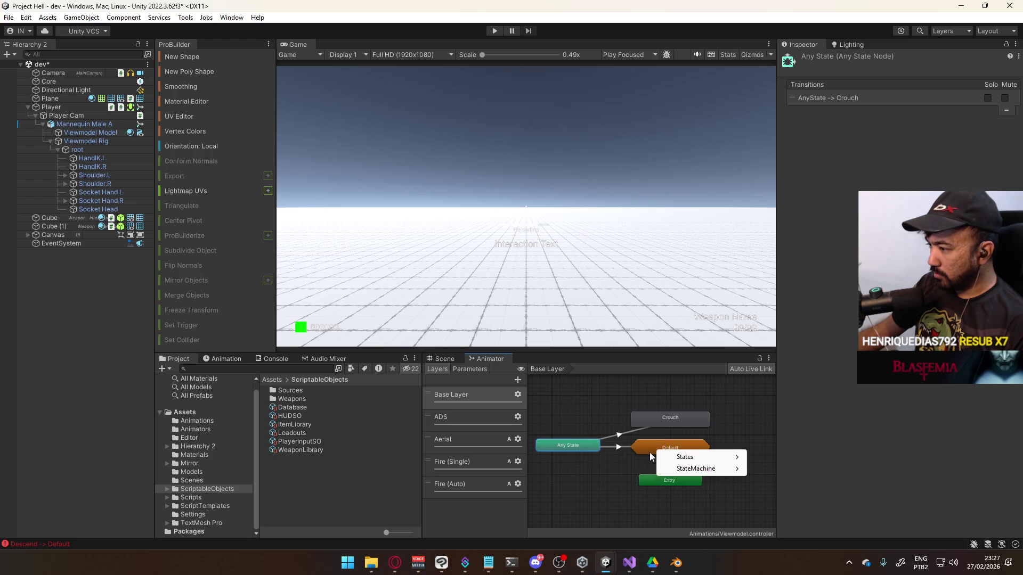
{"action": "mouse_move", "coordinate": [700, 469]}
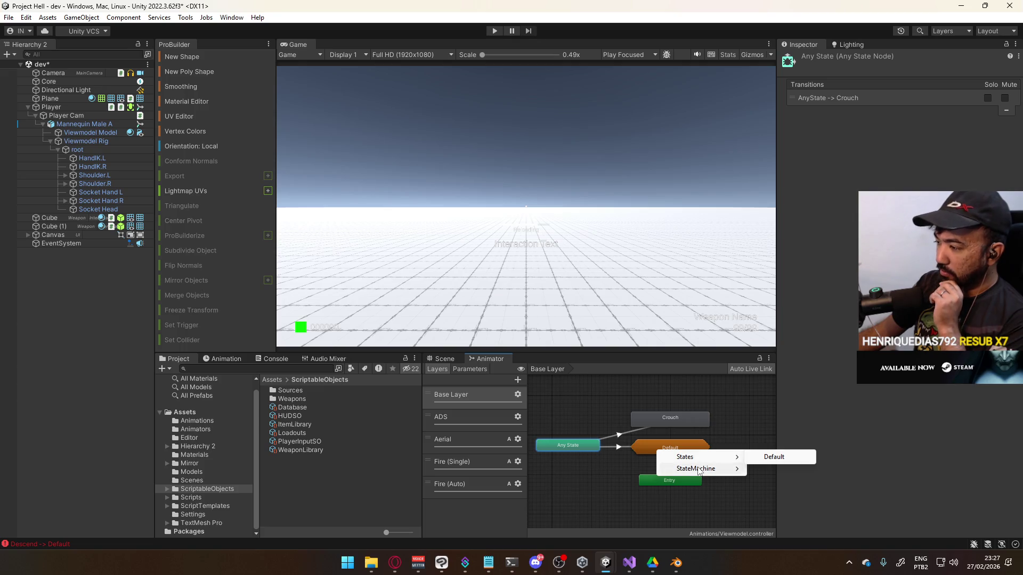
{"action": "left_click", "coordinate": [772, 469]}
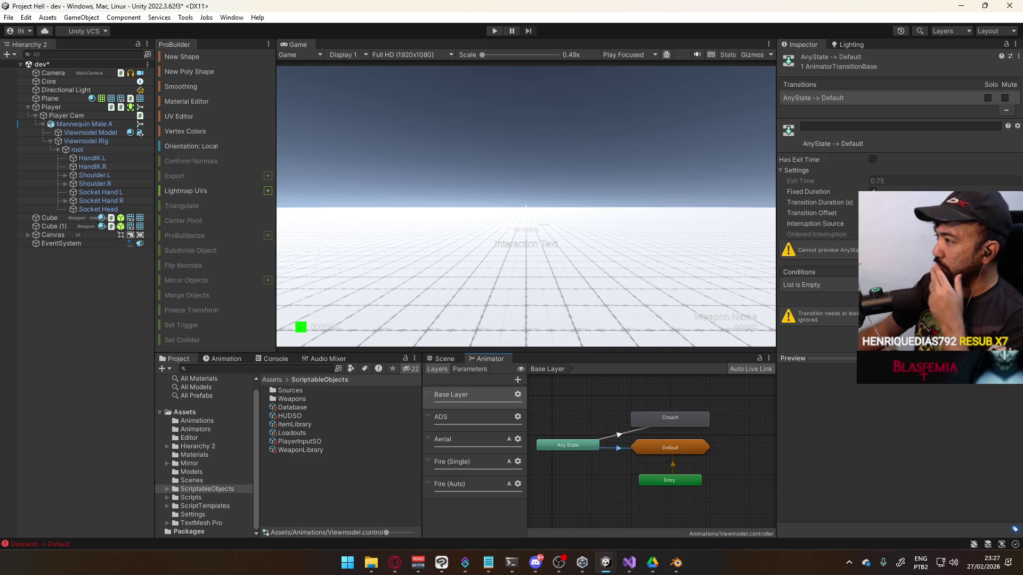
- Enable Has Exit Time at 0 and add a condition to the Any State transition
{"action": "left_click", "coordinate": [872, 159]}
{"action": "type", "text": "0"}
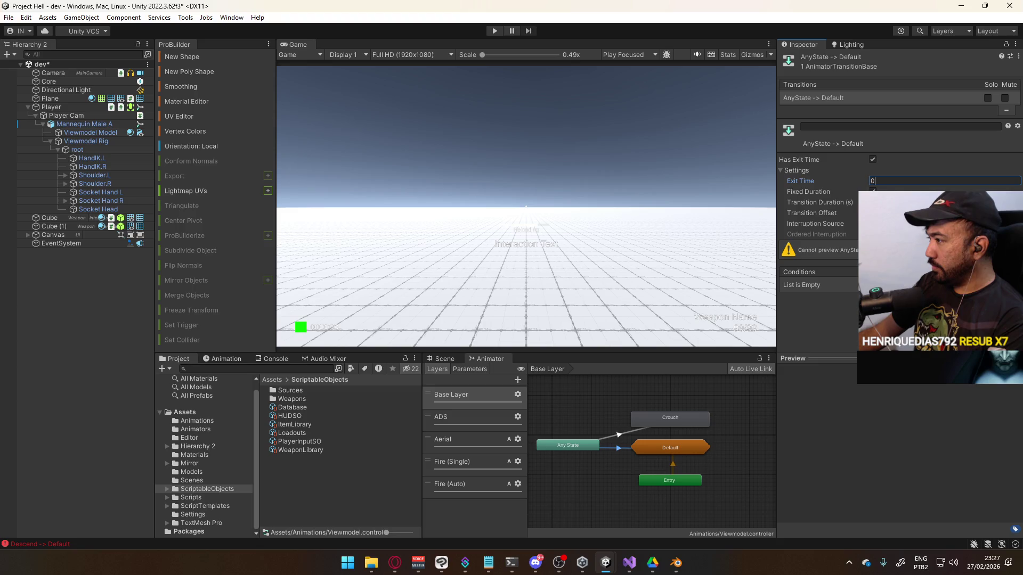
{"action": "left_click", "coordinate": [905, 235]}
{"action": "left_click", "coordinate": [994, 297]}
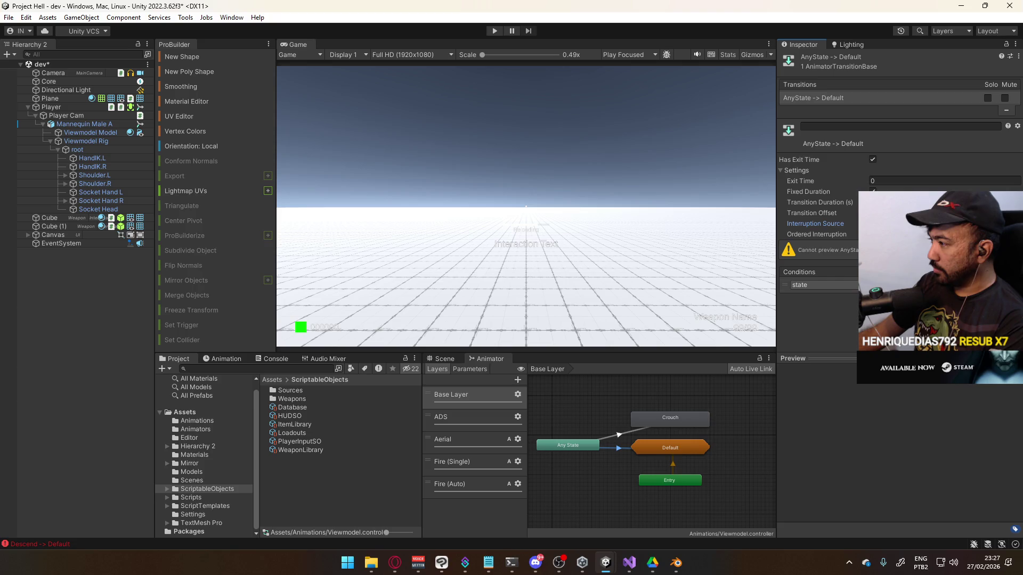
{"action": "left_click", "coordinate": [661, 449]}
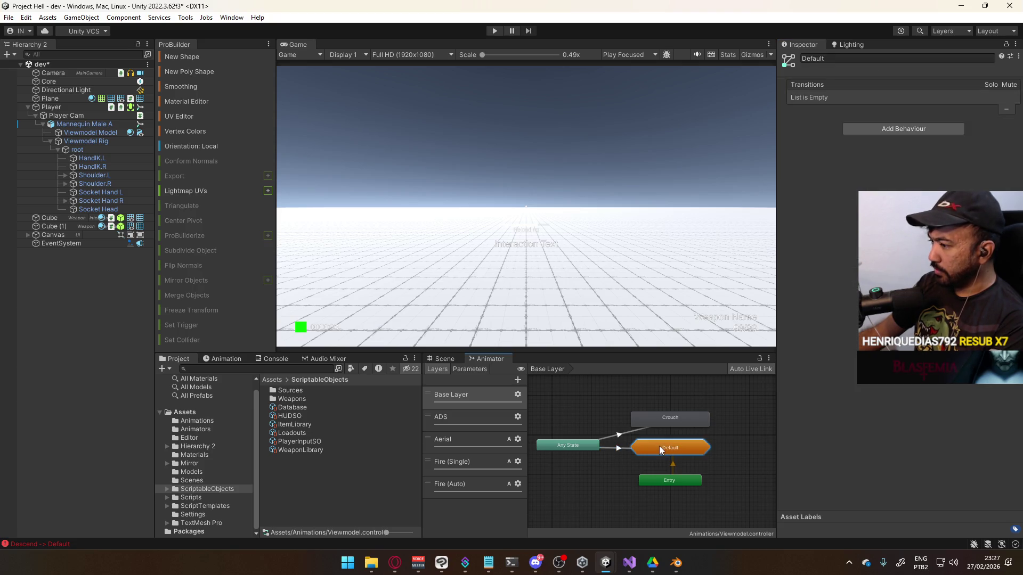
- Inside the Default sub-state machine, move Entry beside Any State and Default beside Entry
{"action": "double_click", "coordinate": [661, 449]}
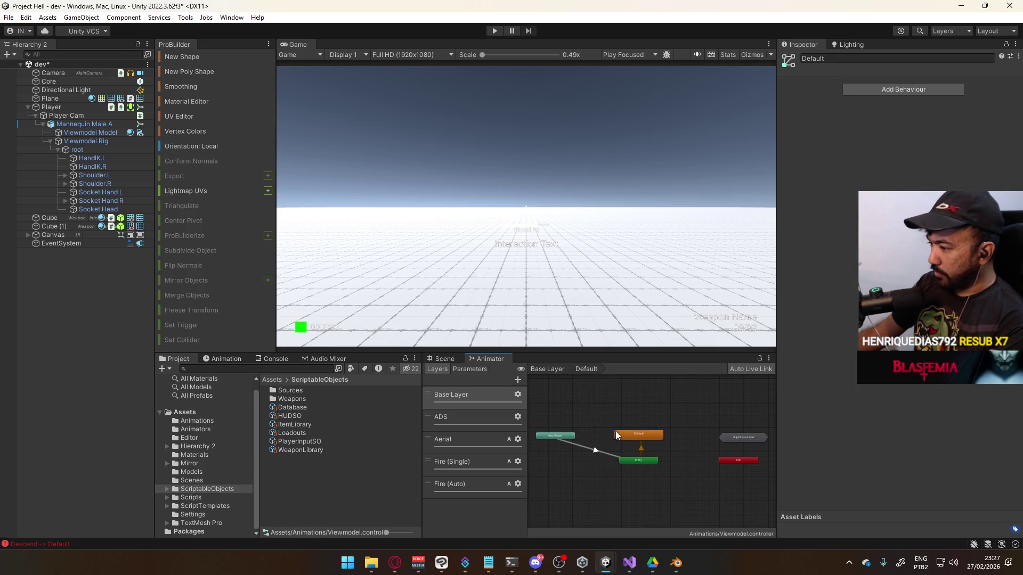
{"action": "left_click", "coordinate": [629, 452]}
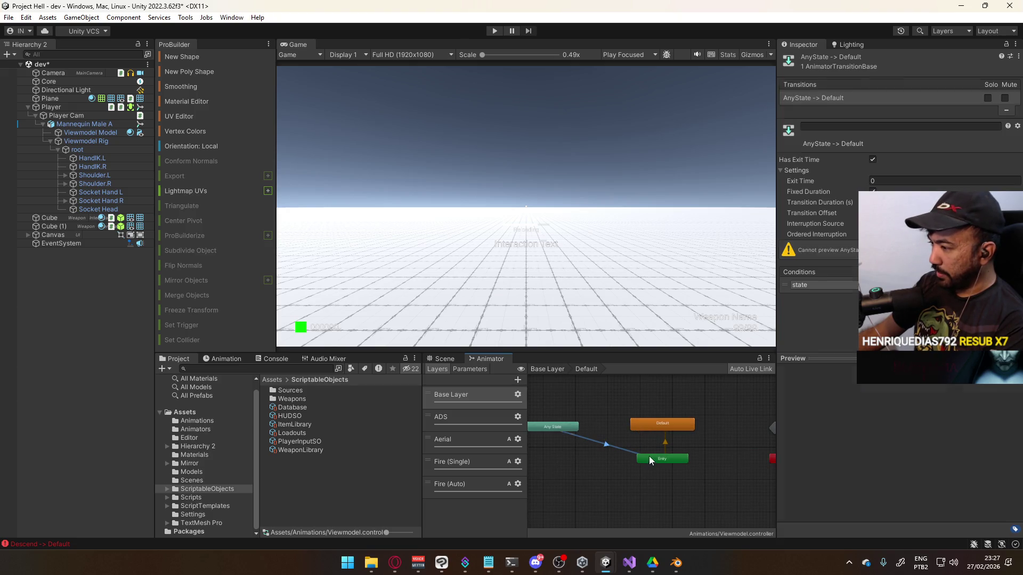
{"action": "left_click", "coordinate": [651, 460]}
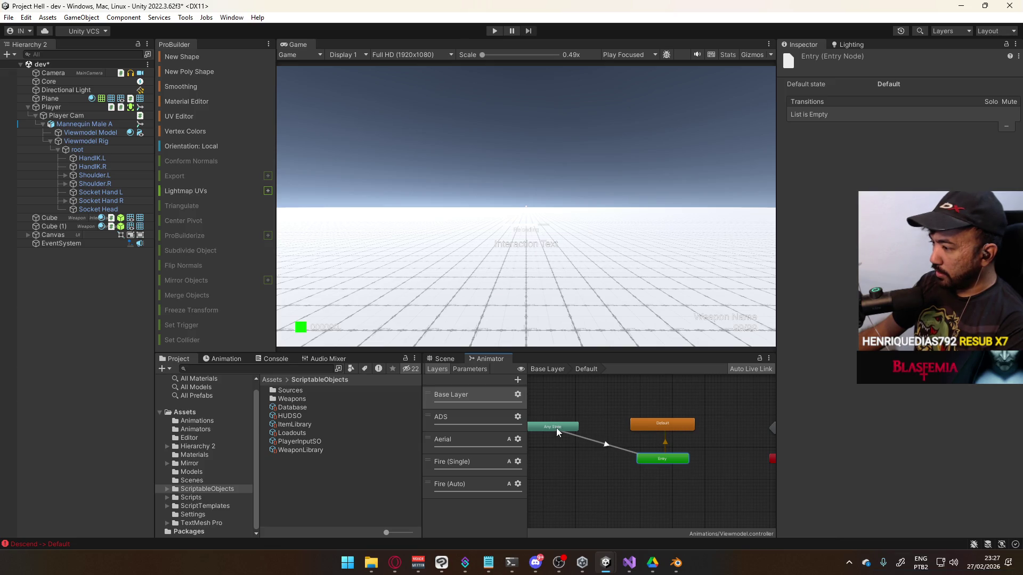
{"action": "left_click_drag", "start_coordinate": [662, 465], "coordinate": [553, 462]}
{"action": "left_click", "coordinate": [669, 429]}
{"action": "left_click_drag", "start_coordinate": [669, 430], "coordinate": [667, 462]}
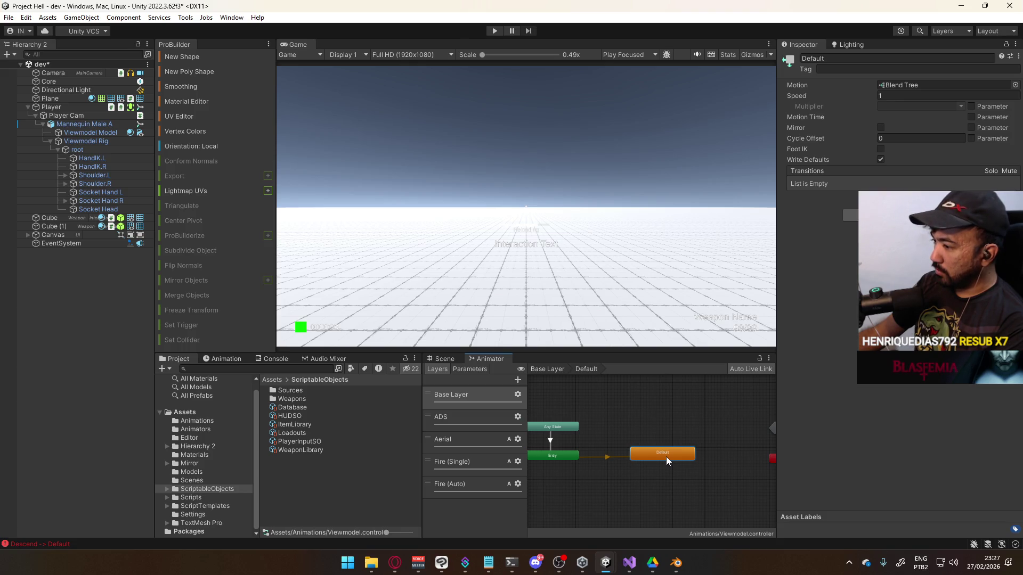
- Create a new state named Empty and set it as the layer default state
{"action": "right_click", "coordinate": [650, 406]}
{"action": "left_click", "coordinate": [787, 412]}
{"action": "left_click_drag", "start_coordinate": [688, 418], "coordinate": [642, 435]}
{"action": "left_click", "coordinate": [880, 59]}
{"action": "type", "text": "Empty"}
{"action": "key", "text": "Return"}
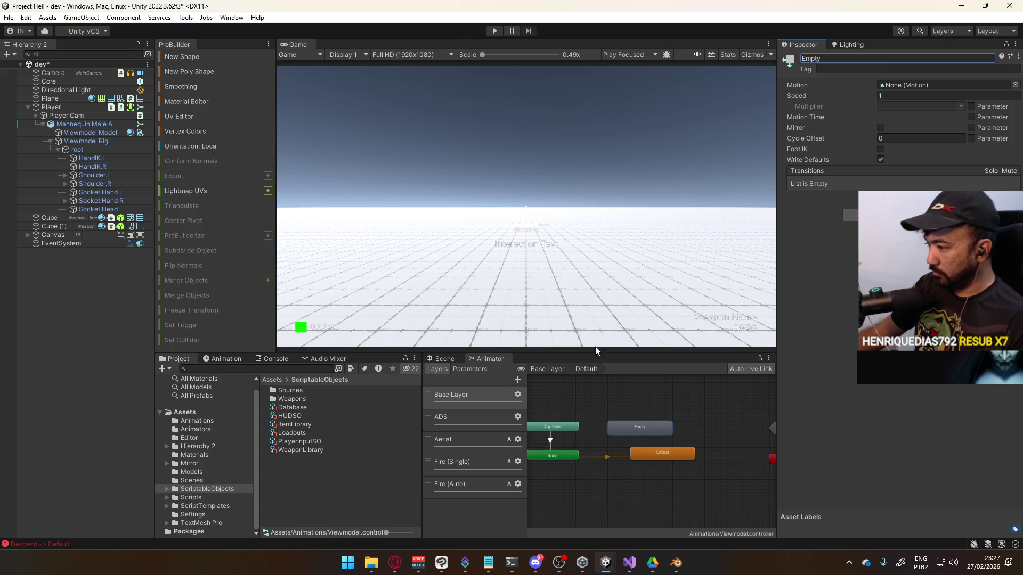
{"action": "right_click", "coordinate": [624, 436]}
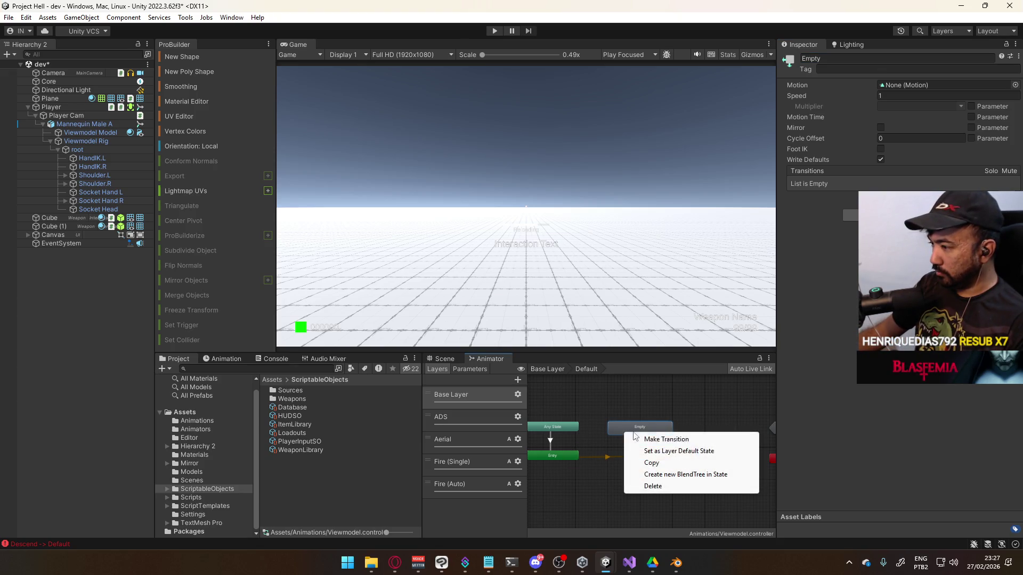
{"action": "left_click", "coordinate": [693, 450]}
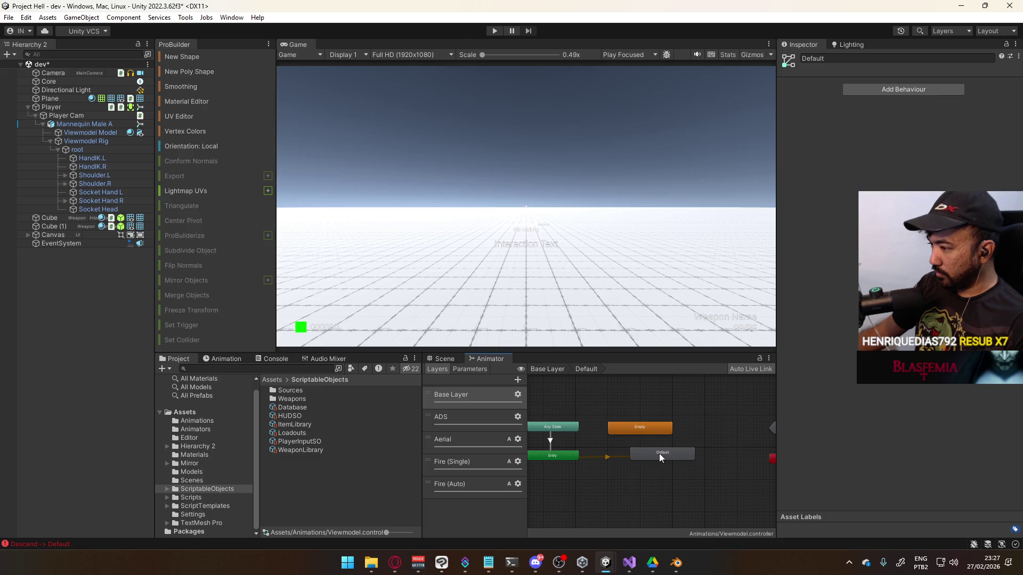
- Make Entry lead to the Empty state instead of Default, and place Empty beside Entry
{"action": "left_click", "coordinate": [661, 454]}
{"action": "left_click", "coordinate": [608, 458]}
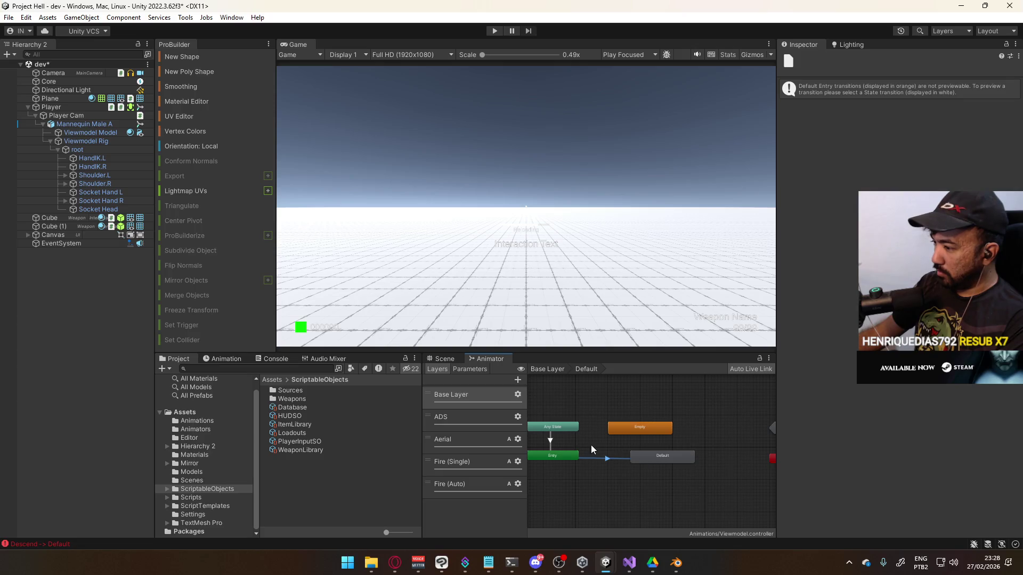
{"action": "right_click", "coordinate": [565, 456]}
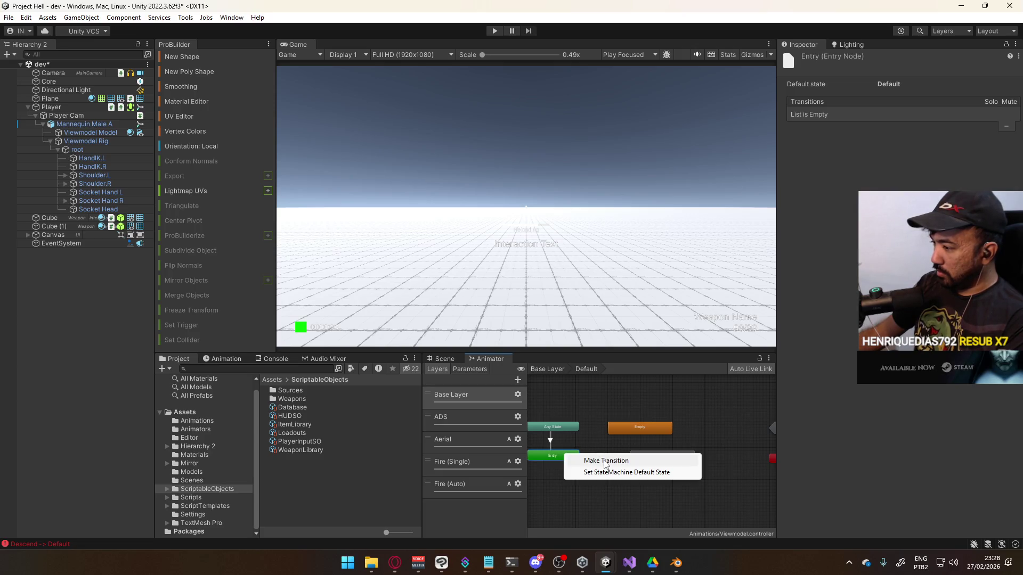
{"action": "left_click", "coordinate": [606, 460]}
{"action": "left_click", "coordinate": [639, 428]}
{"action": "right_click", "coordinate": [633, 431]}
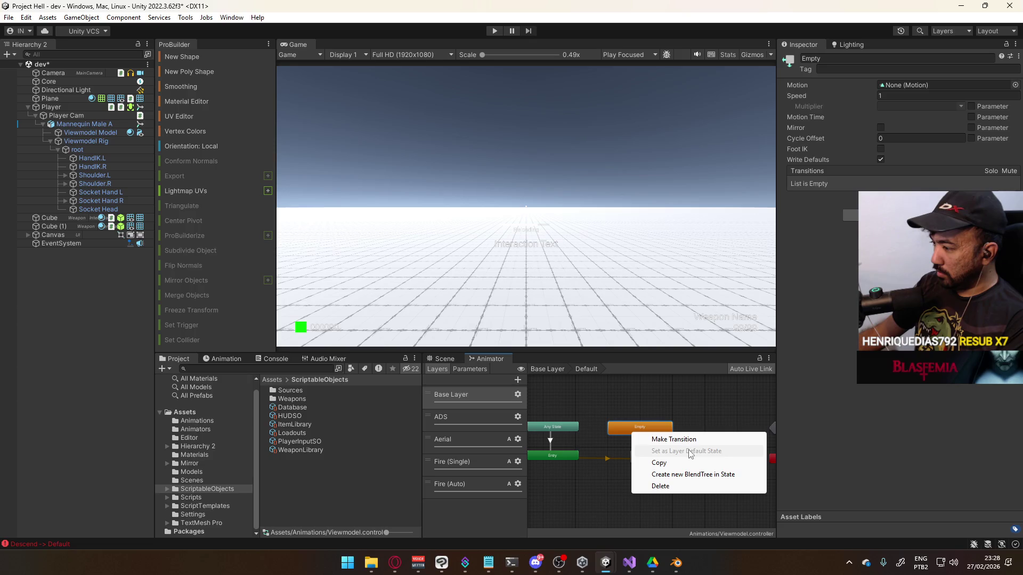
{"action": "left_click", "coordinate": [565, 457]}
{"action": "right_click", "coordinate": [565, 460]}
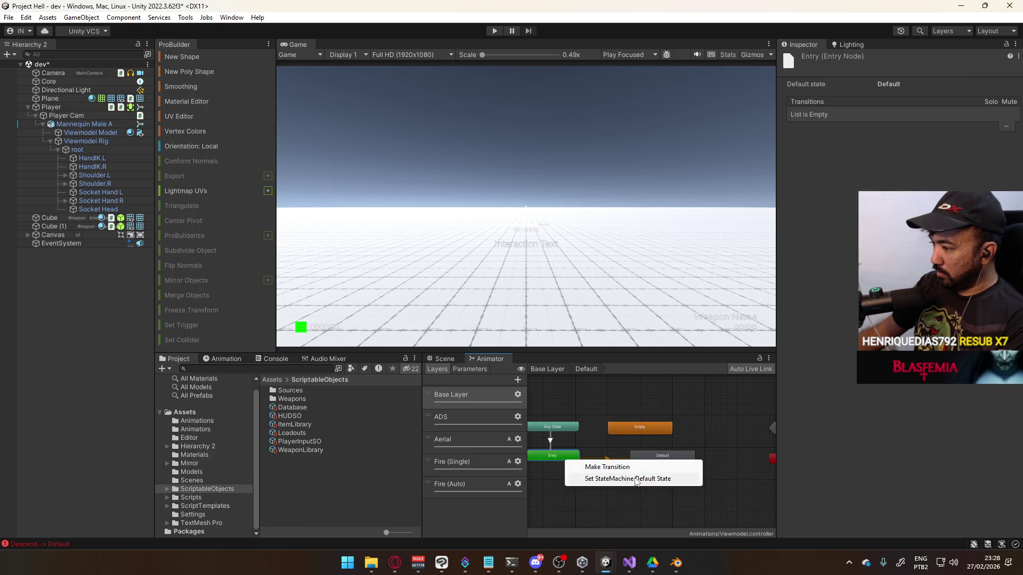
{"action": "left_click", "coordinate": [635, 478]}
{"action": "left_click", "coordinate": [633, 435]}
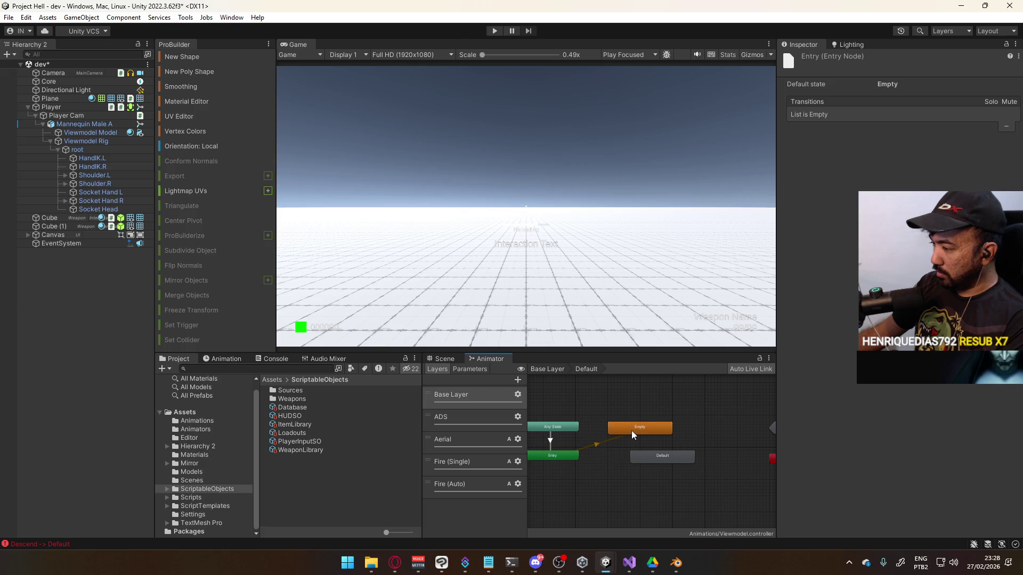
{"action": "left_click", "coordinate": [654, 460]}
{"action": "mouse_move", "coordinate": [635, 437]}
{"action": "left_mouse_down"}
{"action": "mouse_move", "coordinate": [633, 459]}
{"action": "mouse_move", "coordinate": [621, 460]}
{"action": "mouse_move", "coordinate": [634, 460]}
{"action": "mouse_move", "coordinate": [622, 459]}
{"action": "mouse_move", "coordinate": [656, 412]}
{"action": "mouse_move", "coordinate": [640, 427]}
{"action": "mouse_move", "coordinate": [680, 424]}
{"action": "left_mouse_up"}
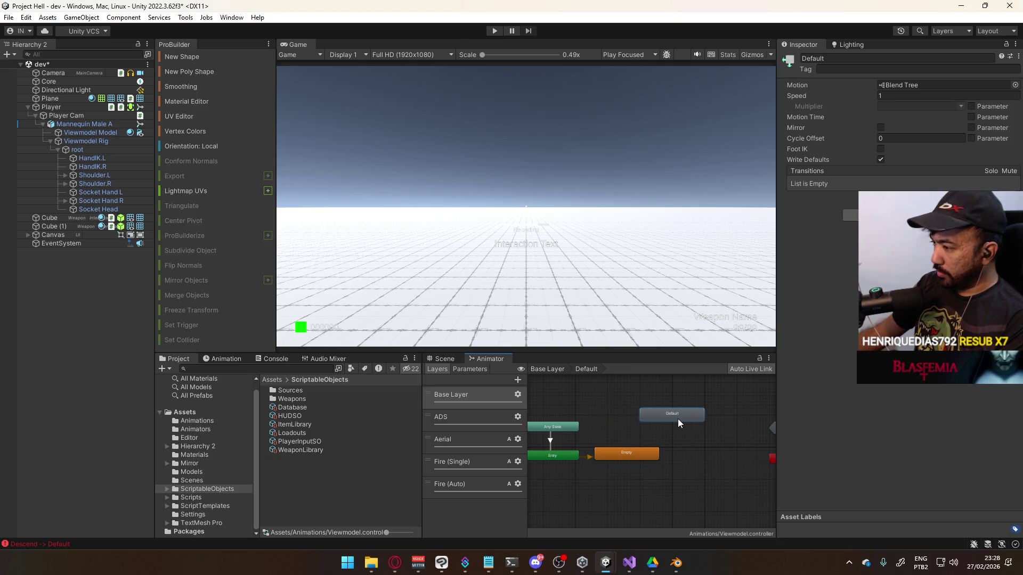
- Create a transition from Empty to Default, removing the default state condition
{"action": "right_click", "coordinate": [622, 454]}
{"action": "left_click", "coordinate": [660, 458]}
{"action": "left_click", "coordinate": [670, 415]}
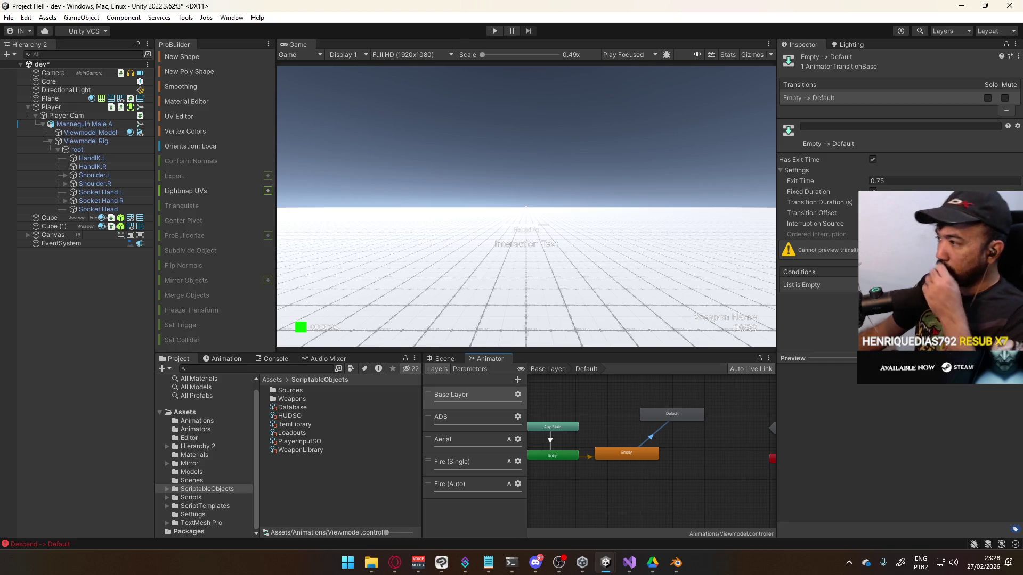
{"action": "left_click", "coordinate": [996, 297]}
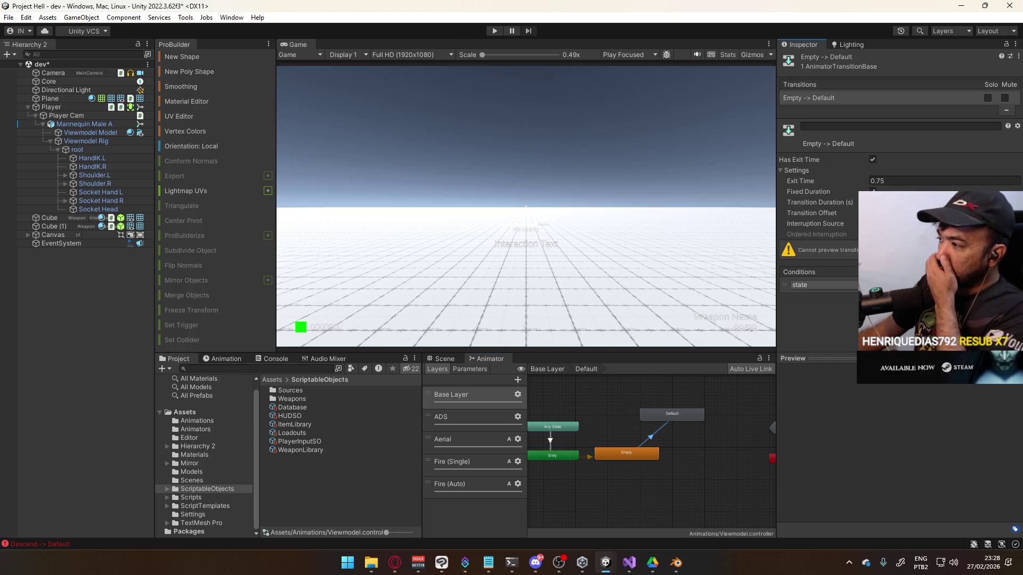
{"action": "left_click", "coordinate": [850, 288]}
{"action": "key", "text": "Escape"}
{"action": "key", "text": "Delete"}
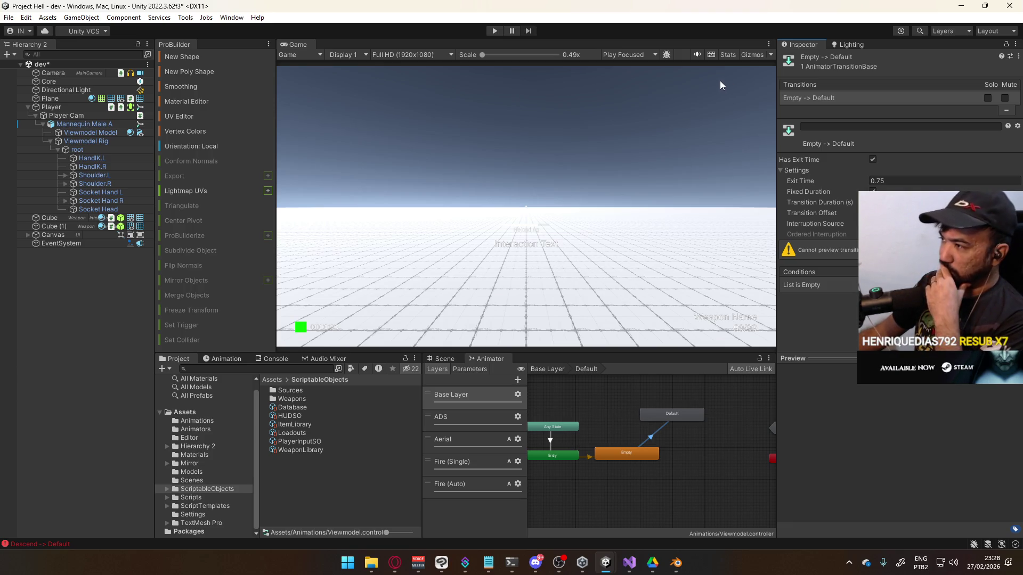
- Add a Bool animator parameter named test
{"action": "left_click", "coordinate": [469, 369]}
{"action": "left_click", "coordinate": [518, 378]}
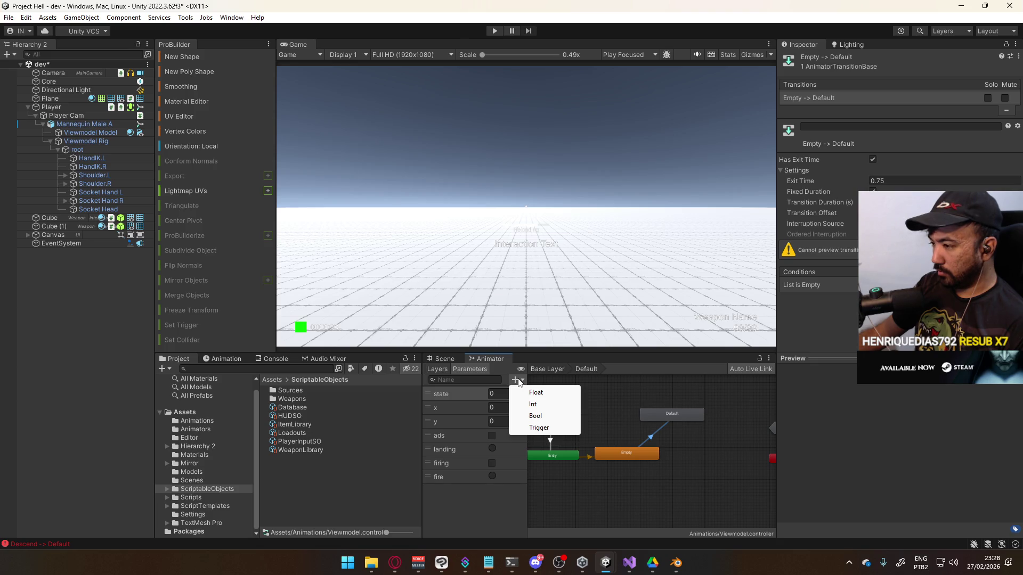
{"action": "left_click", "coordinate": [538, 415]}
{"action": "type", "text": "te"}
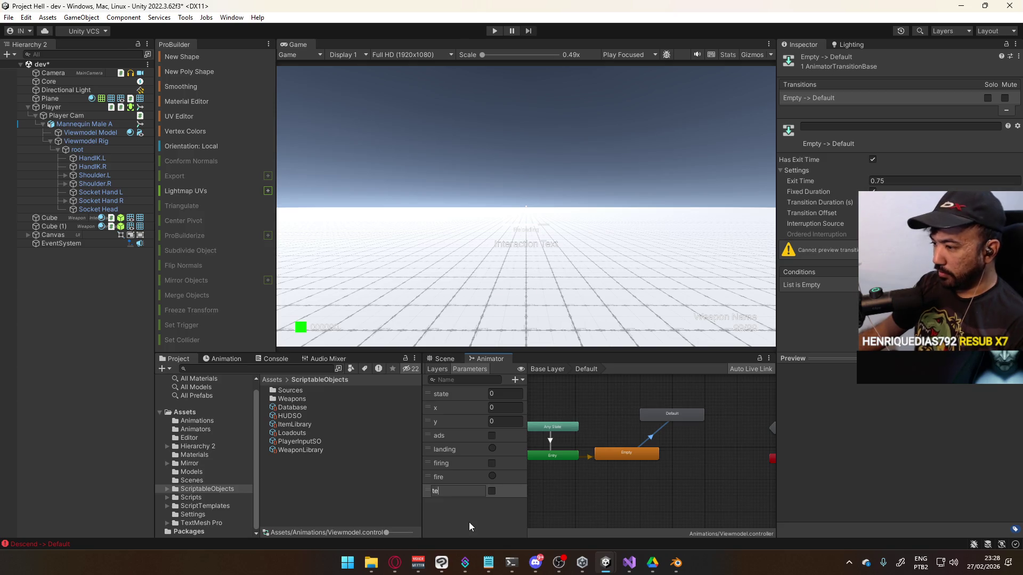
{"action": "type", "text": "st"}
{"action": "key", "text": "Return"}
- Give the Empty to Default transition a condition on the test parameter
{"action": "left_click", "coordinate": [658, 436]}
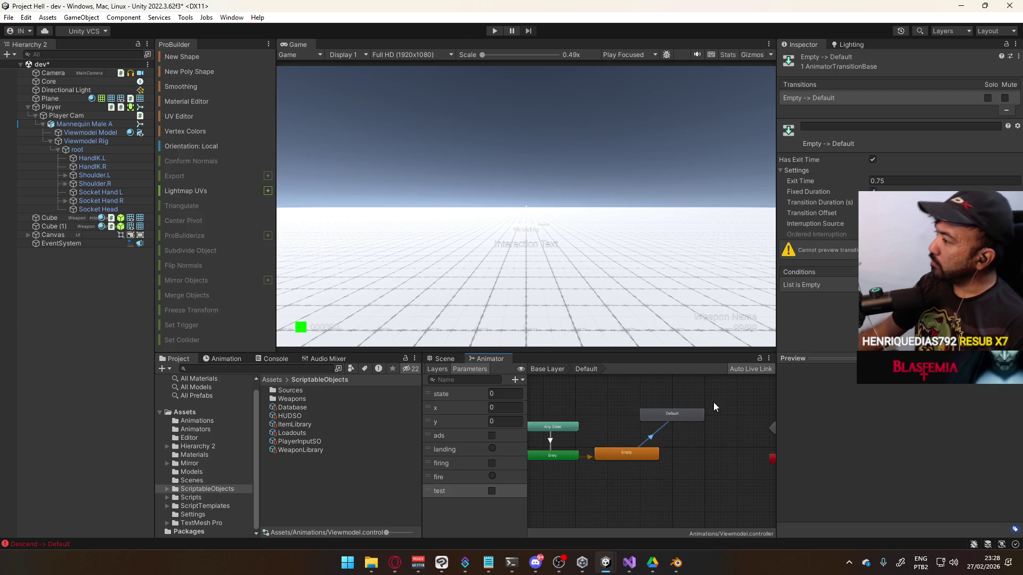
{"action": "left_click", "coordinate": [1004, 296]}
{"action": "left_click", "coordinate": [823, 285]}
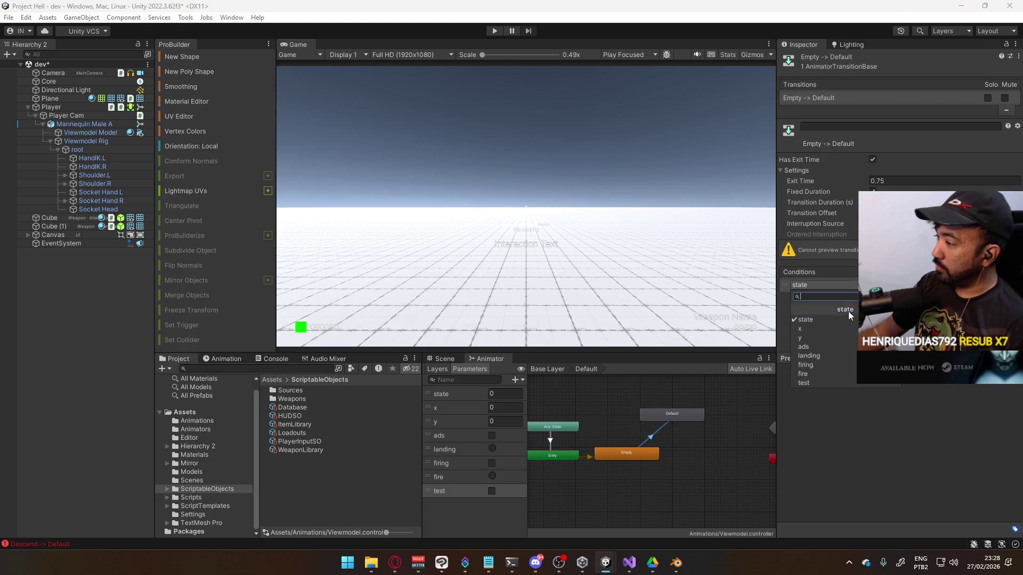
{"action": "left_click", "coordinate": [825, 383]}
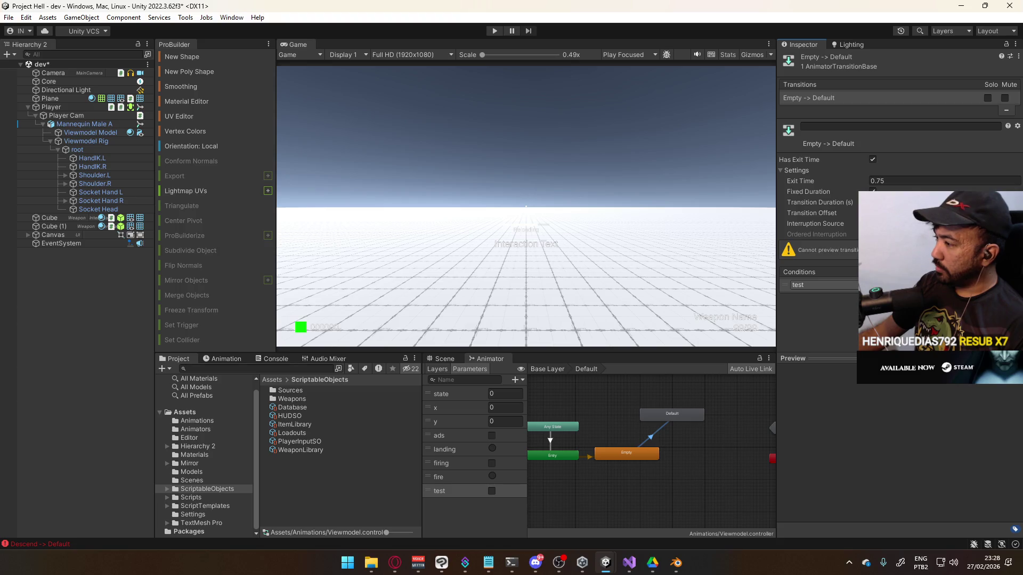
{"action": "scroll", "coordinate": [680, 442], "scroll_direction": "up", "scroll_amount": 2}
- Turn off Has Exit Time on the Empty to Default transition
{"action": "left_click", "coordinate": [682, 417]}
{"action": "left_click", "coordinate": [650, 437]}
{"action": "left_click", "coordinate": [695, 409]}
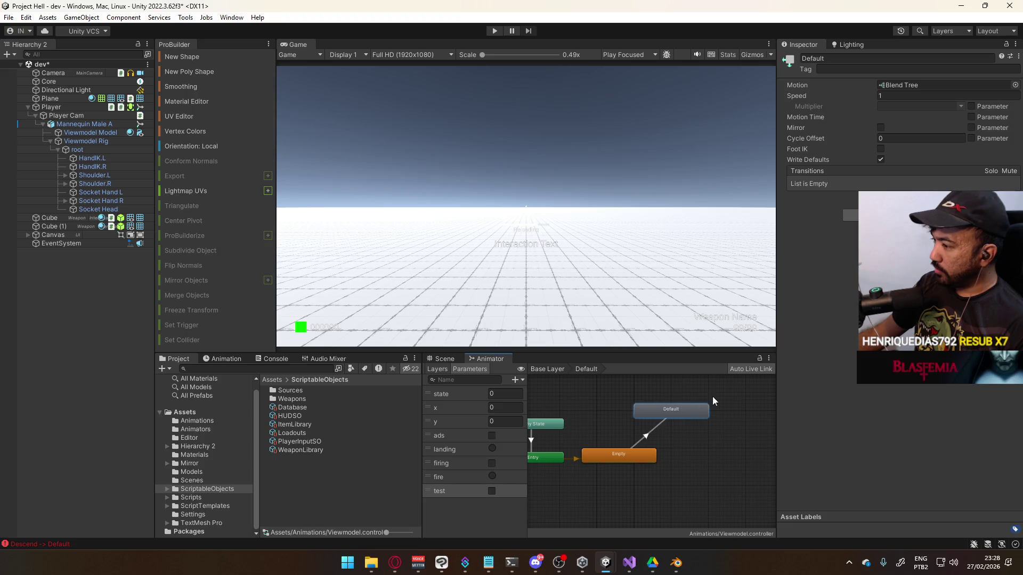
{"action": "left_click", "coordinate": [647, 435]}
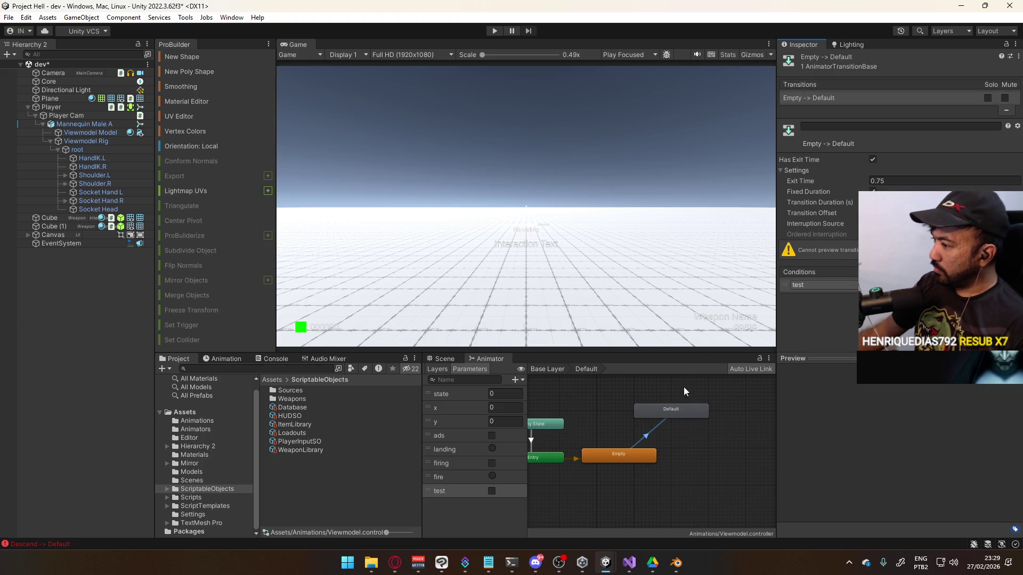
{"action": "left_click", "coordinate": [891, 181]}
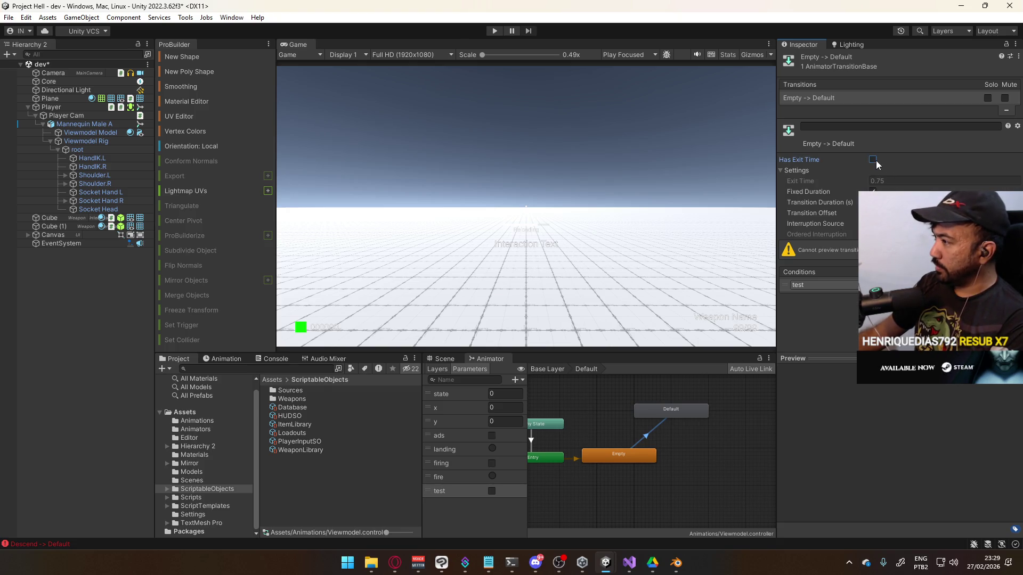
{"action": "left_click", "coordinate": [872, 160]}
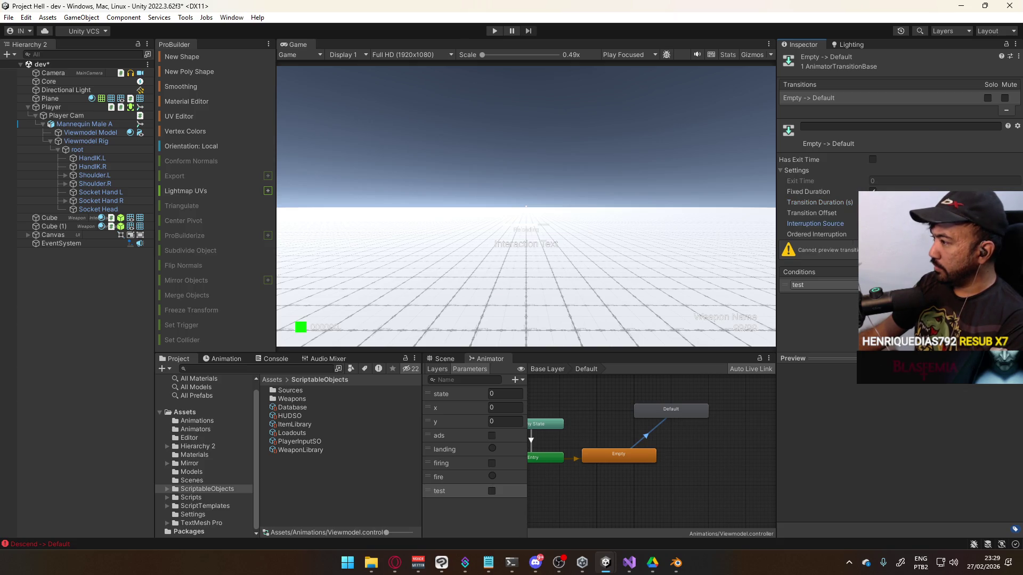
{"action": "left_click", "coordinate": [701, 449]}
- Select Mannequin Male A and start Play mode
{"action": "left_click_drag", "start_coordinate": [609, 405], "coordinate": [652, 408]}
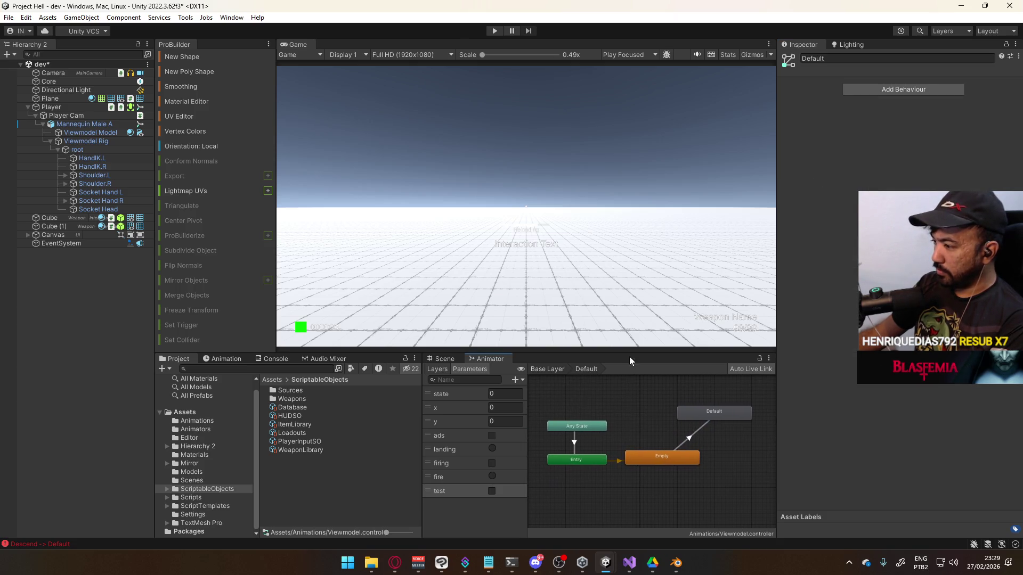
{"action": "left_click", "coordinate": [85, 124]}
{"action": "left_click", "coordinate": [495, 30]}
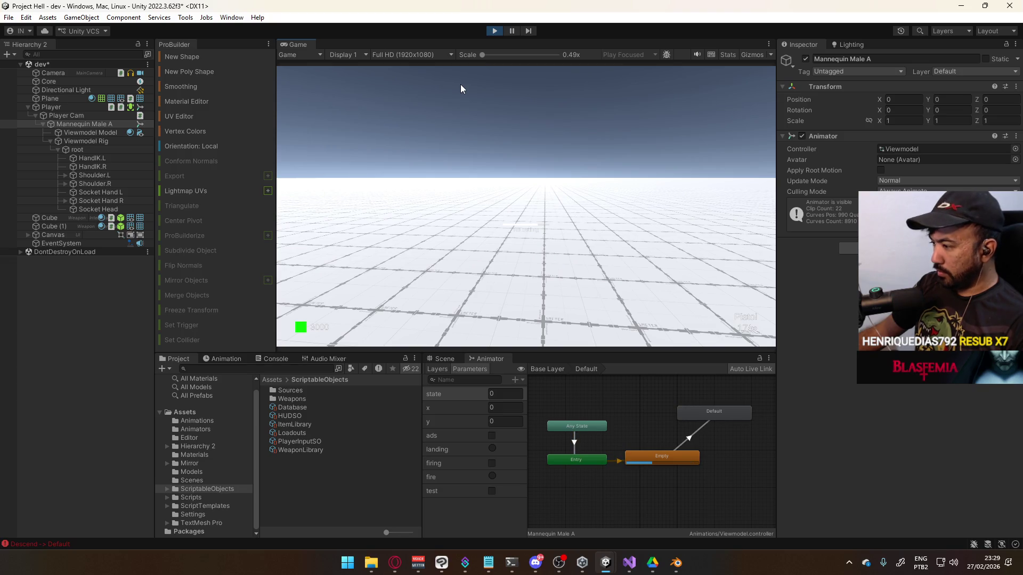
- Test the animator in the running game: set test true, fire, strafe and jump
{"action": "key", "text": "super"}
{"action": "key", "text": "super"}
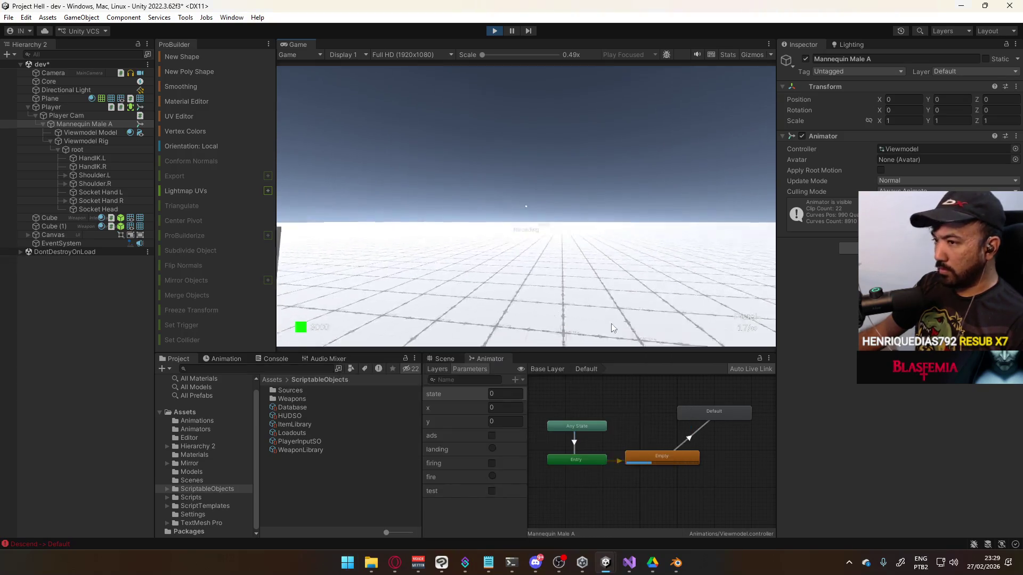
{"action": "left_click", "coordinate": [491, 491]}
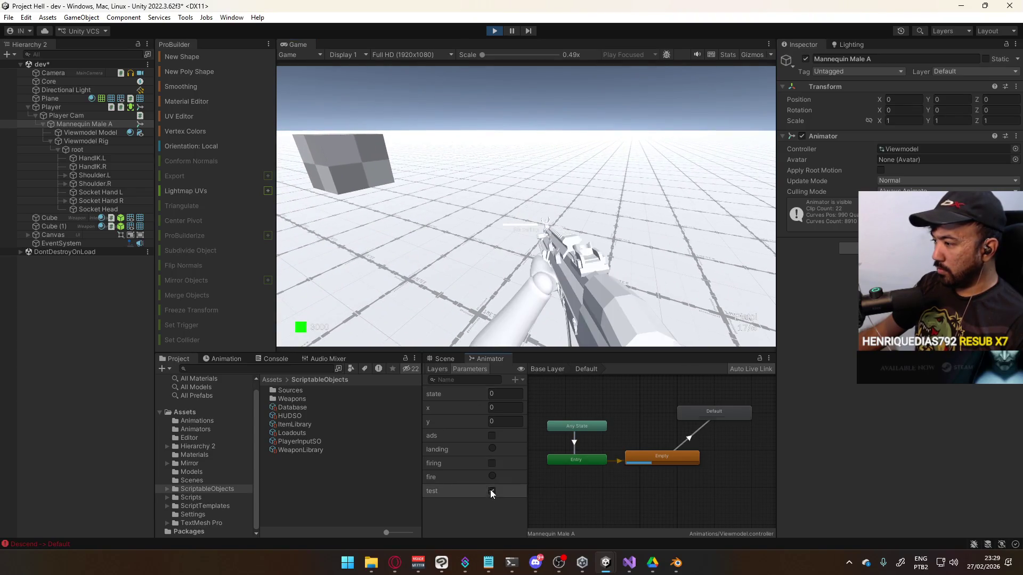
{"action": "left_click", "coordinate": [394, 142]}
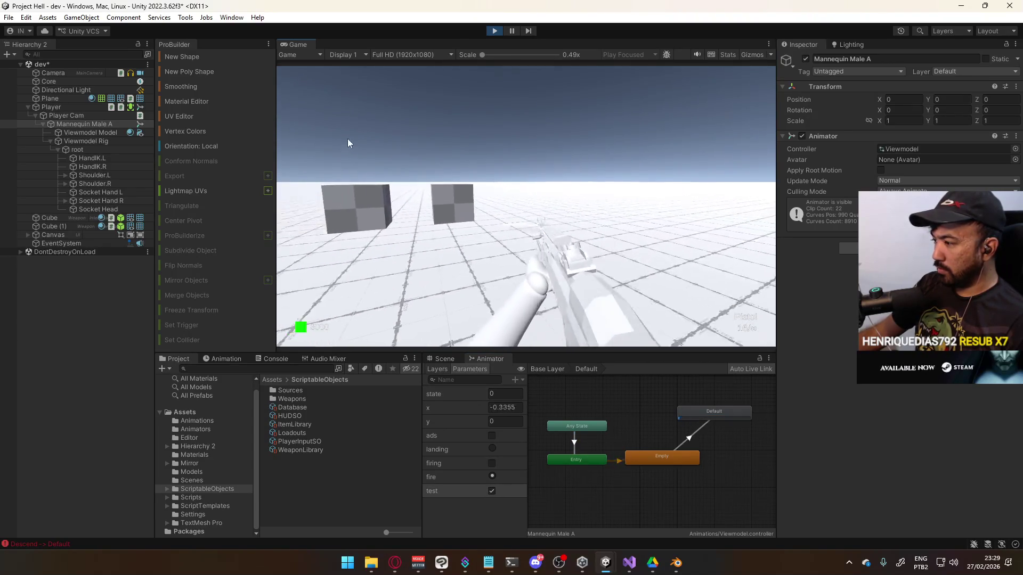
{"action": "key", "text": "d"}
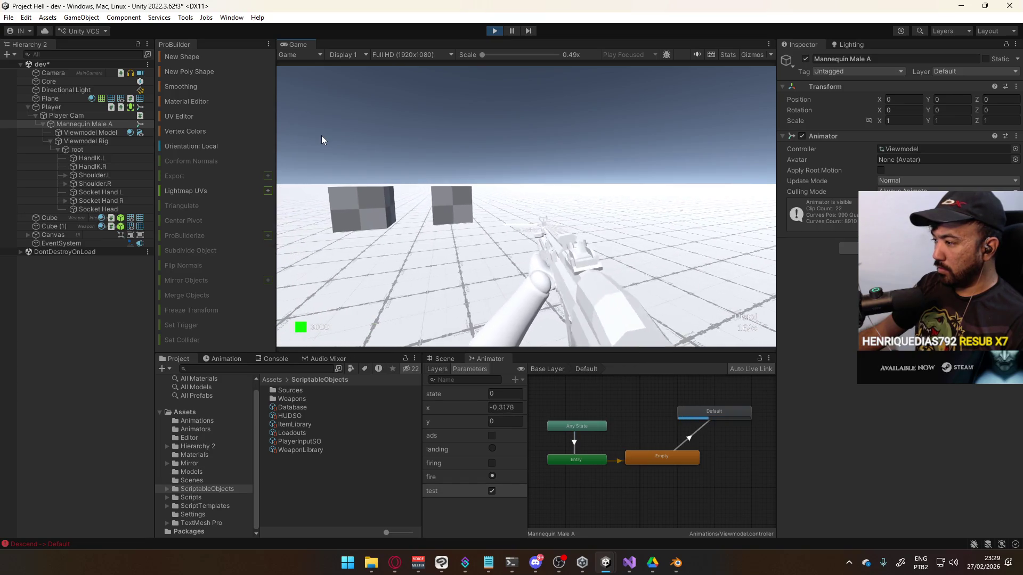
{"action": "key", "text": "space"}
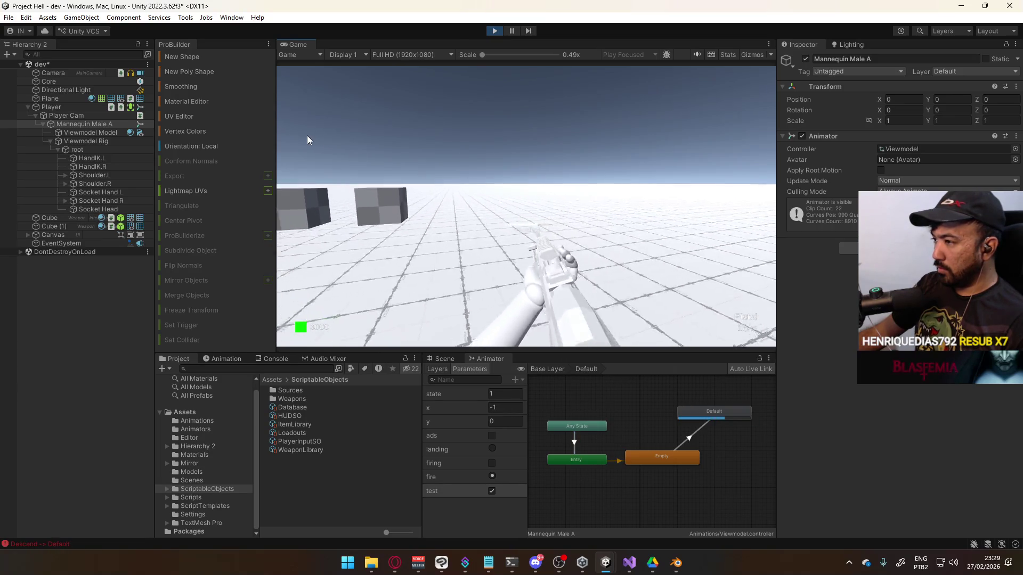
{"action": "key", "text": "d"}
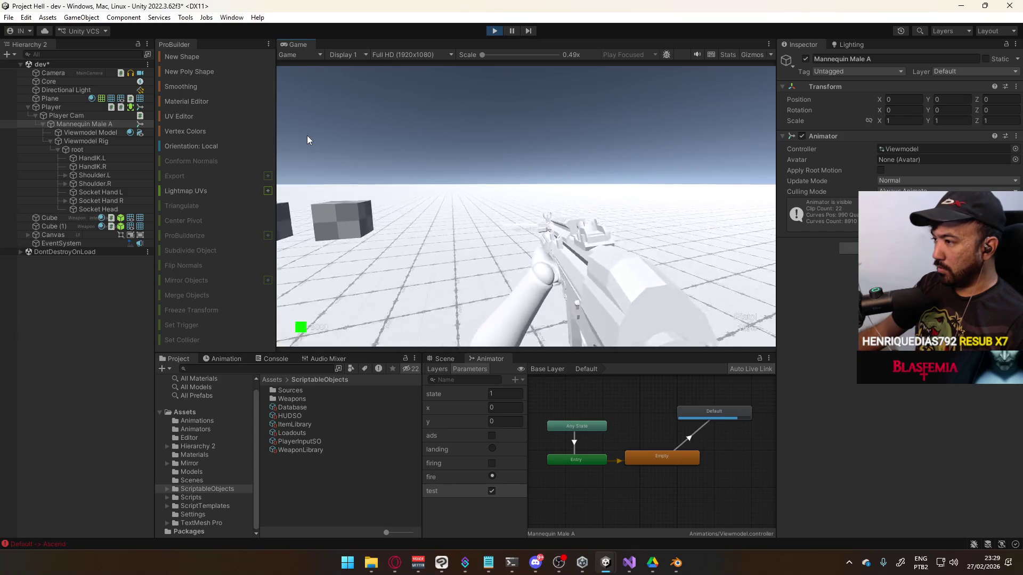
{"action": "key", "text": "a"}
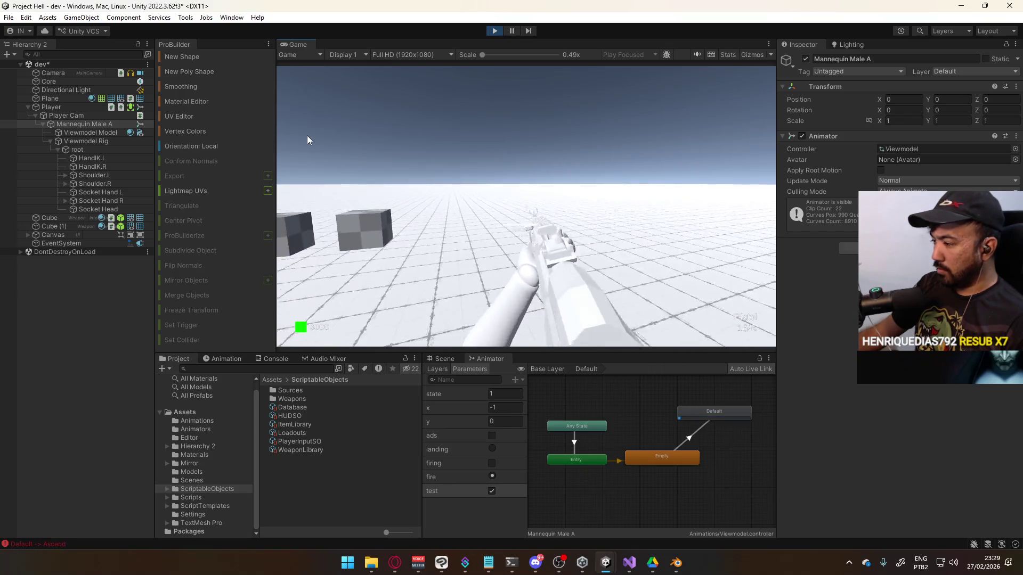
{"action": "key", "text": "a"}
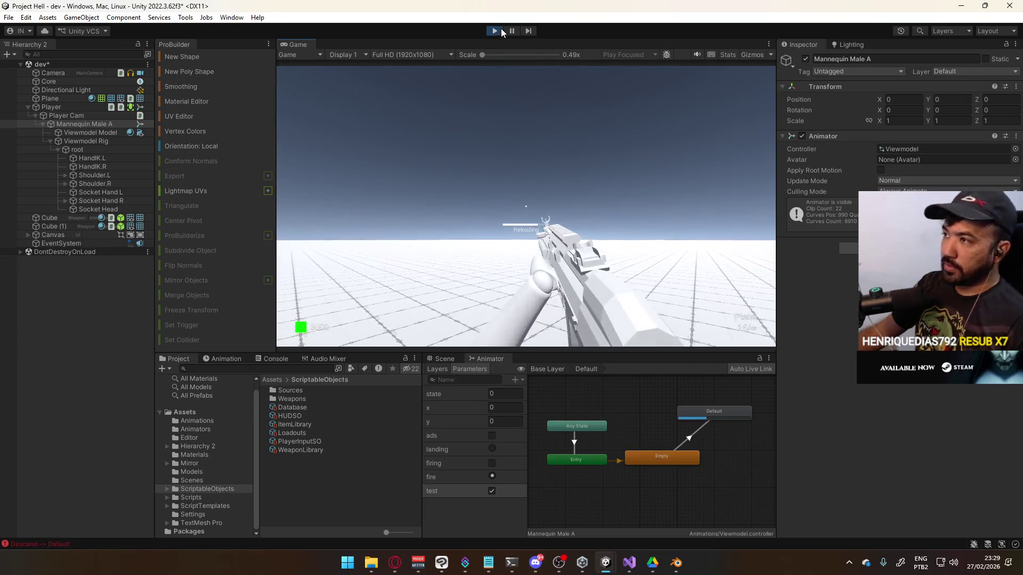
- Stop the game and deactivate Weapon MP5 under Socket Hand R
{"action": "left_click", "coordinate": [497, 31]}
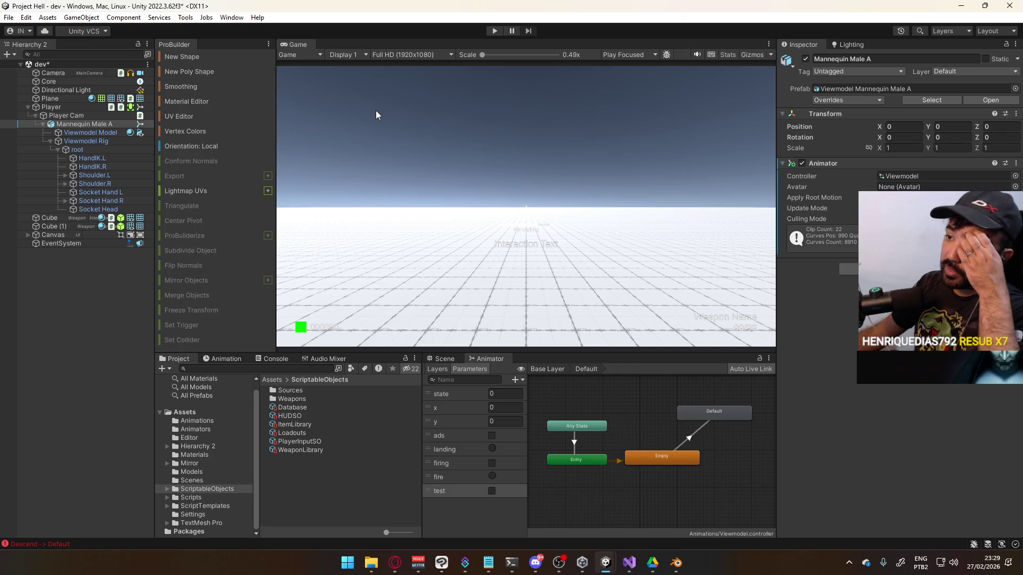
{"action": "left_click", "coordinate": [65, 201]}
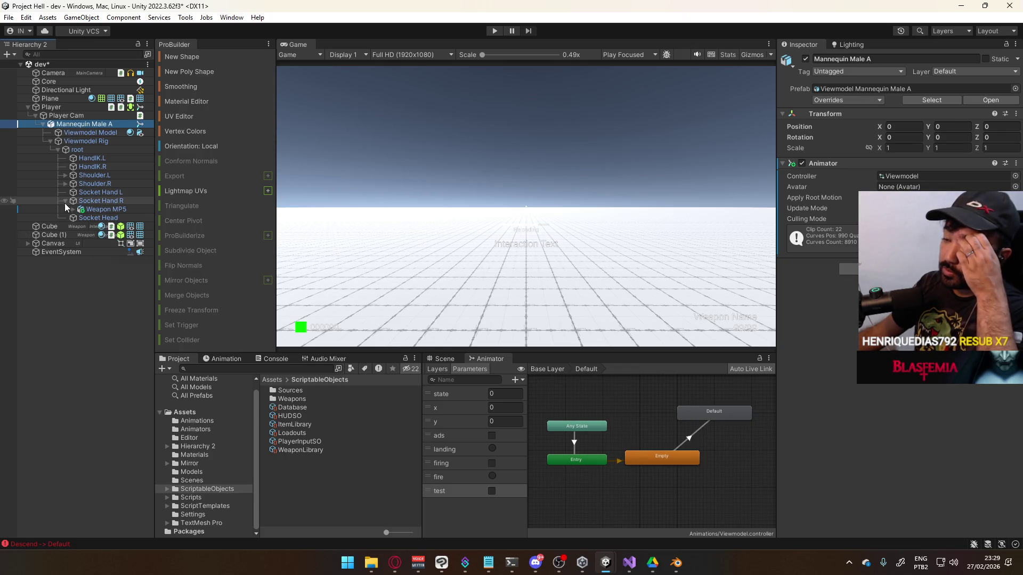
{"action": "left_click", "coordinate": [95, 211]}
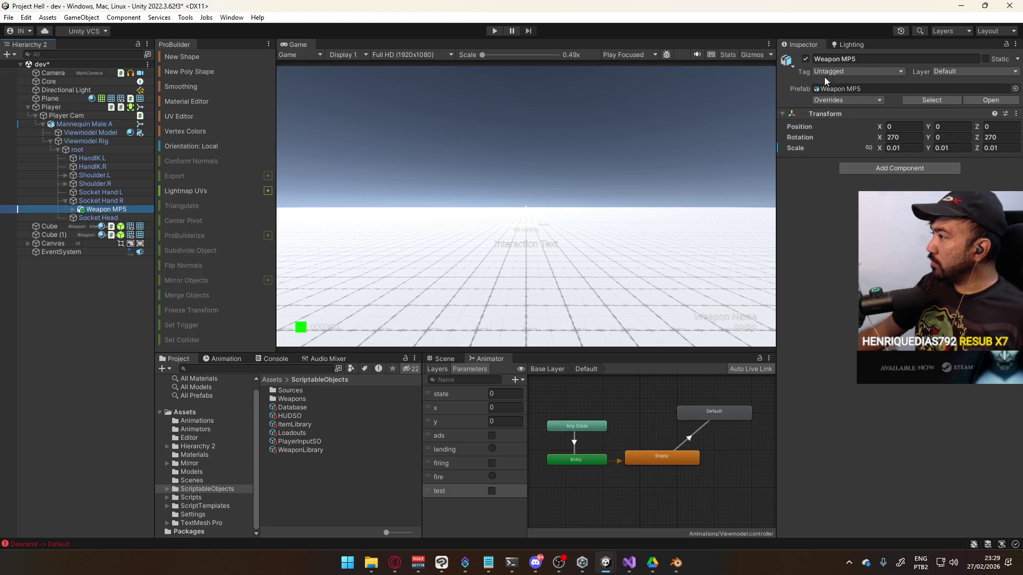
{"action": "left_click", "coordinate": [805, 58]}
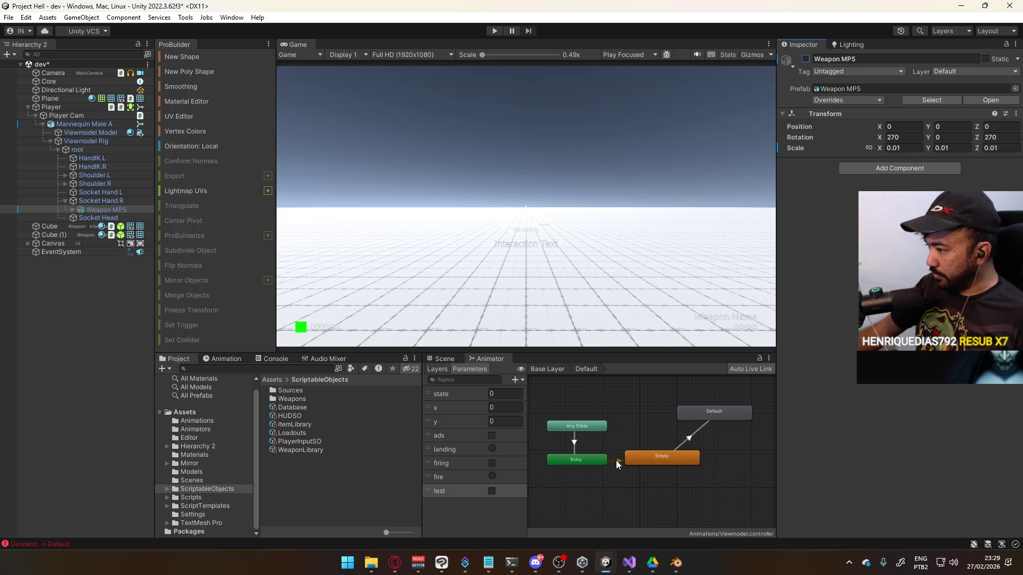
- Add a New State to the Viewmodel graph and shift Default further right
{"action": "right_click", "coordinate": [600, 462]}
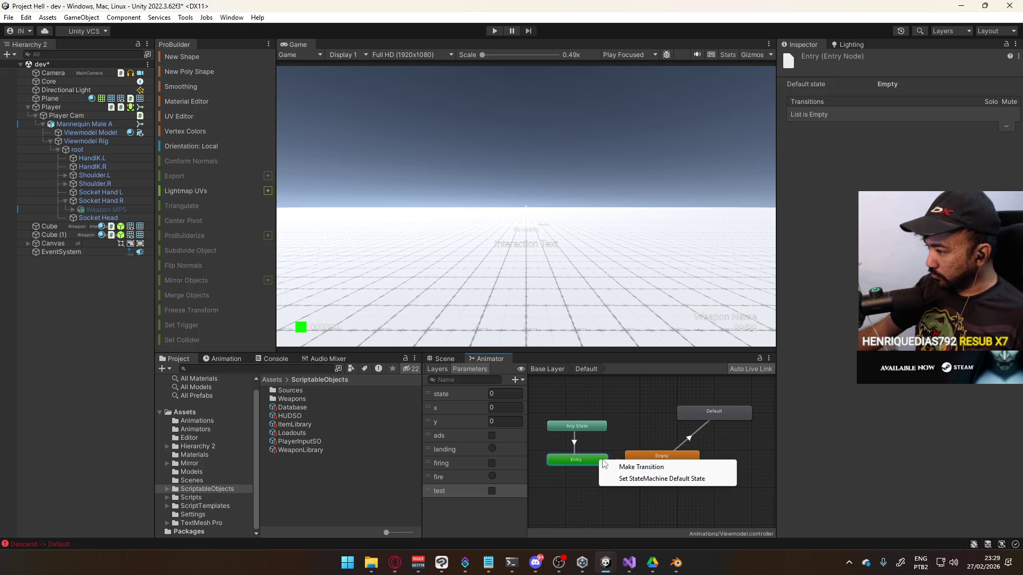
{"action": "right_click", "coordinate": [646, 397]}
{"action": "mouse_move", "coordinate": [674, 406]}
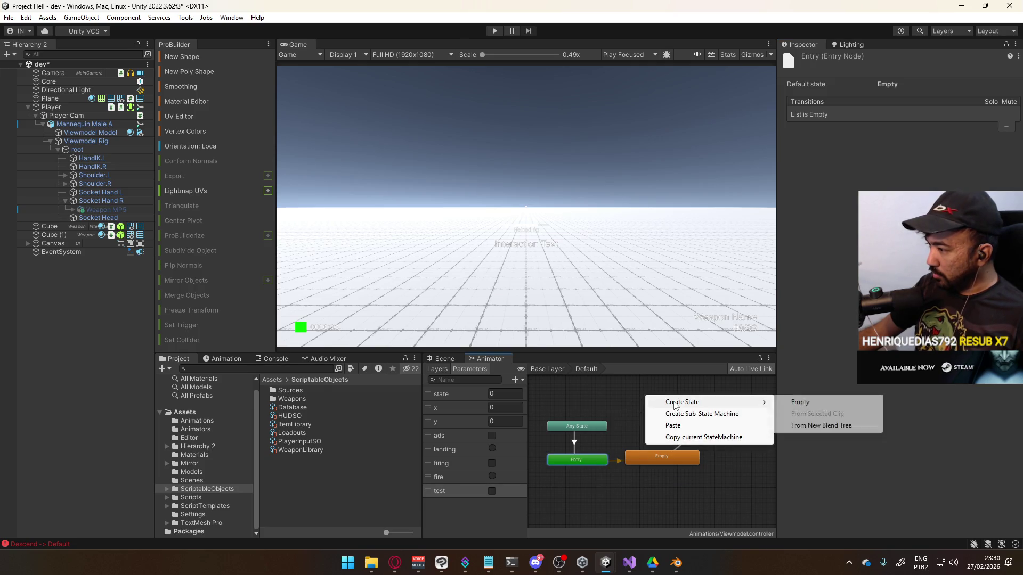
{"action": "left_click", "coordinate": [800, 403]}
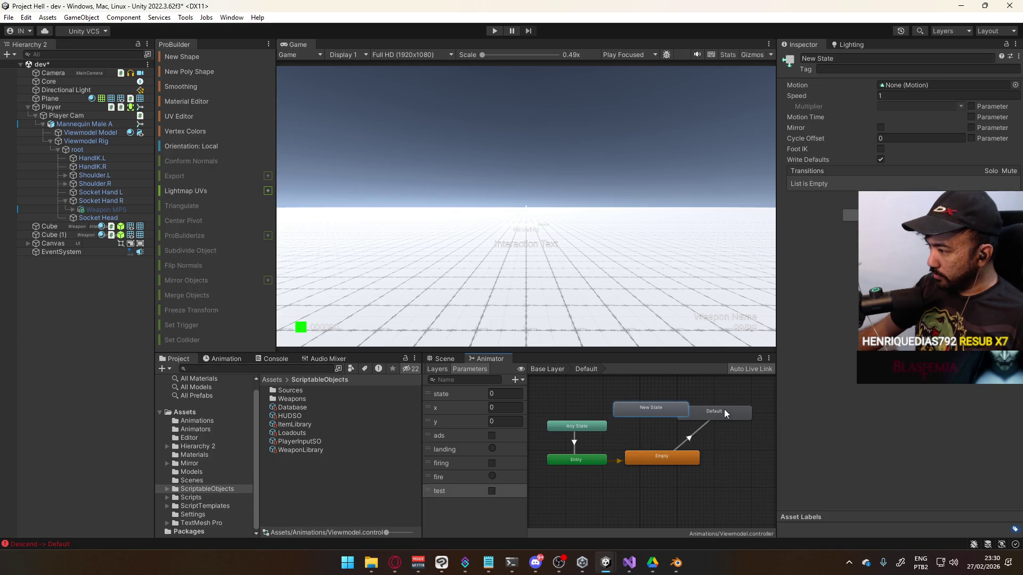
{"action": "left_click_drag", "start_coordinate": [726, 414], "coordinate": [750, 410]}
- Add a transition from Entry to the New State
{"action": "right_click", "coordinate": [586, 460]}
{"action": "left_click", "coordinate": [604, 464]}
{"action": "left_click", "coordinate": [640, 409]}
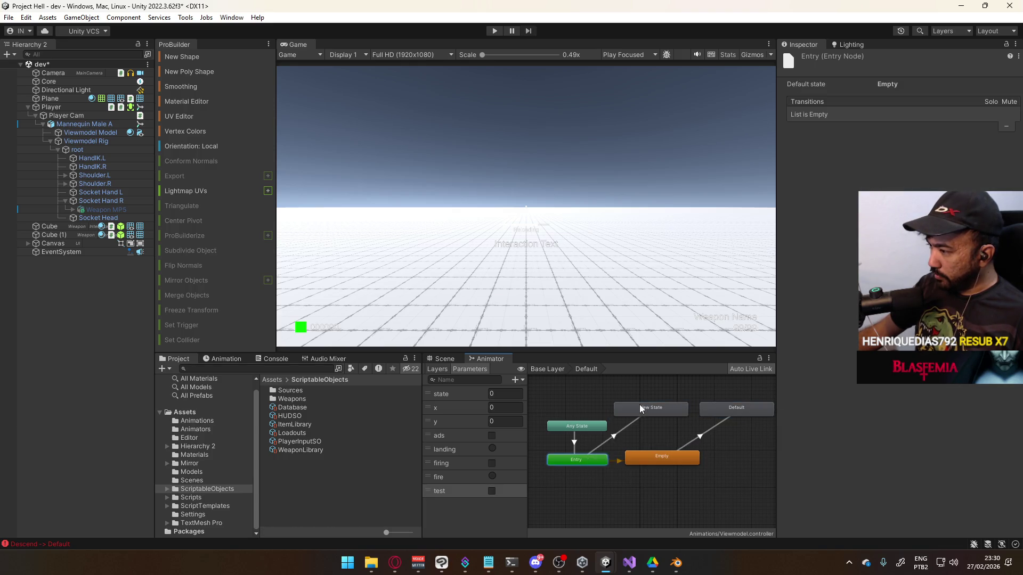
{"action": "left_click", "coordinate": [634, 428]}
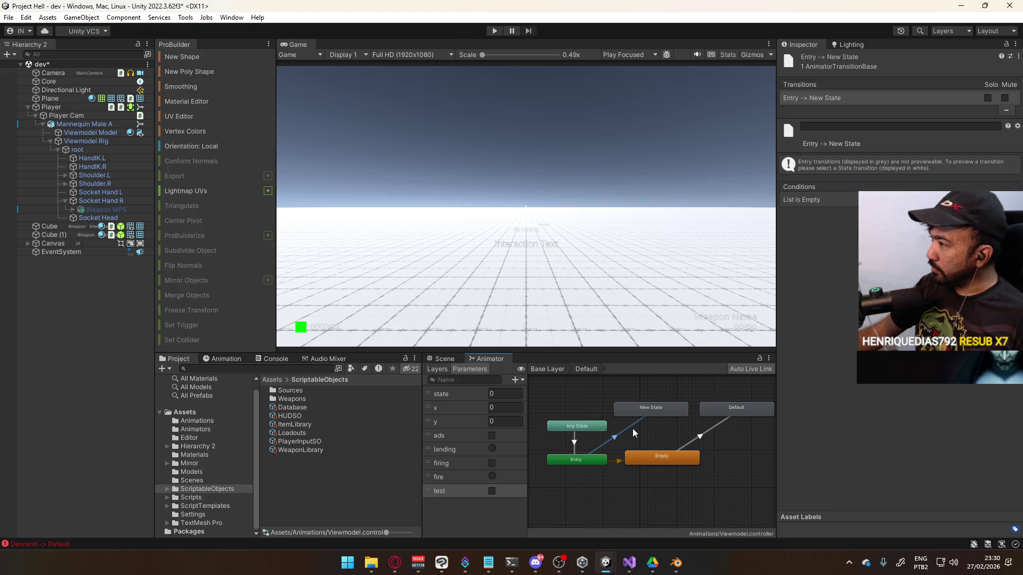
{"action": "left_click", "coordinate": [700, 437]}
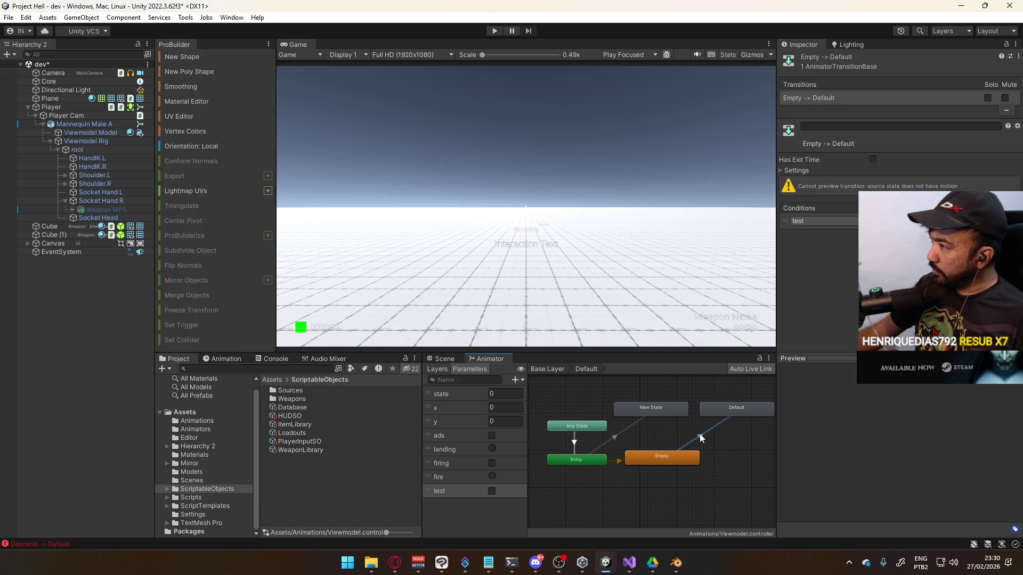
- Add an Entry to Default transition, adding and then removing a state condition
{"action": "right_click", "coordinate": [580, 463]}
{"action": "left_click", "coordinate": [607, 467]}
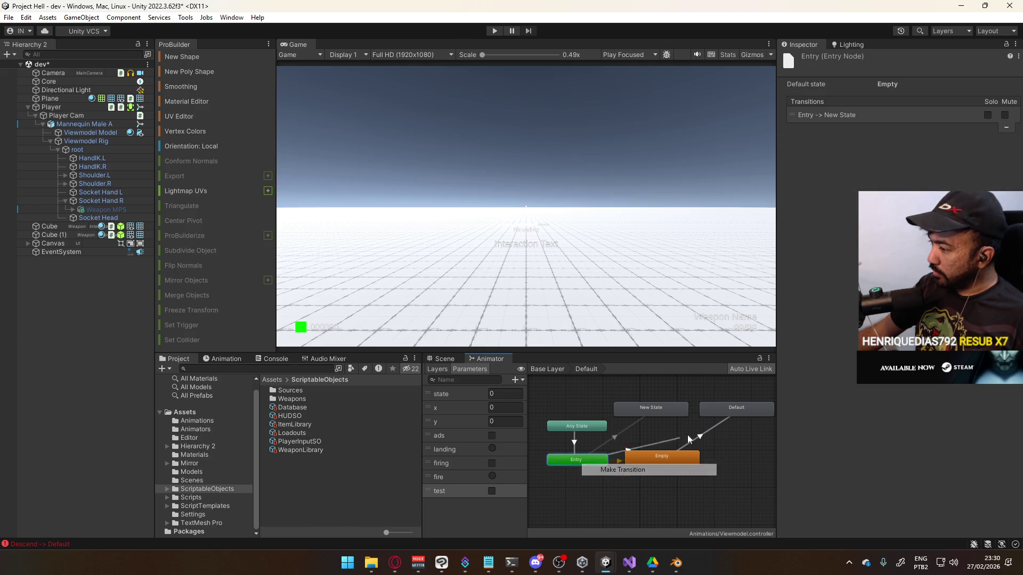
{"action": "left_click", "coordinate": [732, 409]}
{"action": "left_click", "coordinate": [651, 440]}
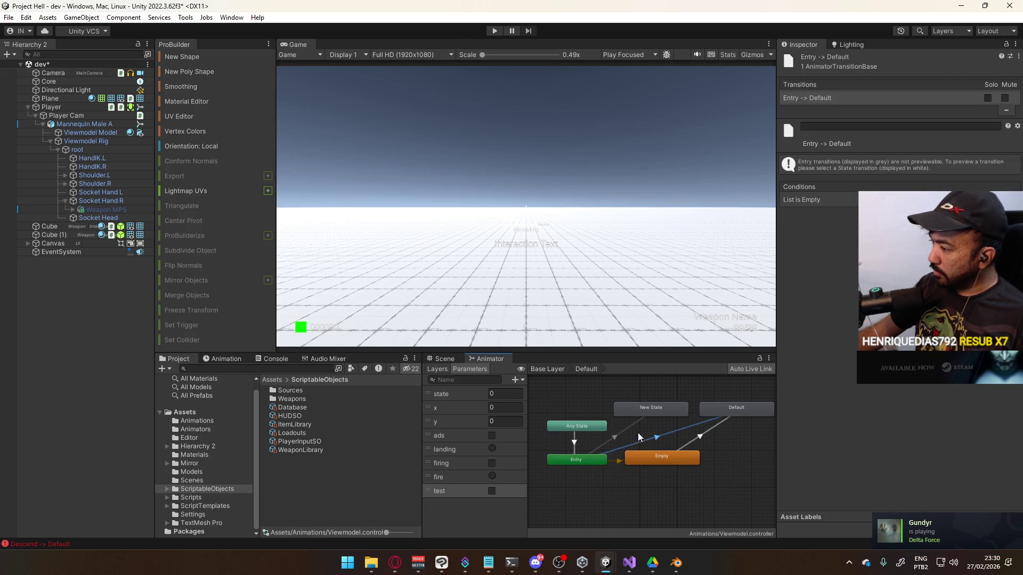
{"action": "left_click", "coordinate": [640, 442]}
{"action": "left_click", "coordinate": [642, 445]}
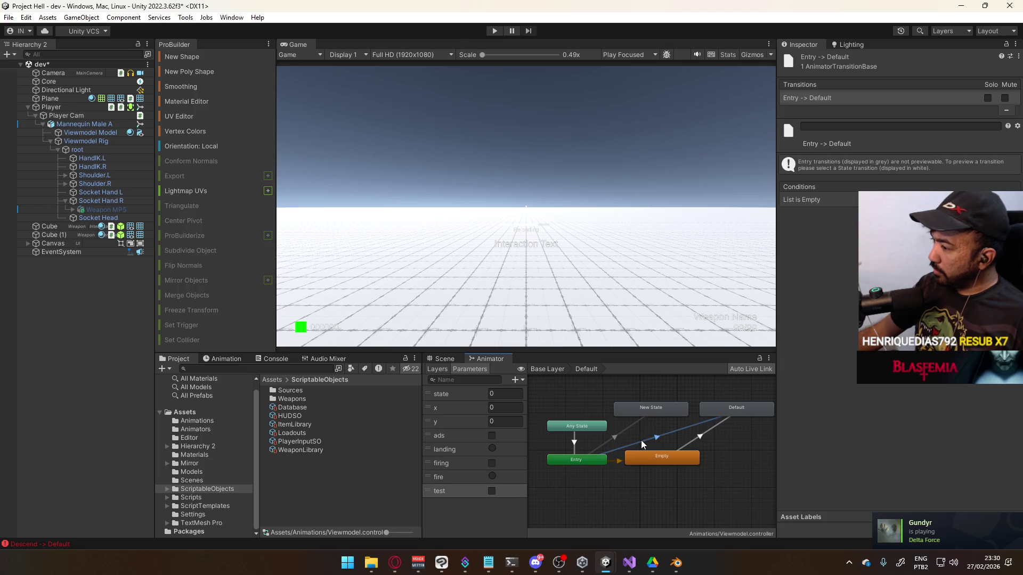
{"action": "left_click", "coordinate": [1006, 211]}
{"action": "left_click", "coordinate": [1014, 211]}
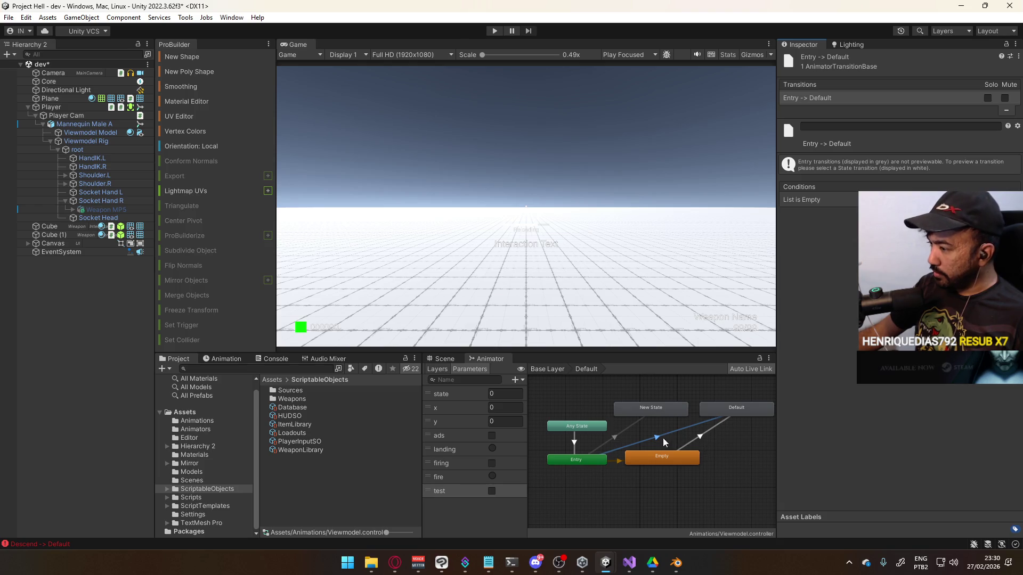
- Delete the Entry transitions and the New State node
{"action": "left_click", "coordinate": [622, 436]}
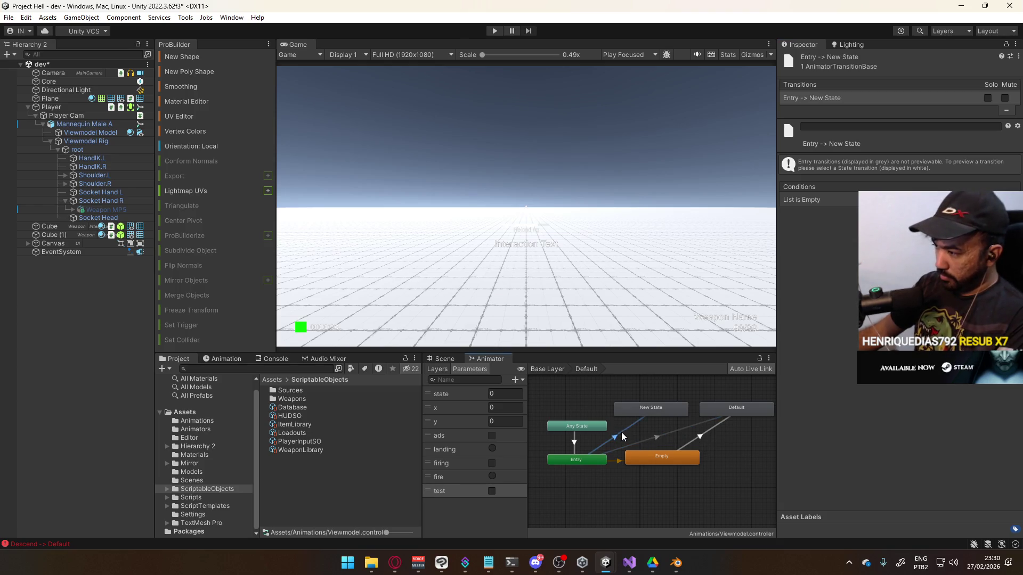
{"action": "key", "text": "Delete"}
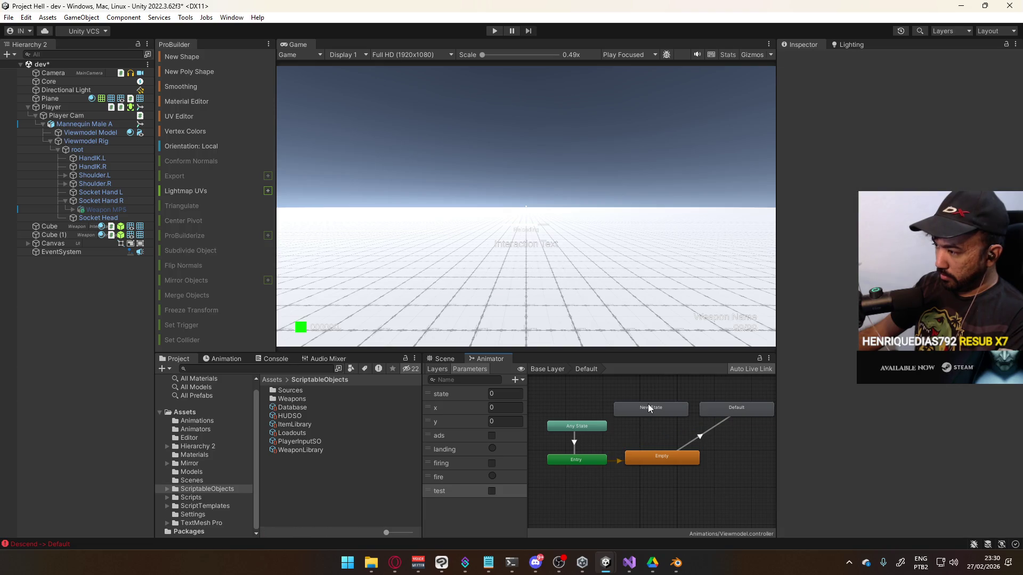
{"action": "left_click", "coordinate": [649, 408]}
{"action": "key", "text": "Delete"}
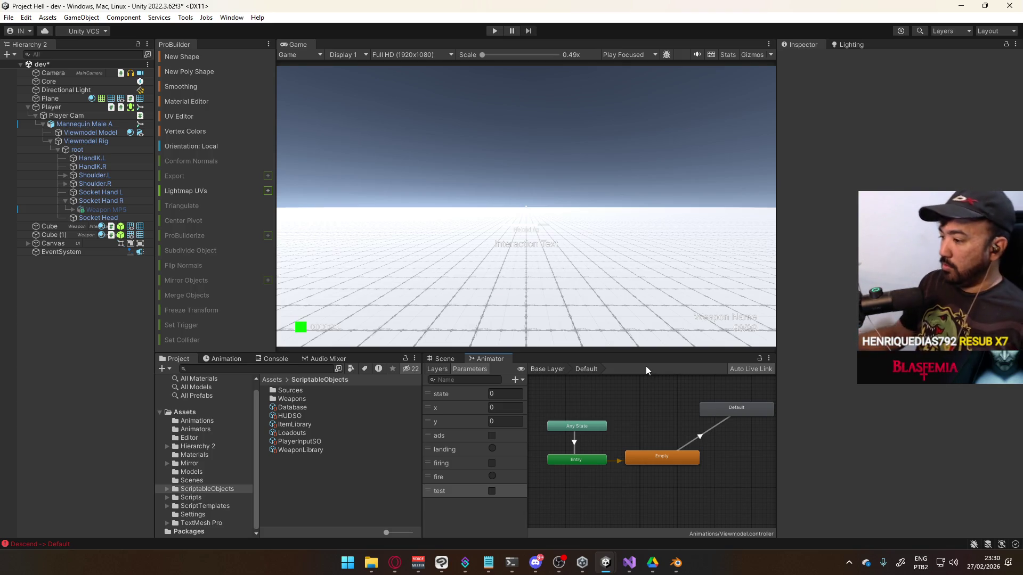
{"action": "mouse_move", "coordinate": [675, 562]}
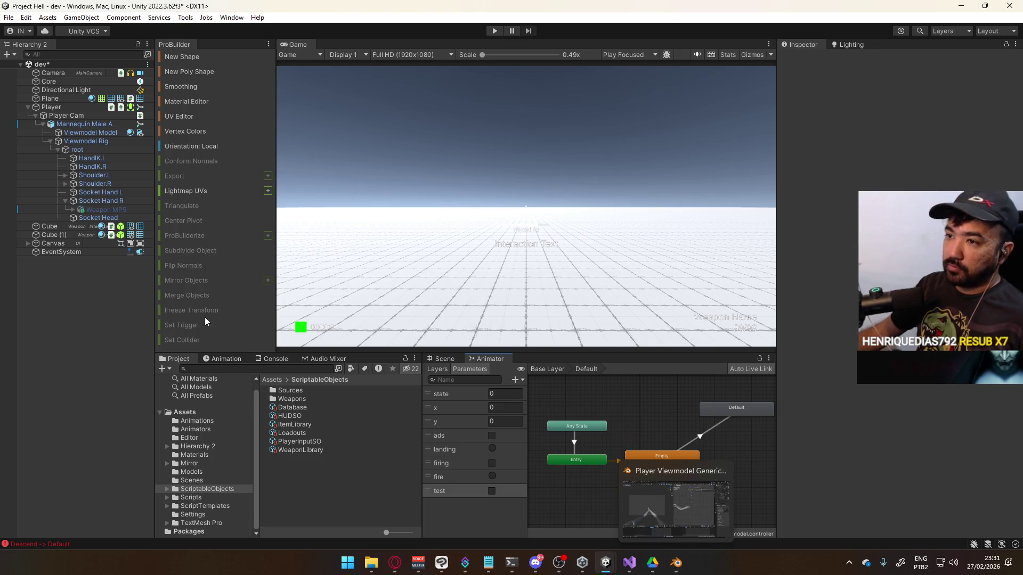
- Save the Blender file and bring up the Models folder in File Explorer
{"action": "left_click", "coordinate": [676, 569]}
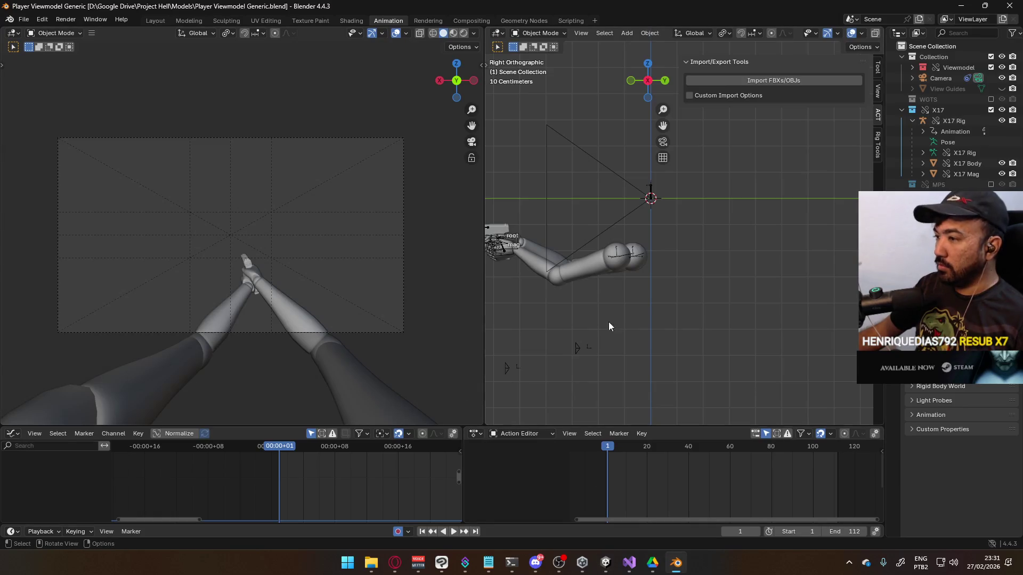
{"action": "key", "text": "ctrl+s"}
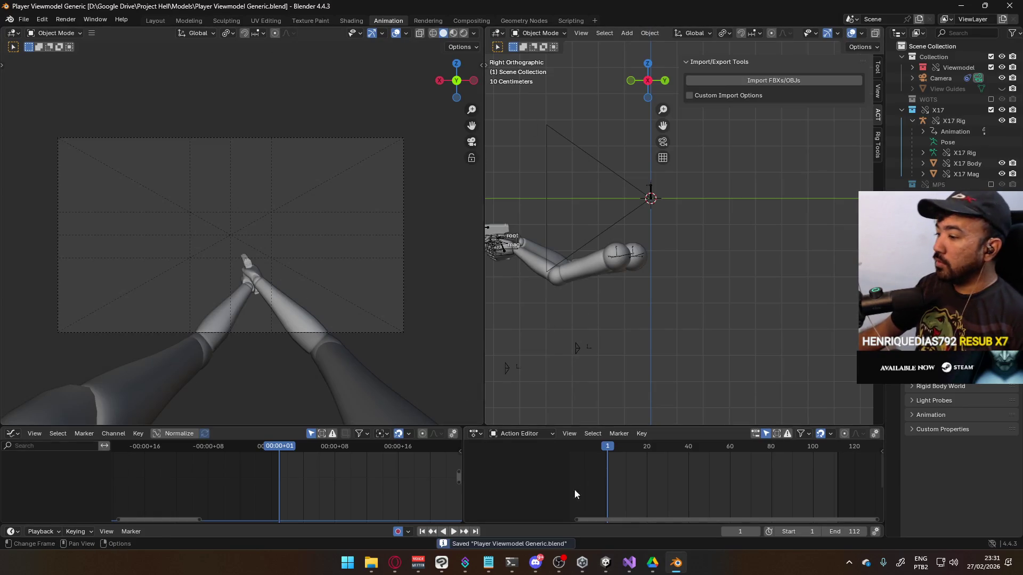
{"action": "left_click", "coordinate": [371, 563]}
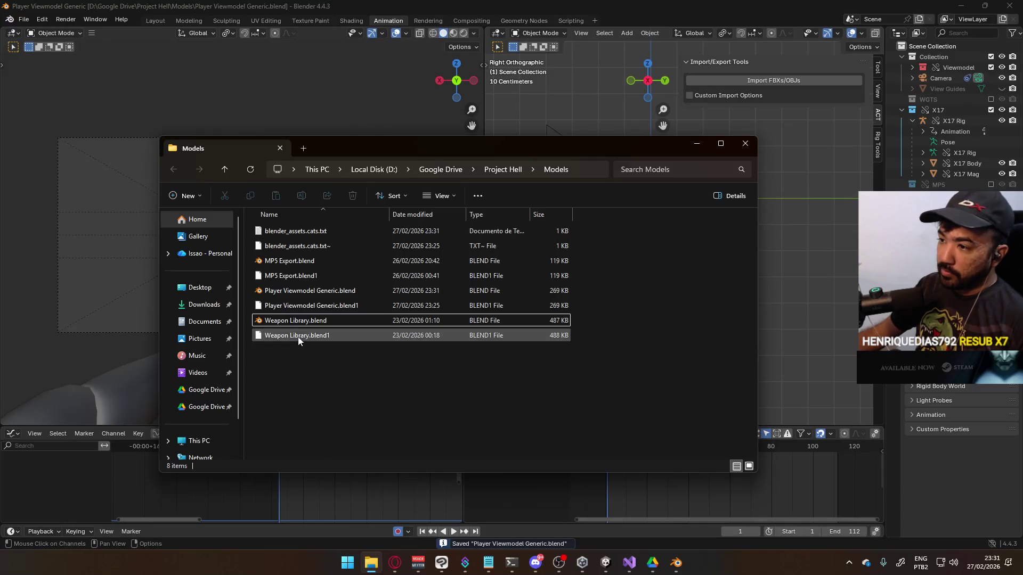
{"action": "right_click", "coordinate": [303, 360]}
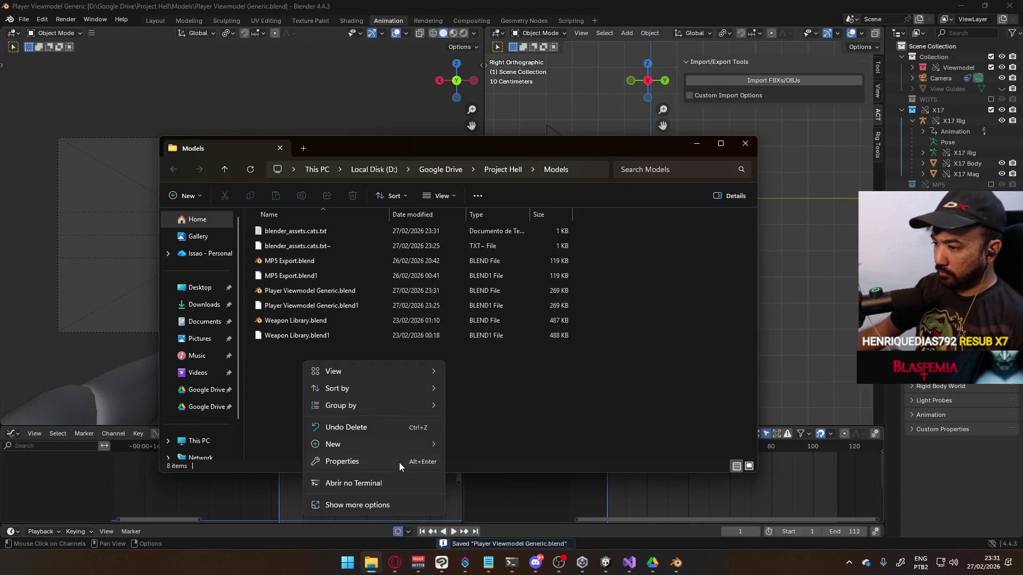
{"action": "right_click", "coordinate": [276, 372]}
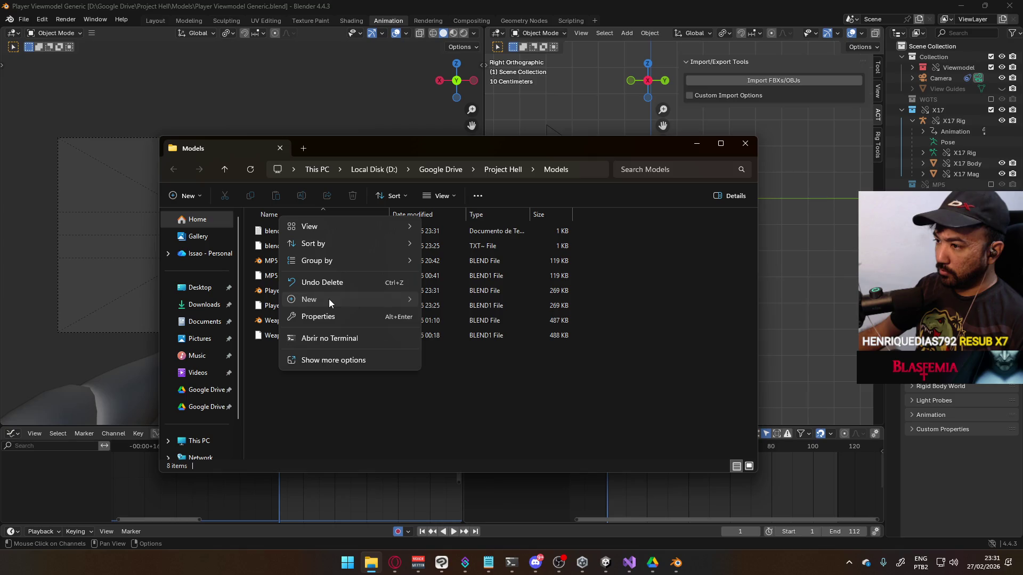
{"action": "mouse_move", "coordinate": [328, 299]}
- Dismiss the system search for blender and open MP5 Export.blend from Models
{"action": "key", "text": "alt+space"}
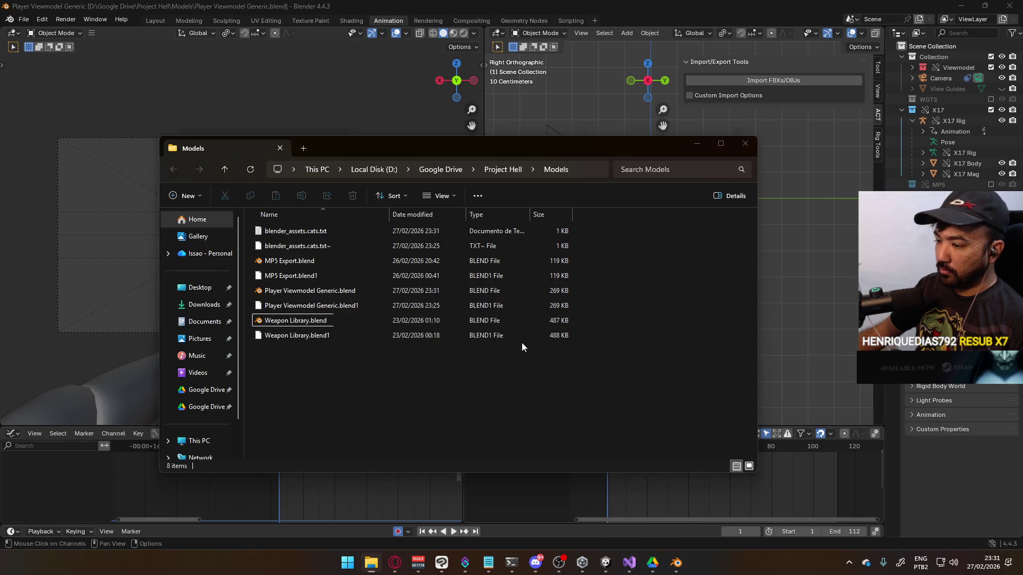
{"action": "type", "text": "bl"}
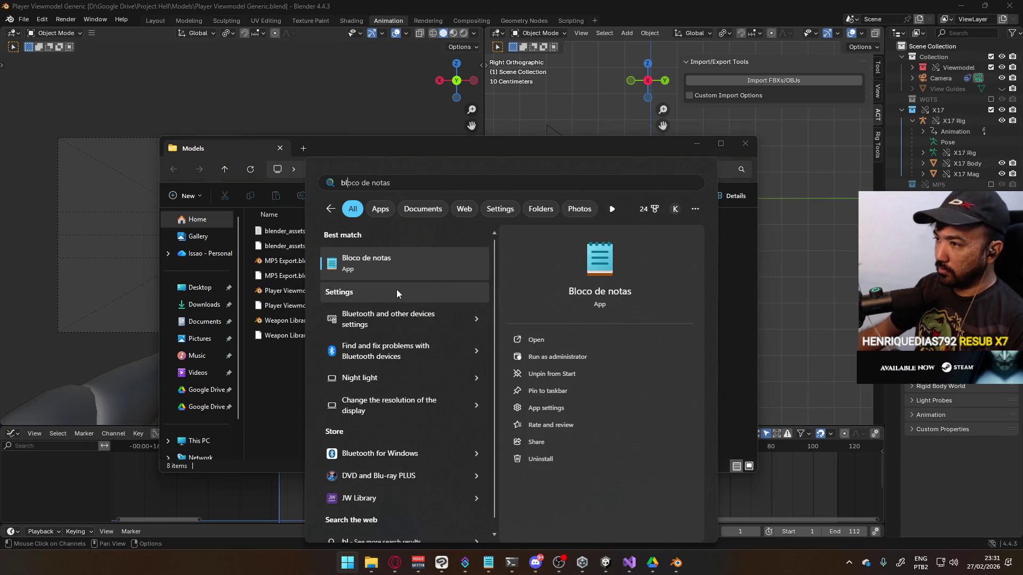
{"action": "type", "text": "eb"}
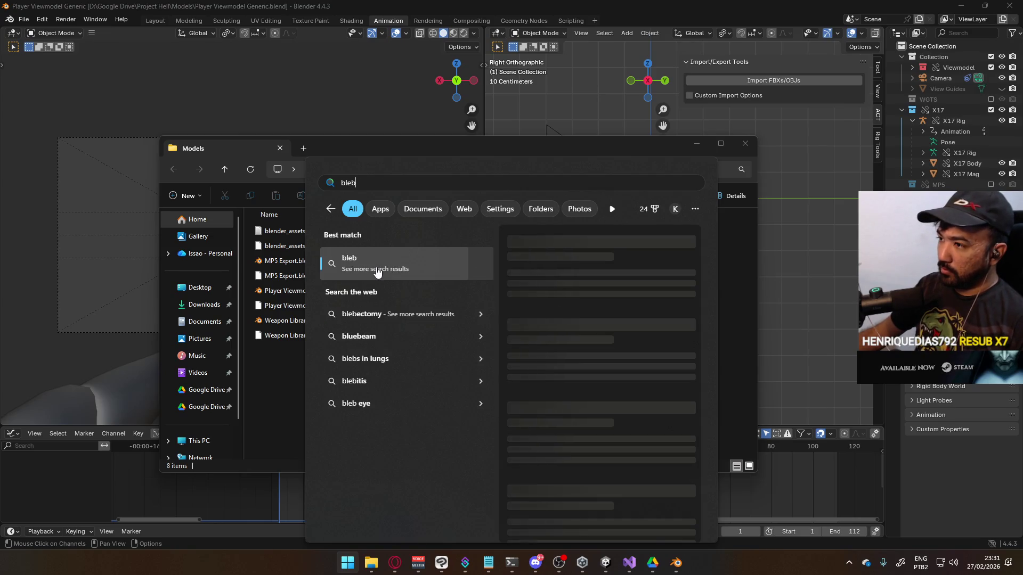
{"action": "key", "text": "BackSpace"}
{"action": "type", "text": "n"}
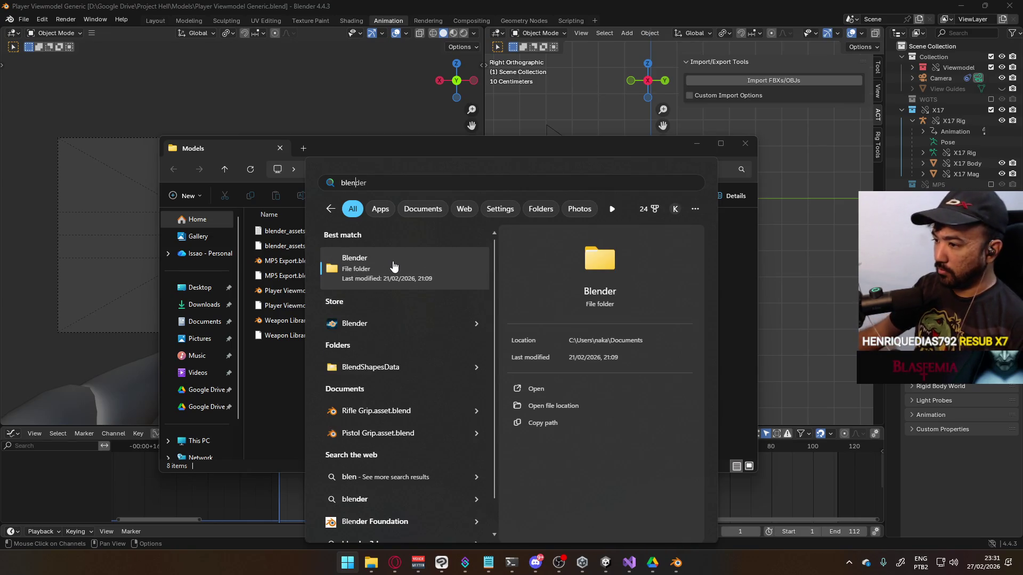
{"action": "key", "text": "Escape"}
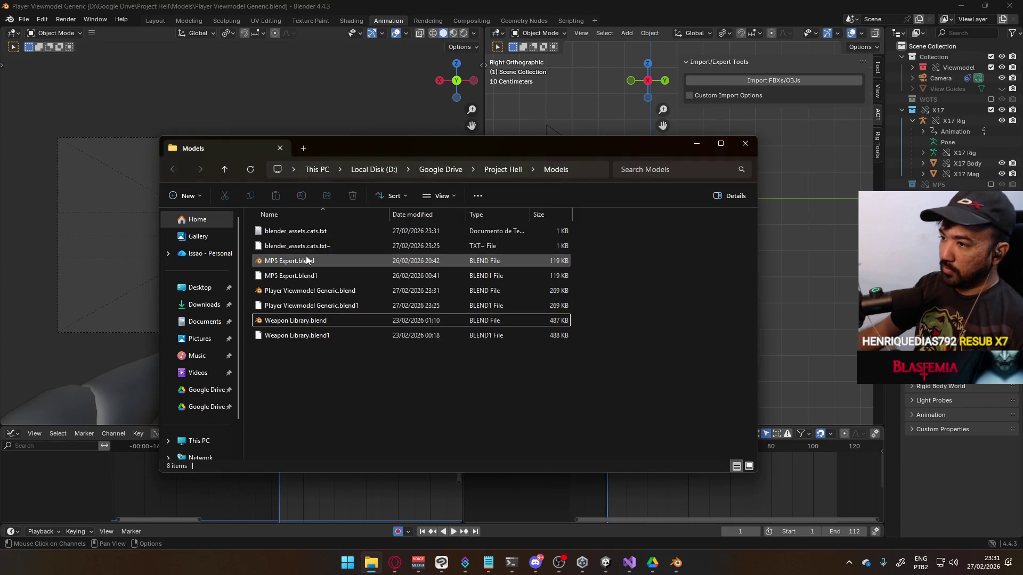
{"action": "double_click", "coordinate": [306, 260]}
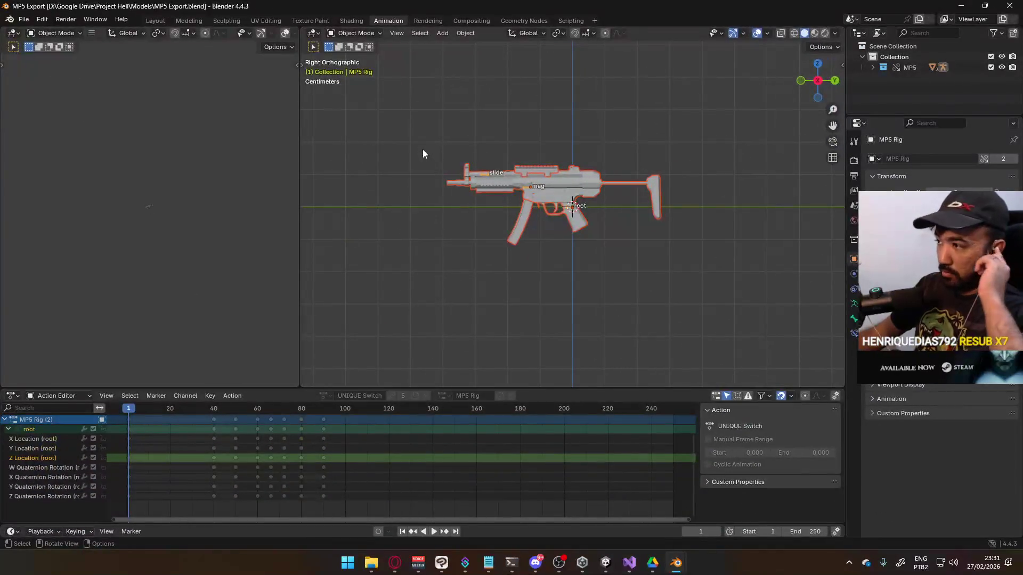
- Start a new General file and delete its default camera, cube and light
{"action": "left_click", "coordinate": [24, 19]}
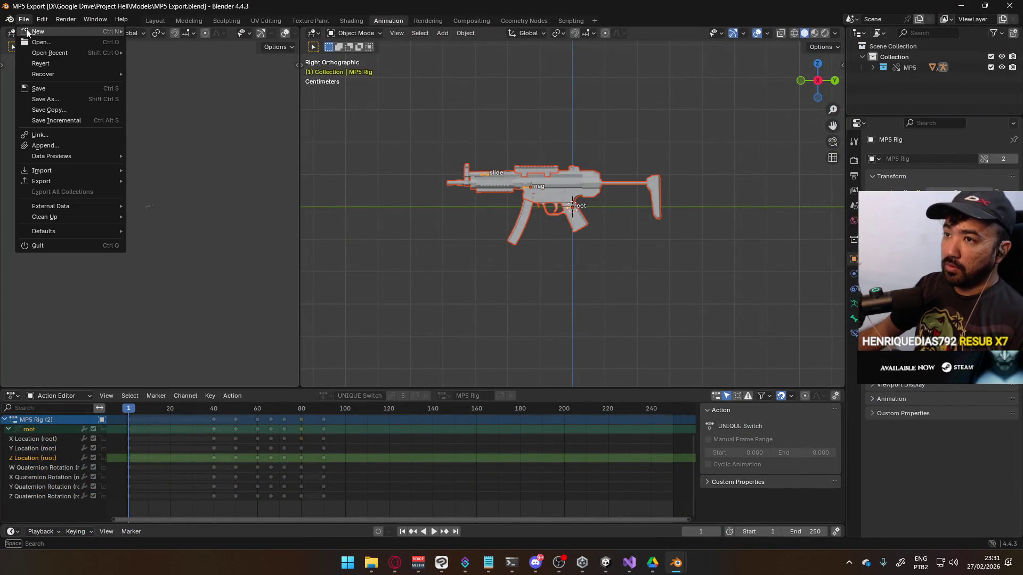
{"action": "left_click", "coordinate": [25, 20]}
{"action": "mouse_move", "coordinate": [32, 30]}
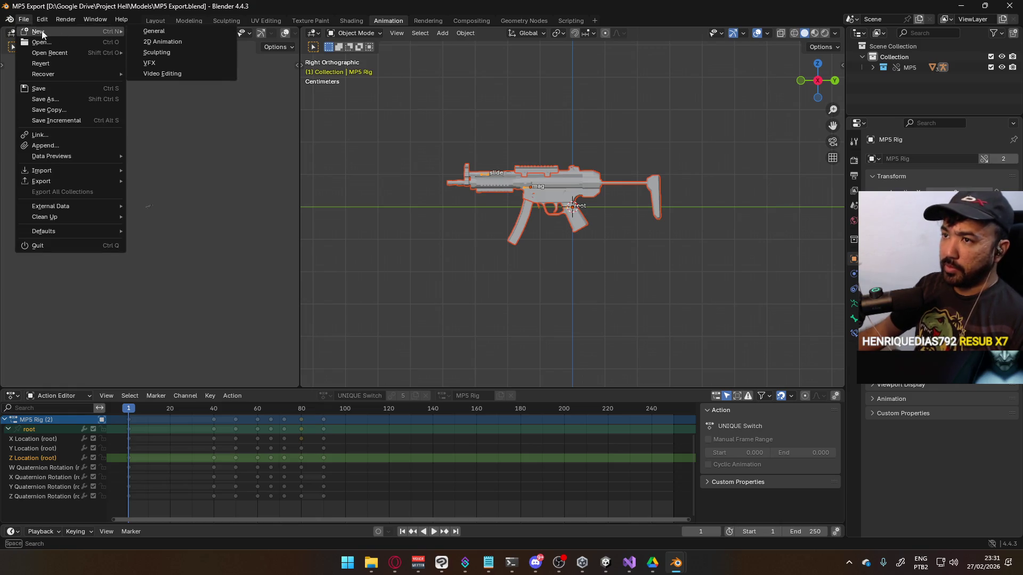
{"action": "left_click", "coordinate": [181, 28]}
{"action": "key", "text": "a"}
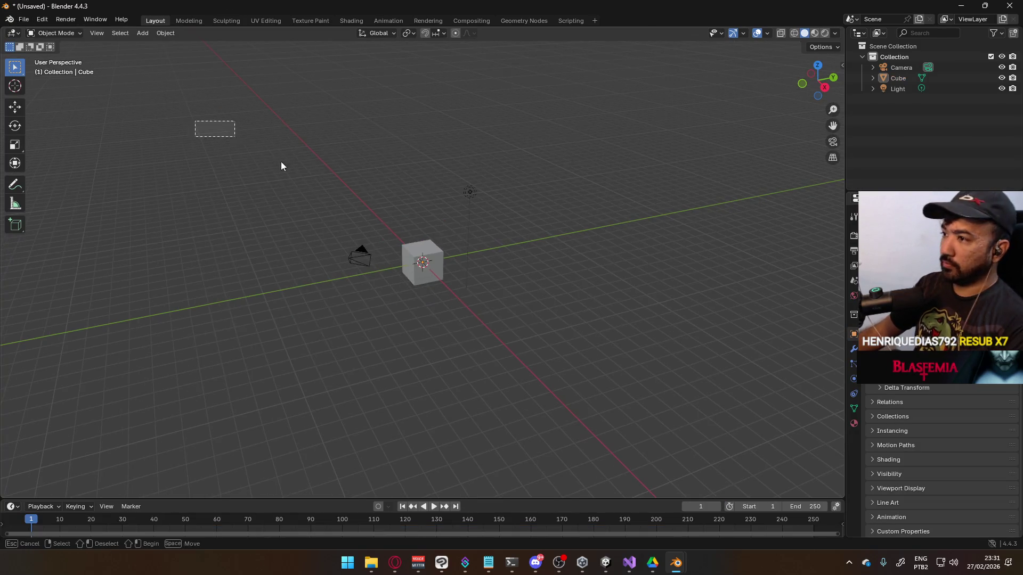
{"action": "key", "text": "Delete"}
- Save the empty scene as X17 Export.blend
{"action": "left_click", "coordinate": [25, 19]}
{"action": "left_click", "coordinate": [62, 98]}
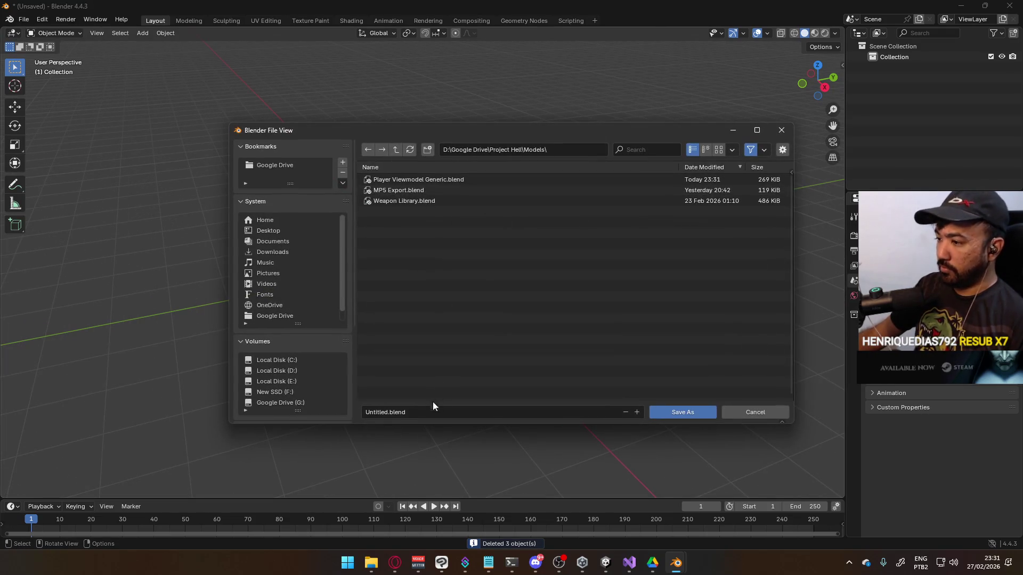
{"action": "left_click", "coordinate": [429, 410]}
{"action": "type", "text": "X17 Expor"}
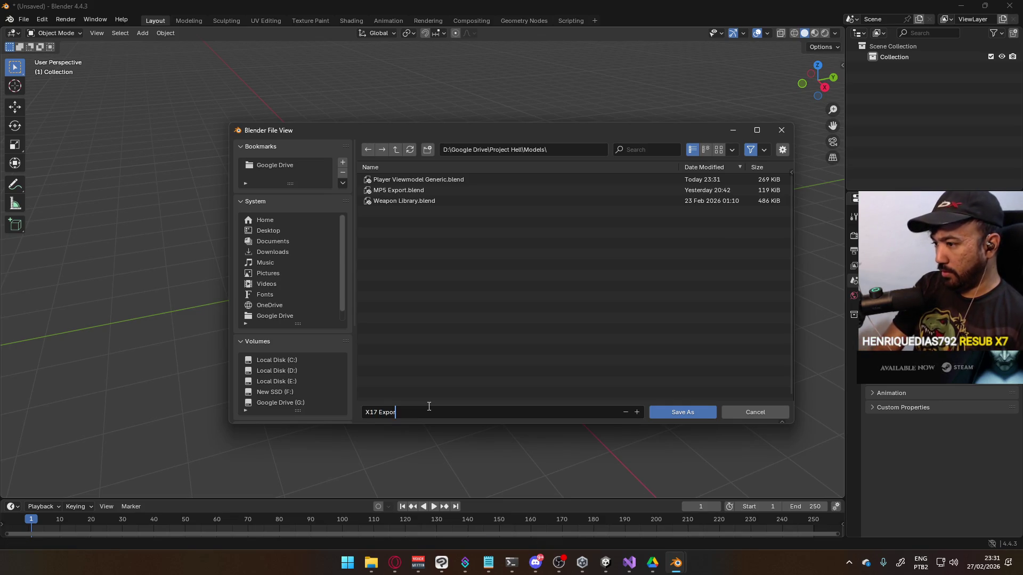
{"action": "type", "text": "t"}
{"action": "key", "text": "Return"}
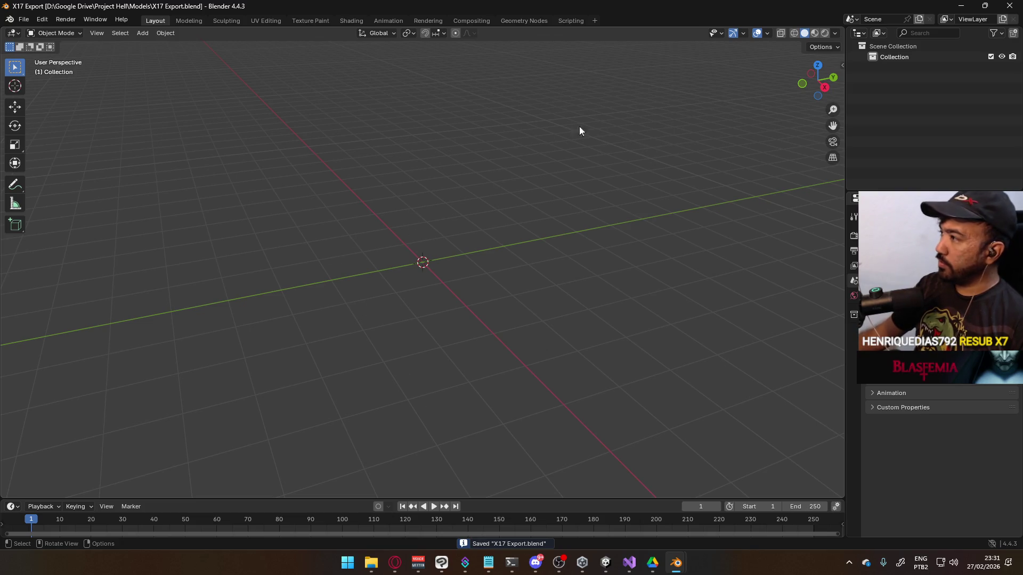
- Link the X17 collection from Weapon Library.blend into the scene
{"action": "left_click", "coordinate": [26, 20]}
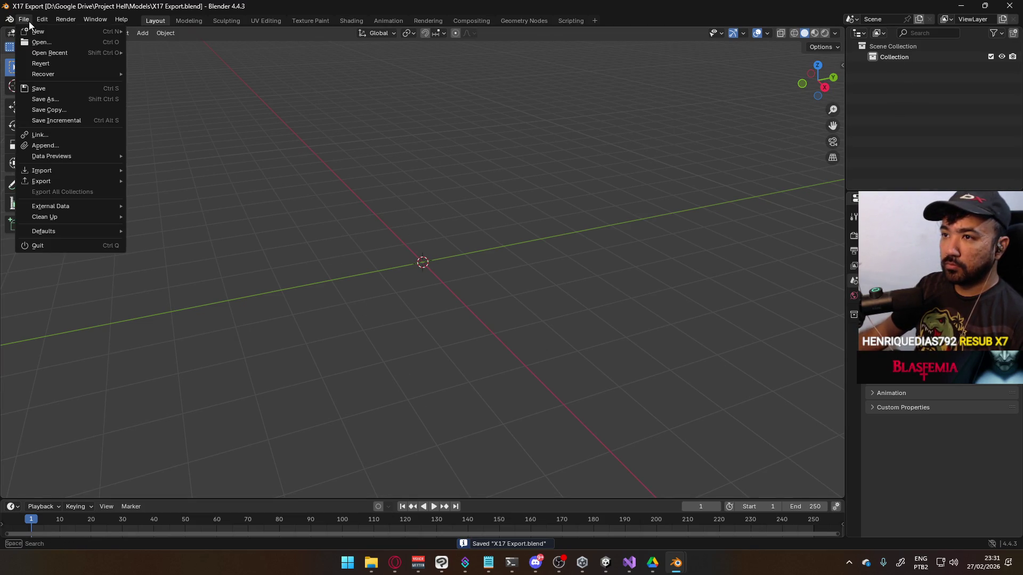
{"action": "left_click", "coordinate": [67, 135]}
{"action": "double_click", "coordinate": [427, 200]}
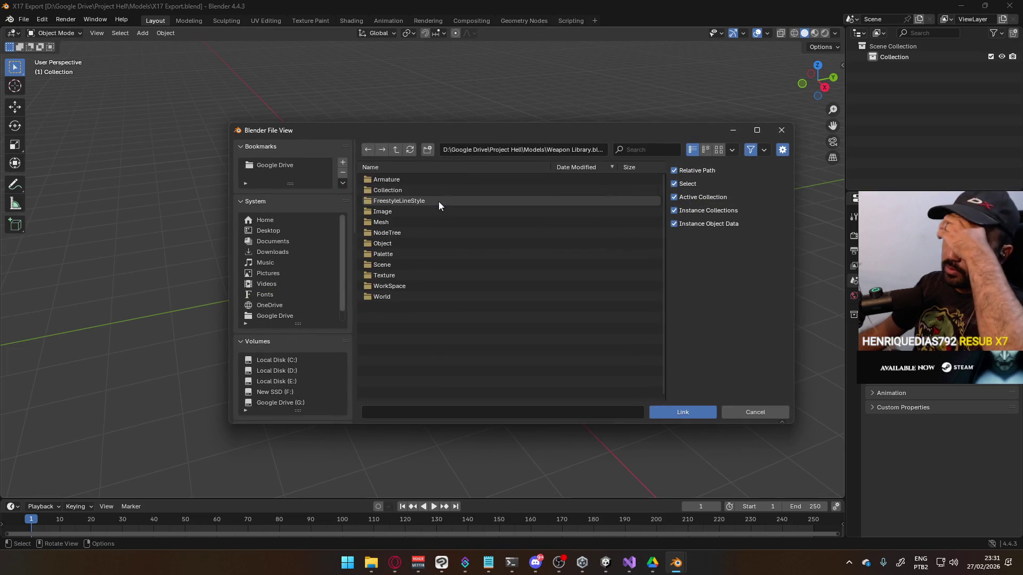
{"action": "double_click", "coordinate": [395, 190]}
{"action": "left_click", "coordinate": [394, 211]}
{"action": "left_click", "coordinate": [669, 410]}
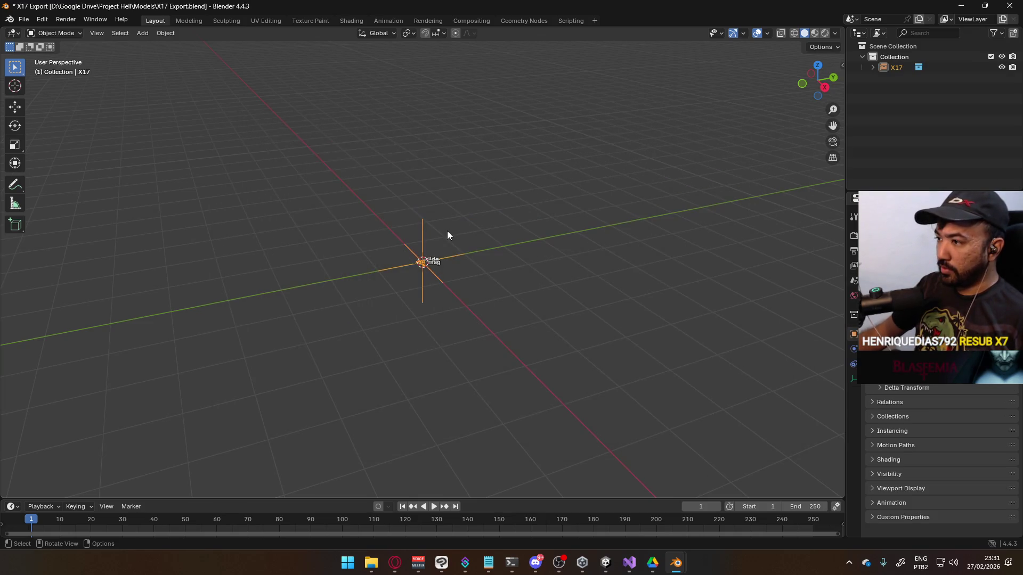
- Make the linked child X17 collection an editable library override
{"action": "right_click", "coordinate": [896, 70]}
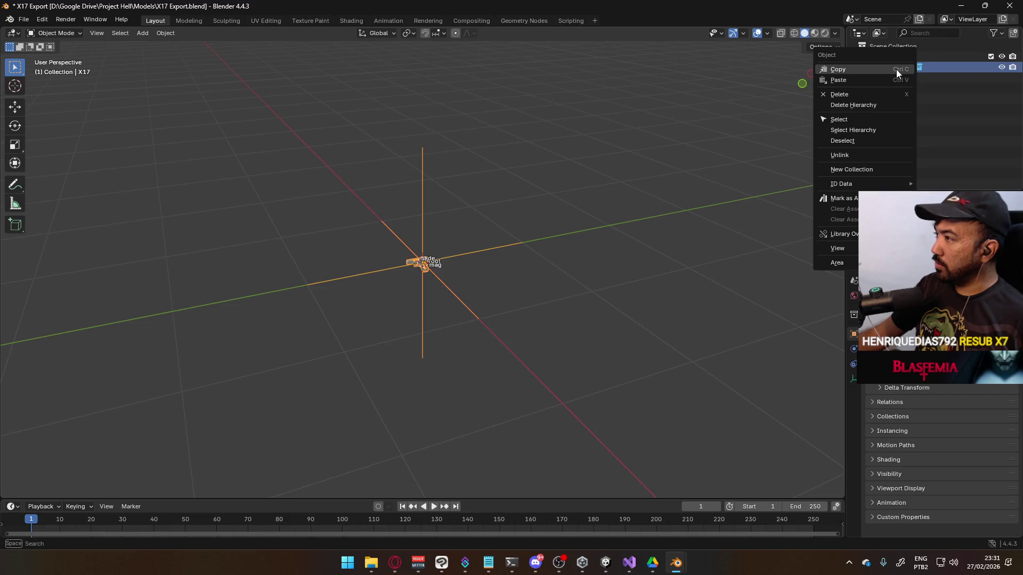
{"action": "left_click", "coordinate": [896, 69]}
{"action": "left_click", "coordinate": [874, 68]}
{"action": "left_click", "coordinate": [914, 78]}
{"action": "right_click", "coordinate": [914, 78]}
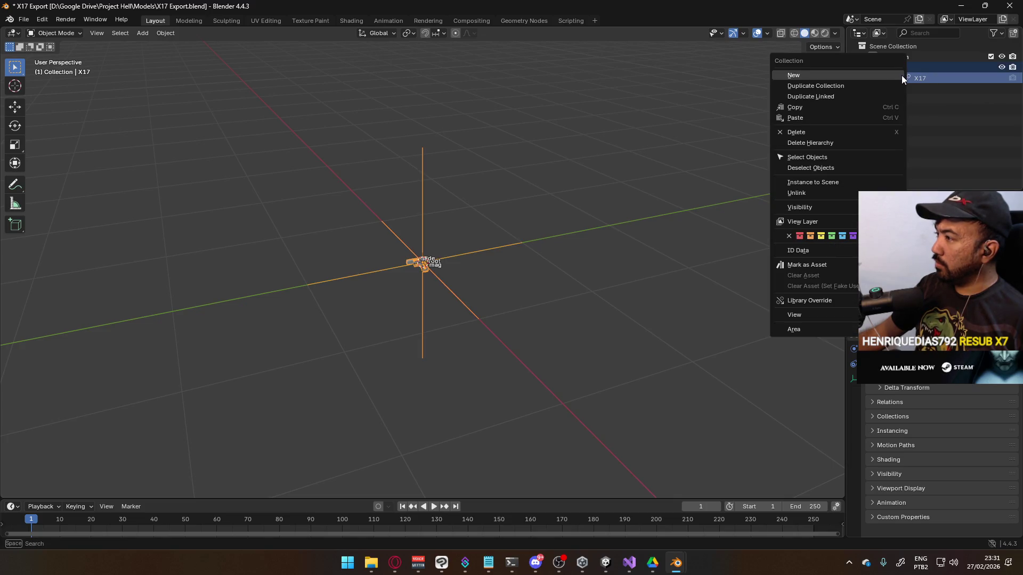
{"action": "mouse_move", "coordinate": [831, 301]}
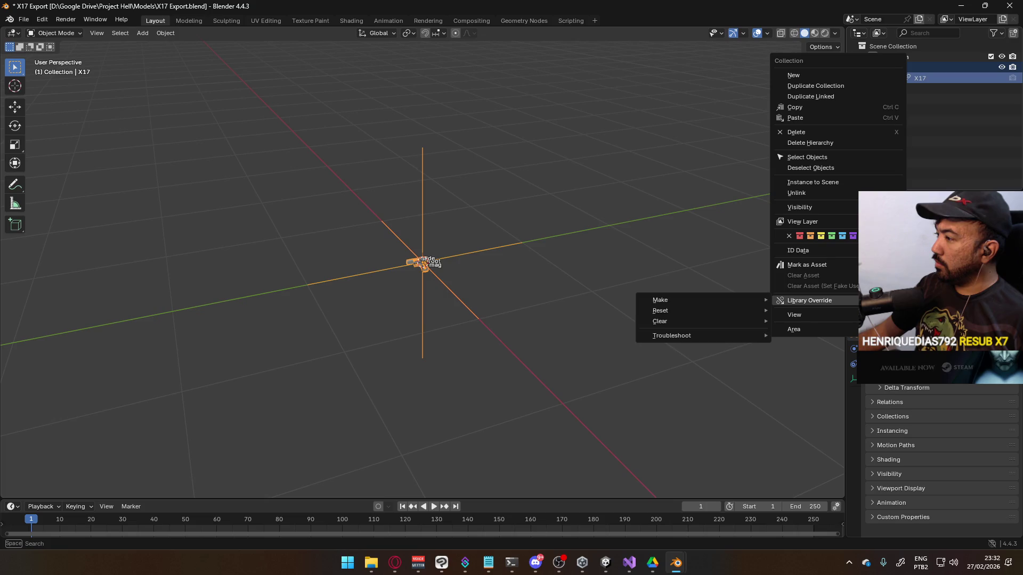
{"action": "mouse_move", "coordinate": [761, 299]}
{"action": "left_click", "coordinate": [778, 322]}
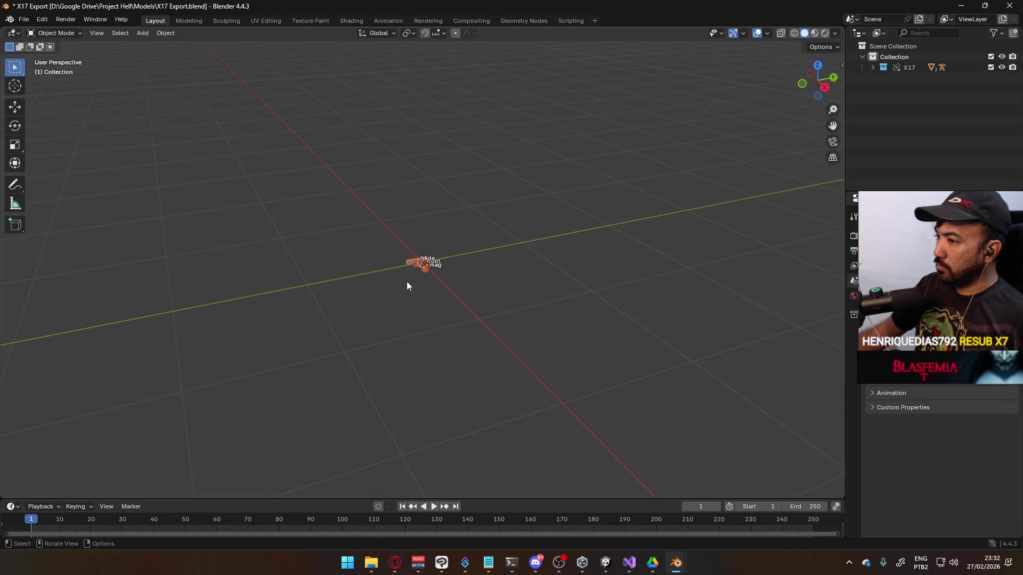
- Select X17 Rig, view it from the right, and set the Animation workspace to Action Editor
{"action": "left_click", "coordinate": [429, 270]}
{"action": "key", "text": "KP_3"}
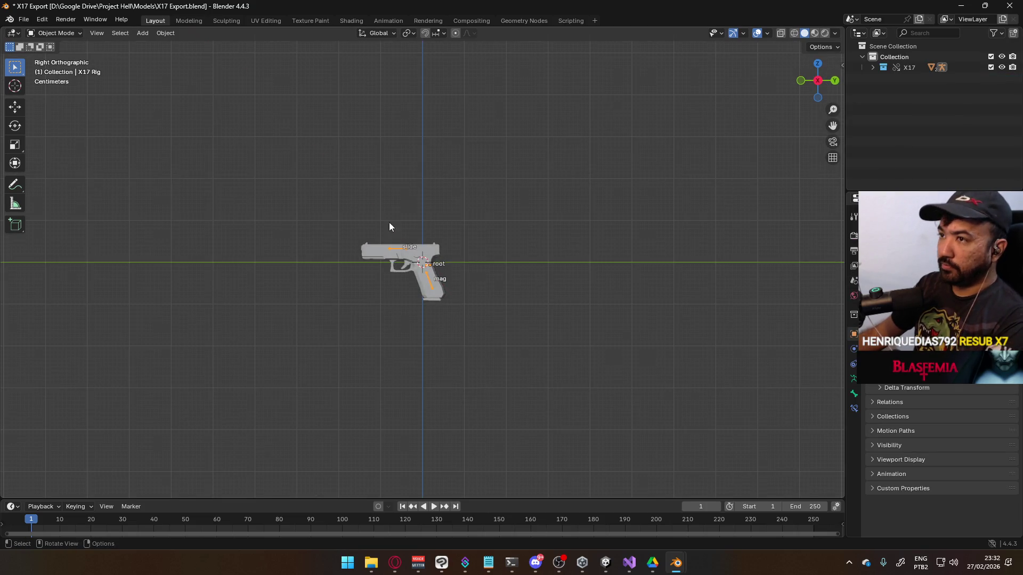
{"action": "left_click", "coordinate": [400, 20]}
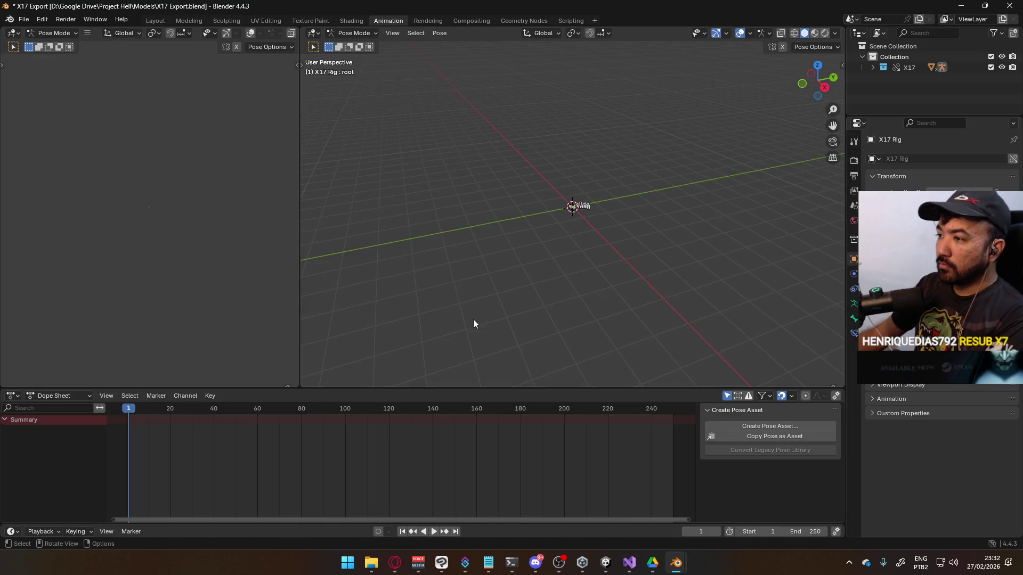
{"action": "left_click", "coordinate": [58, 395]}
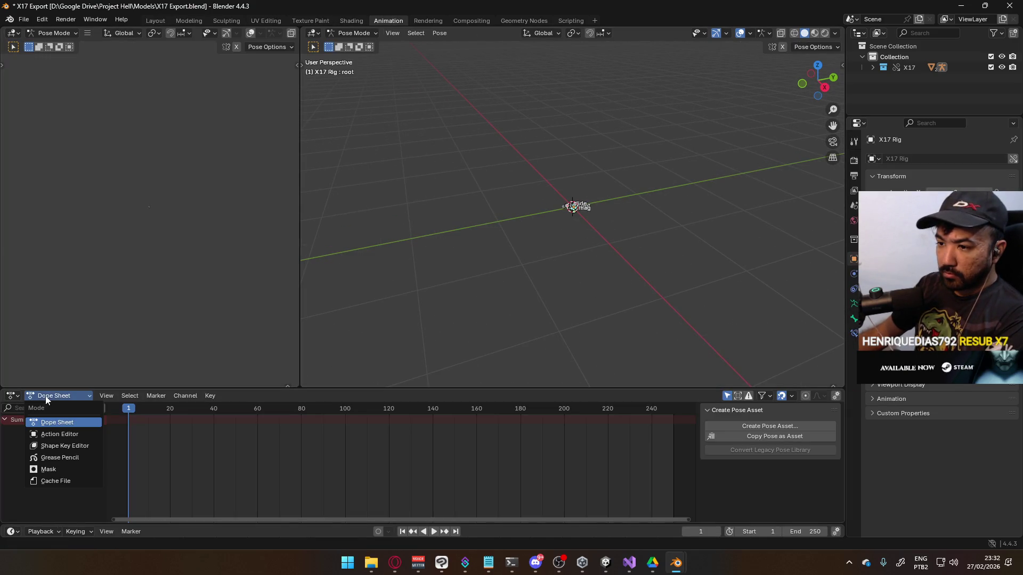
{"action": "left_click", "coordinate": [59, 434]}
{"action": "left_click", "coordinate": [383, 396]}
{"action": "key", "text": "Escape"}
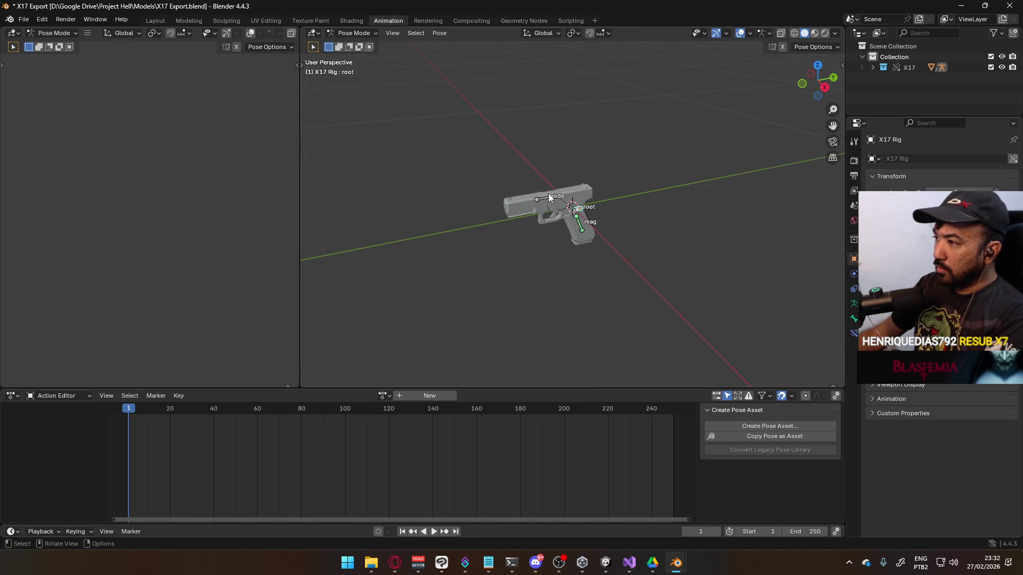
- Make the root bone active and return the rig to Object Mode
{"action": "left_click", "coordinate": [577, 210]}
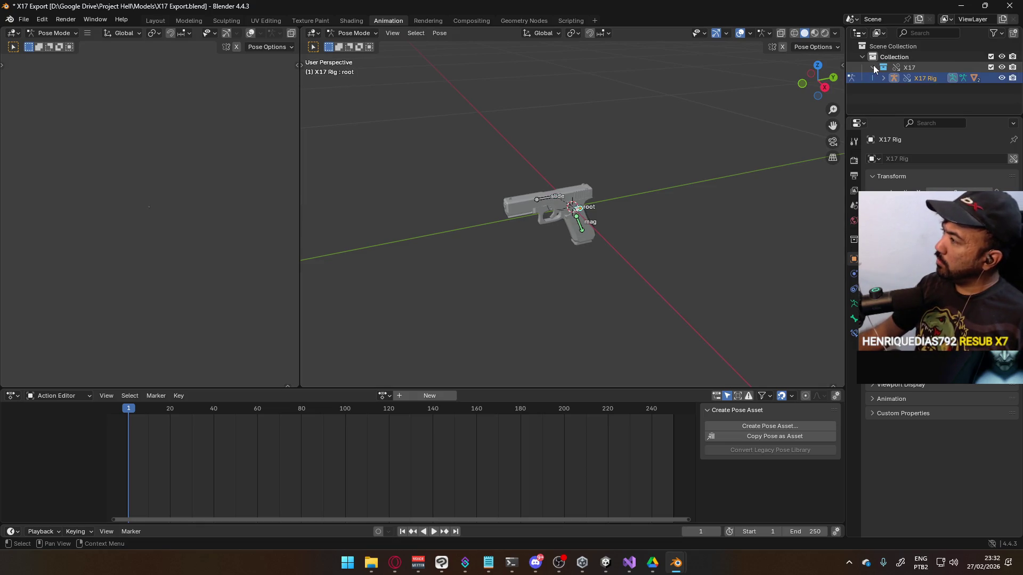
{"action": "key", "text": "ctrl+Tab"}
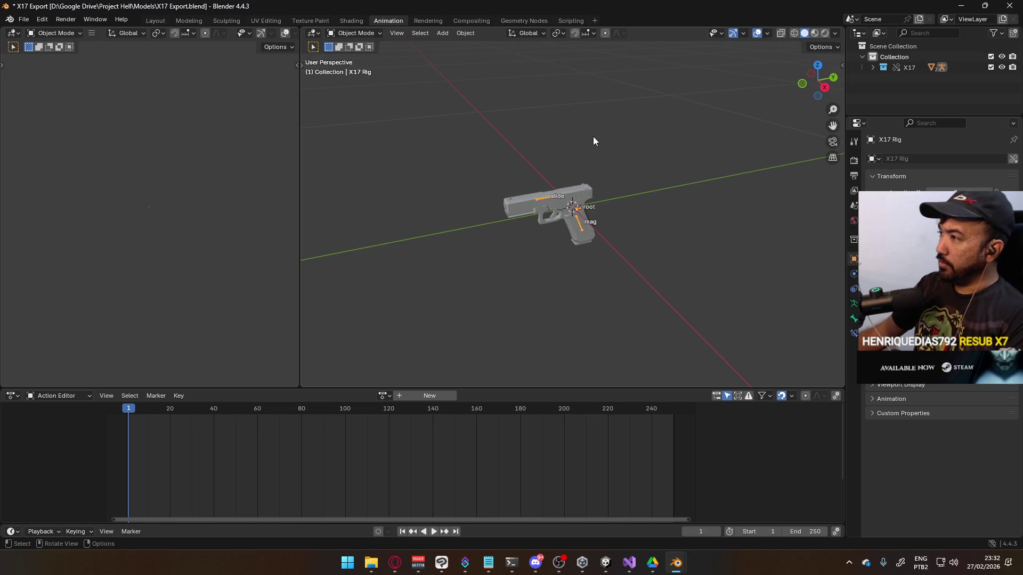
{"action": "left_click", "coordinate": [22, 17]}
{"action": "left_click", "coordinate": [23, 19]}
- Discard changes, load a new General scene and delete its default objects
{"action": "mouse_move", "coordinate": [22, 31]}
{"action": "left_click", "coordinate": [187, 31]}
{"action": "left_click", "coordinate": [541, 296]}
{"action": "scroll", "coordinate": [573, 289], "scroll_direction": "down", "scroll_amount": 3}
{"action": "key", "text": "a"}
{"action": "key", "text": "Delete"}
{"action": "scroll", "coordinate": [444, 269], "scroll_direction": "up", "scroll_amount": 2}
- Save the empty scene over X17 Export.blend
{"action": "left_click", "coordinate": [23, 19]}
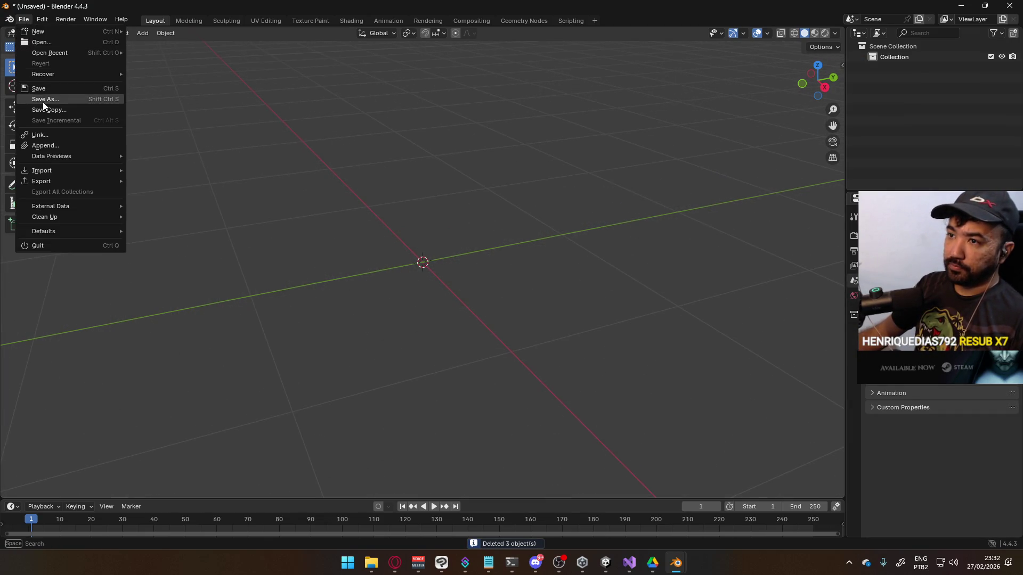
{"action": "left_click", "coordinate": [44, 102]}
{"action": "left_click", "coordinate": [432, 180]}
{"action": "key", "text": "Return"}
- Link the X17 collection from D: Google Drive/Project Hell/Models/Player Viewmodel Generic.blend
{"action": "left_click", "coordinate": [24, 19]}
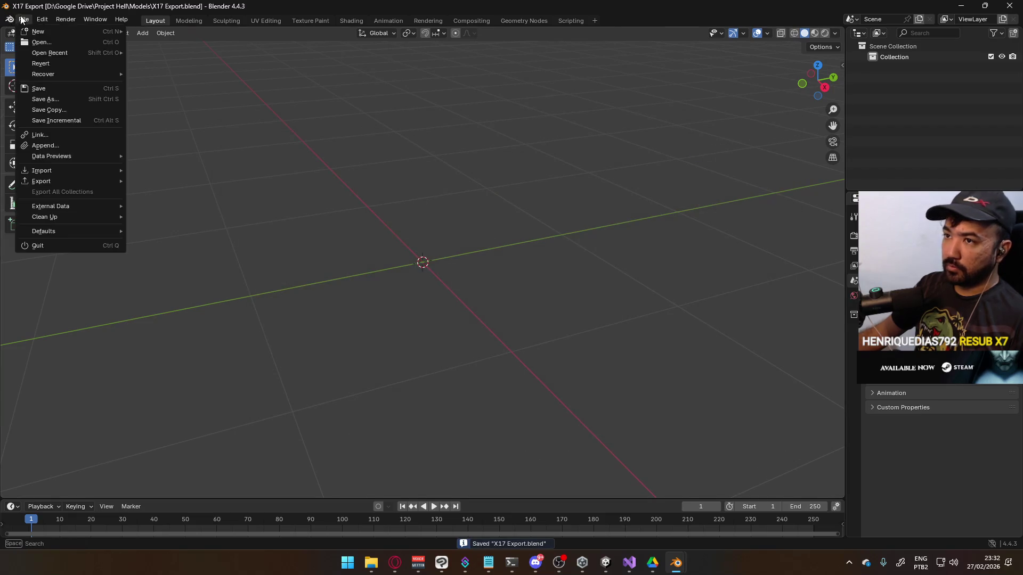
{"action": "left_click", "coordinate": [60, 138]}
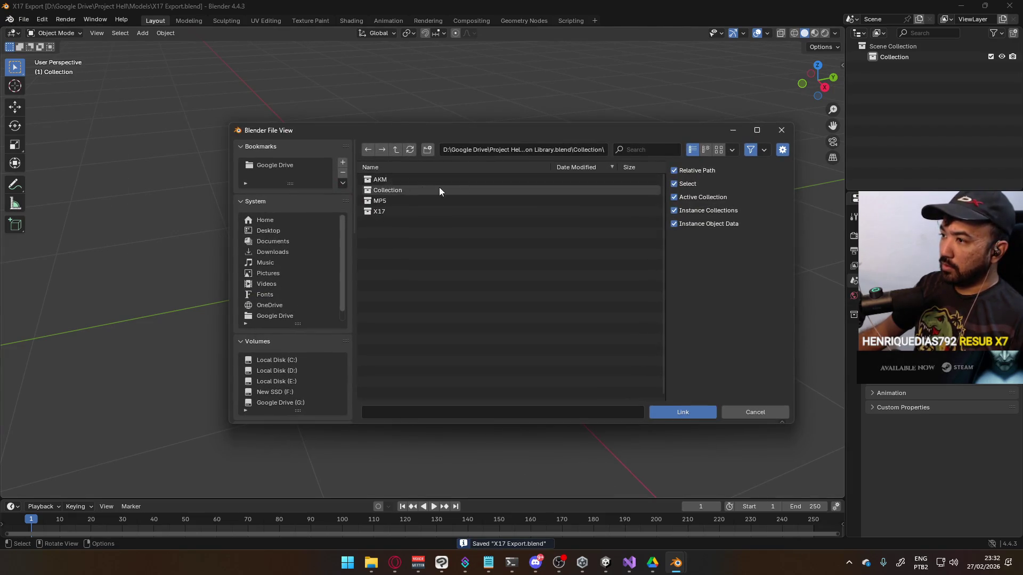
{"action": "scroll", "coordinate": [319, 369], "scroll_direction": "down", "scroll_amount": 6}
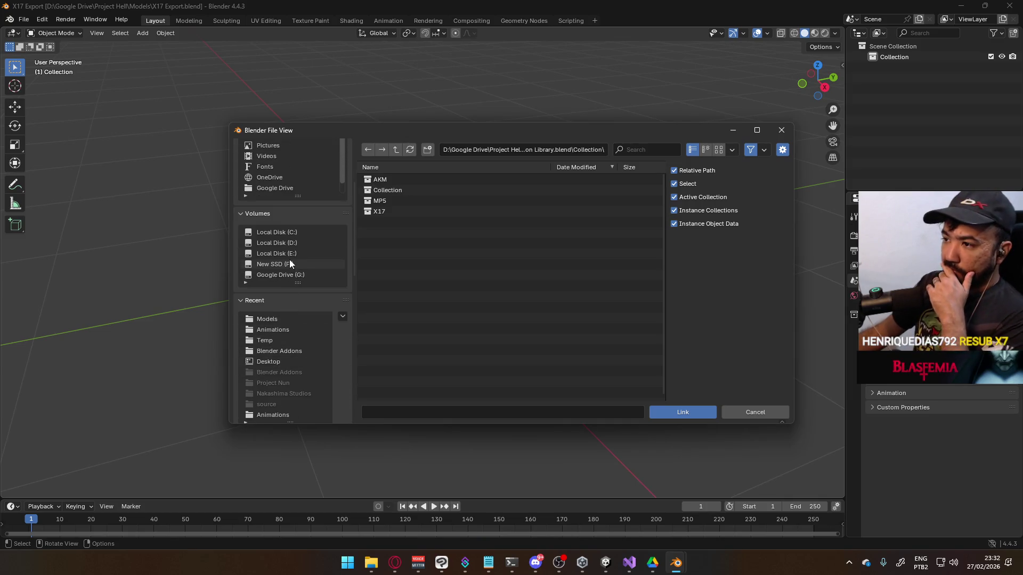
{"action": "left_click", "coordinate": [297, 245]}
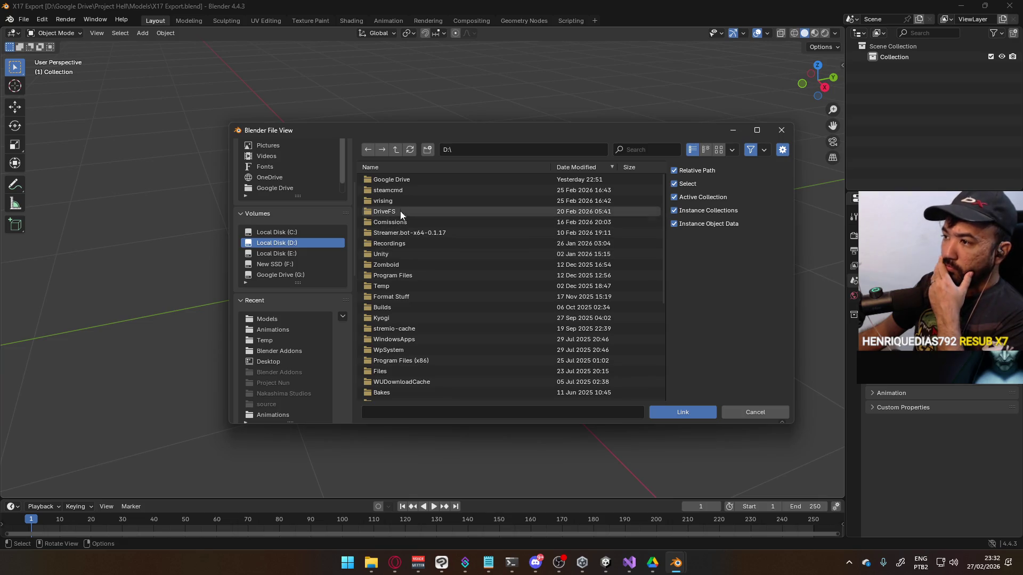
{"action": "double_click", "coordinate": [399, 181]}
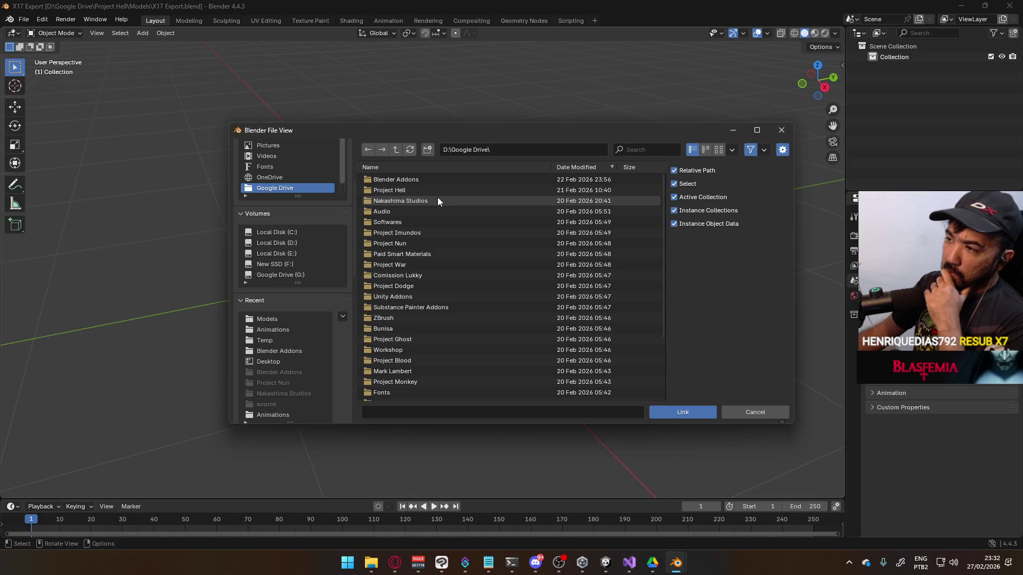
{"action": "left_click", "coordinate": [415, 190]}
{"action": "double_click", "coordinate": [415, 191]}
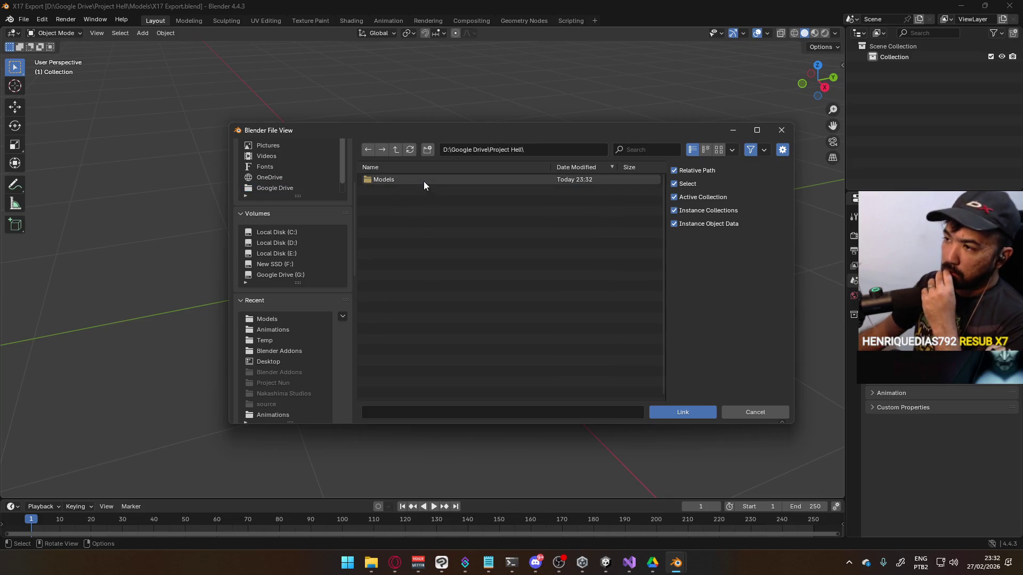
{"action": "double_click", "coordinate": [423, 181]}
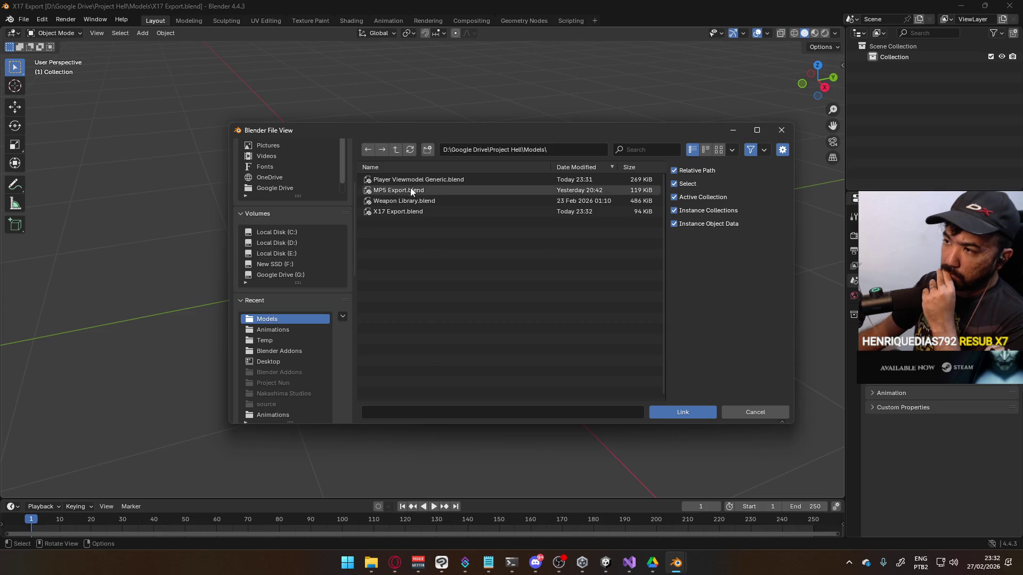
{"action": "double_click", "coordinate": [421, 180]}
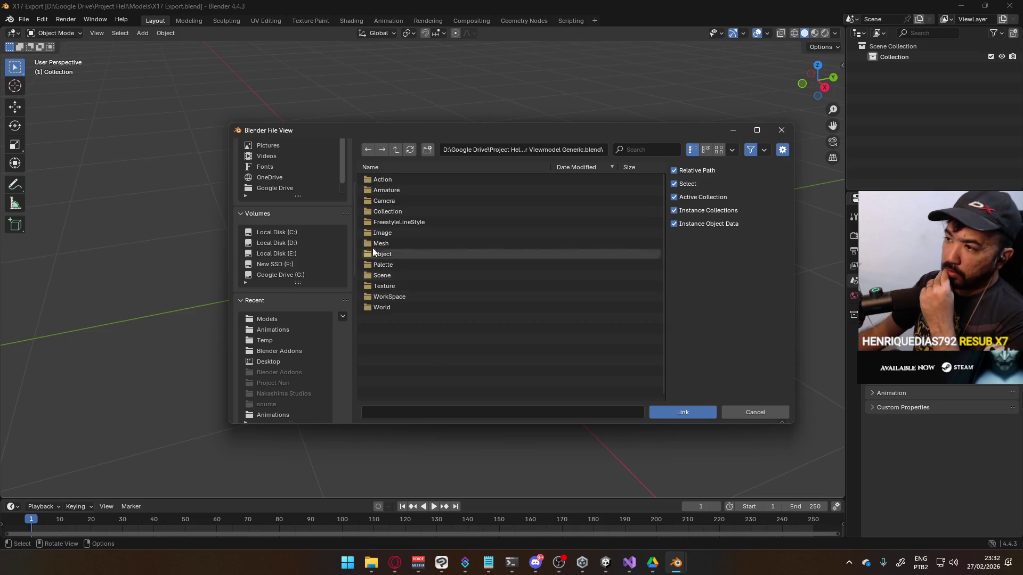
{"action": "double_click", "coordinate": [399, 210]}
{"action": "left_click", "coordinate": [389, 234]}
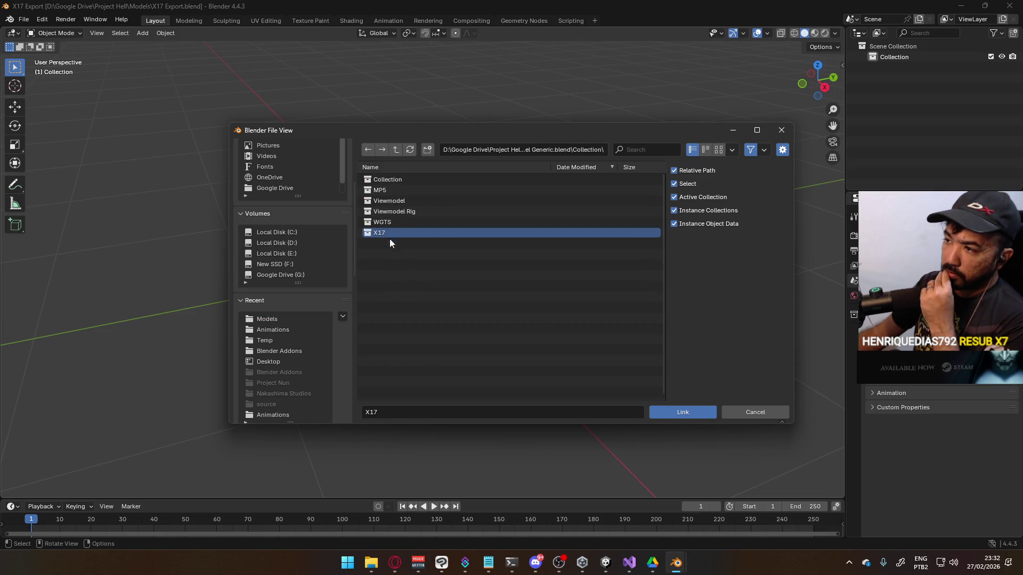
{"action": "left_click", "coordinate": [676, 410]}
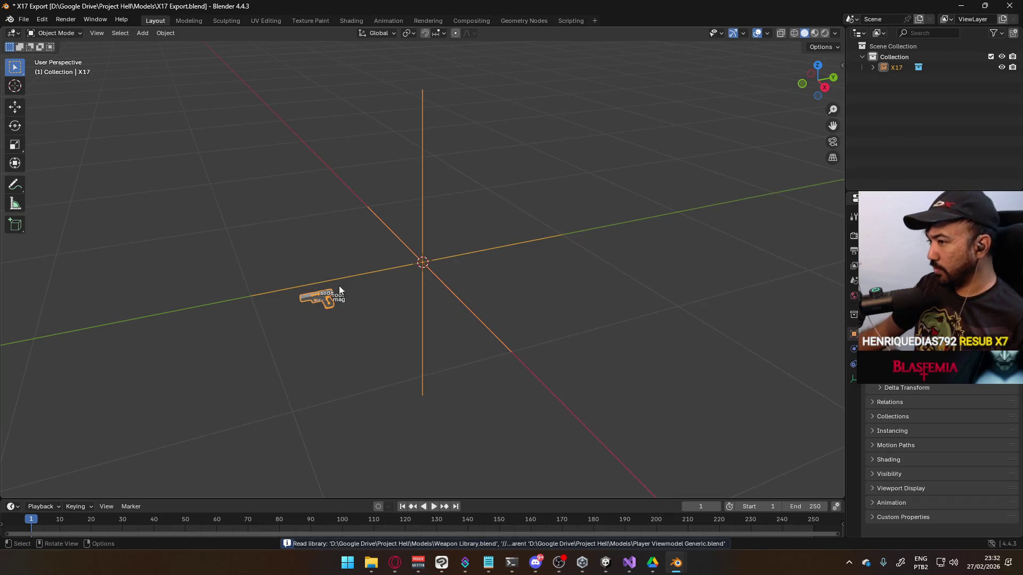
- Turn the linked X17 into a library override from the Outliner
{"action": "key", "text": "KP_3"}
{"action": "right_click", "coordinate": [903, 67]}
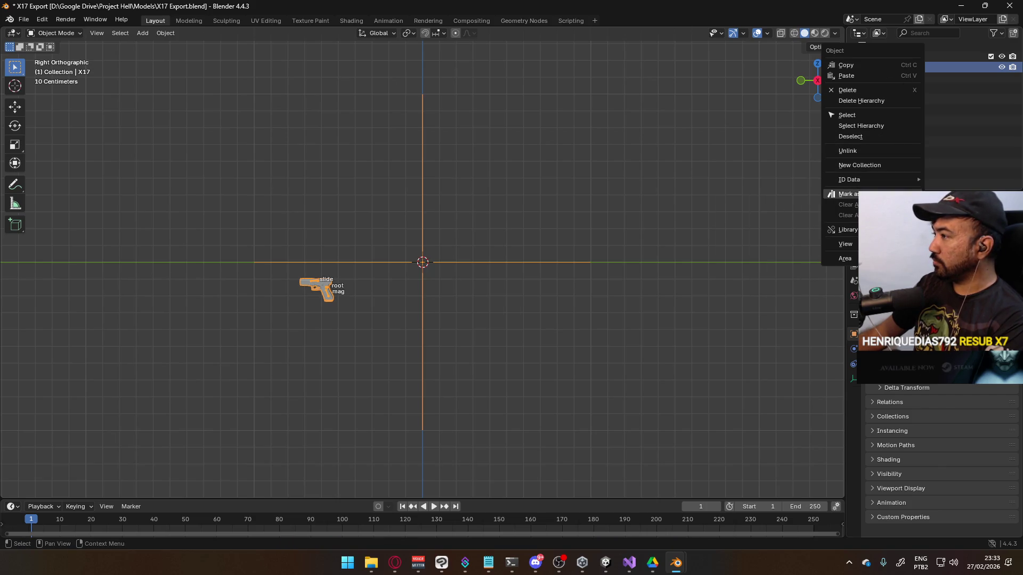
{"action": "mouse_move", "coordinate": [848, 230]}
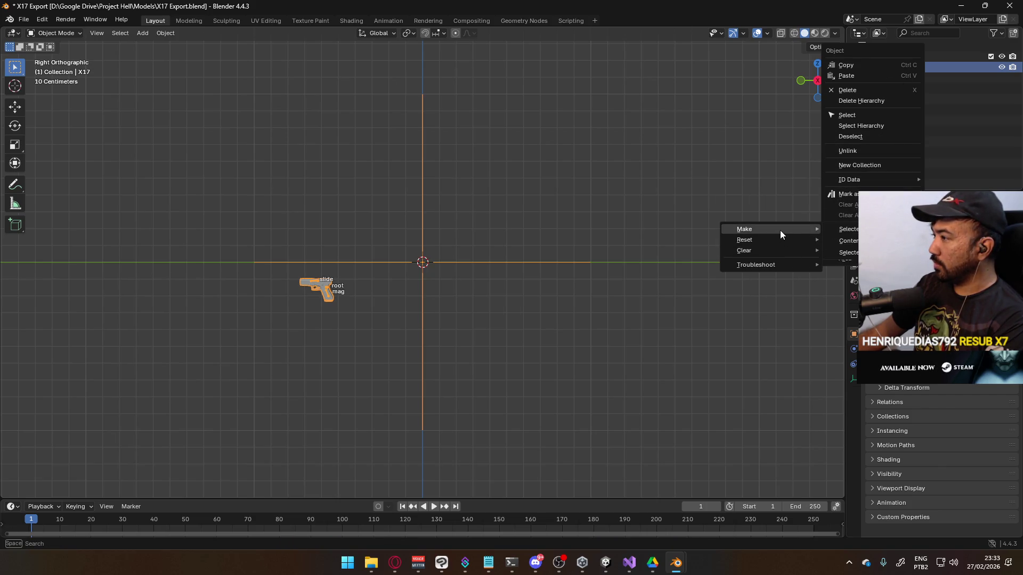
{"action": "left_click", "coordinate": [756, 229]}
- Put X17 Rig into Pose Mode and switch to the Animation workspace
{"action": "left_click", "coordinate": [321, 291]}
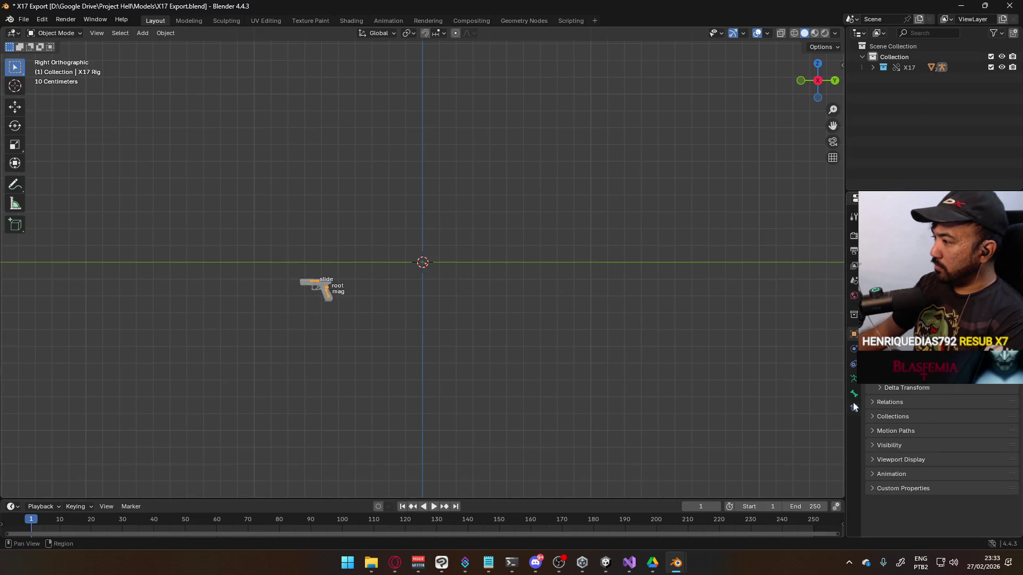
{"action": "scroll", "coordinate": [361, 286], "scroll_direction": "up", "scroll_amount": 3}
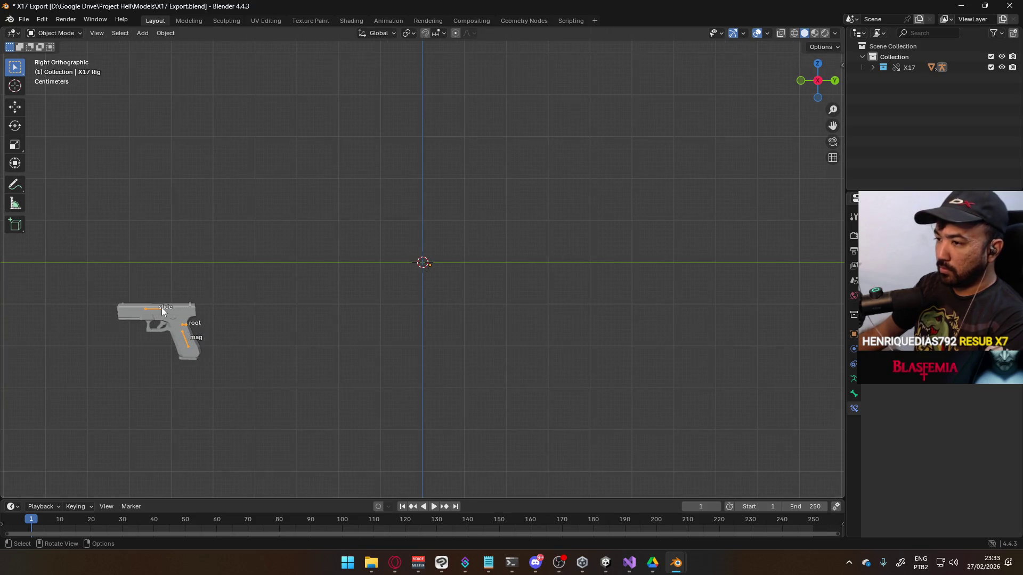
{"action": "left_click", "coordinate": [67, 34]}
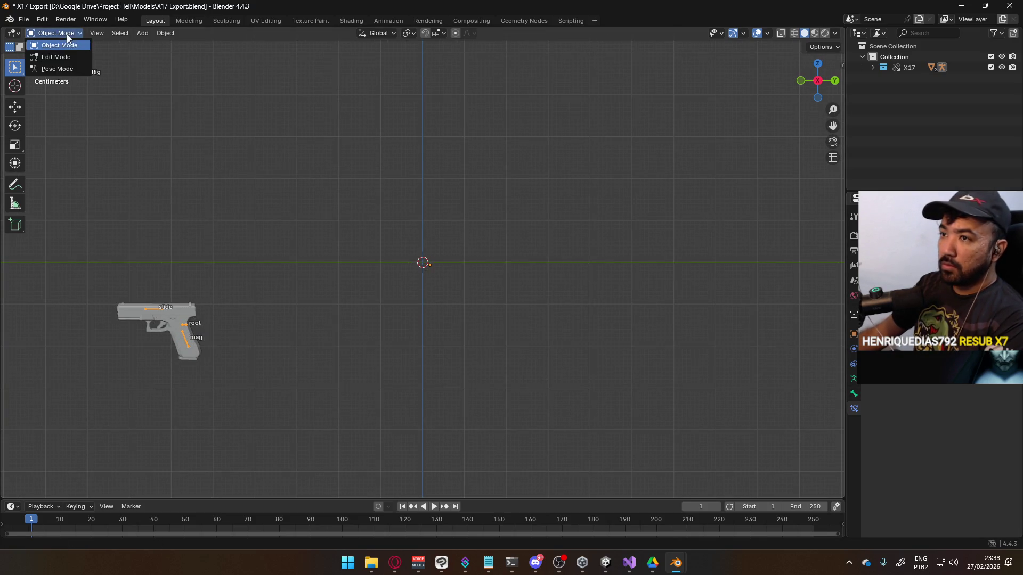
{"action": "left_click", "coordinate": [64, 68]}
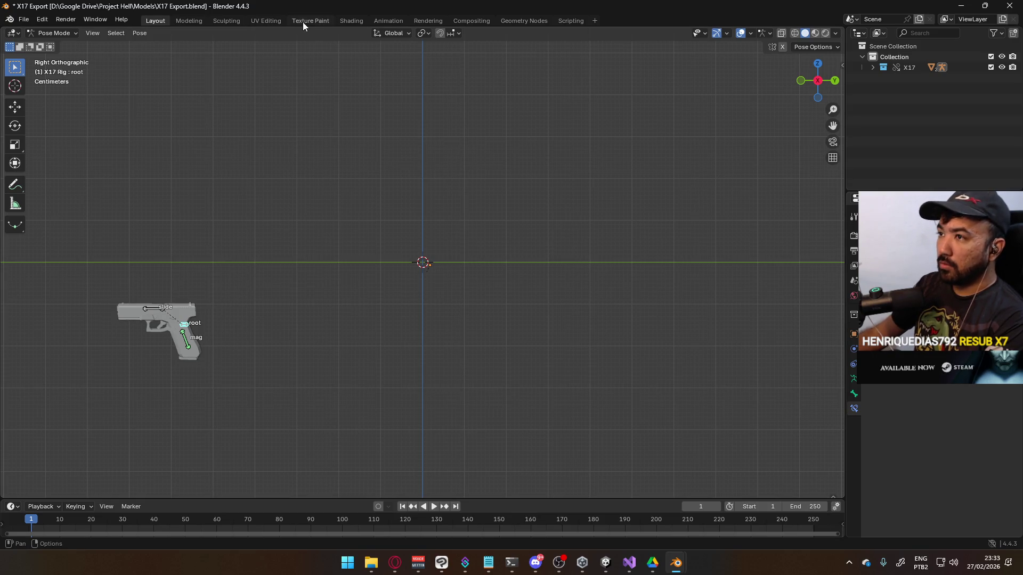
{"action": "left_click", "coordinate": [375, 21]}
{"action": "scroll", "coordinate": [290, 426], "scroll_direction": "left", "scroll_amount": 5}
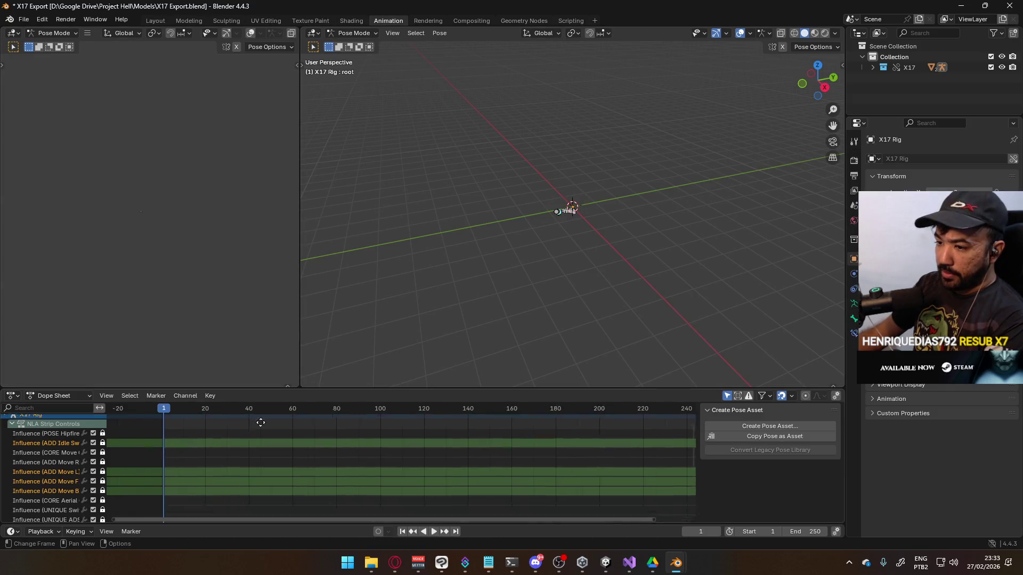
- Switch the Dope Sheet to Action Editor and assign the 0.T-Pose action to the rig
{"action": "left_click", "coordinate": [58, 395]}
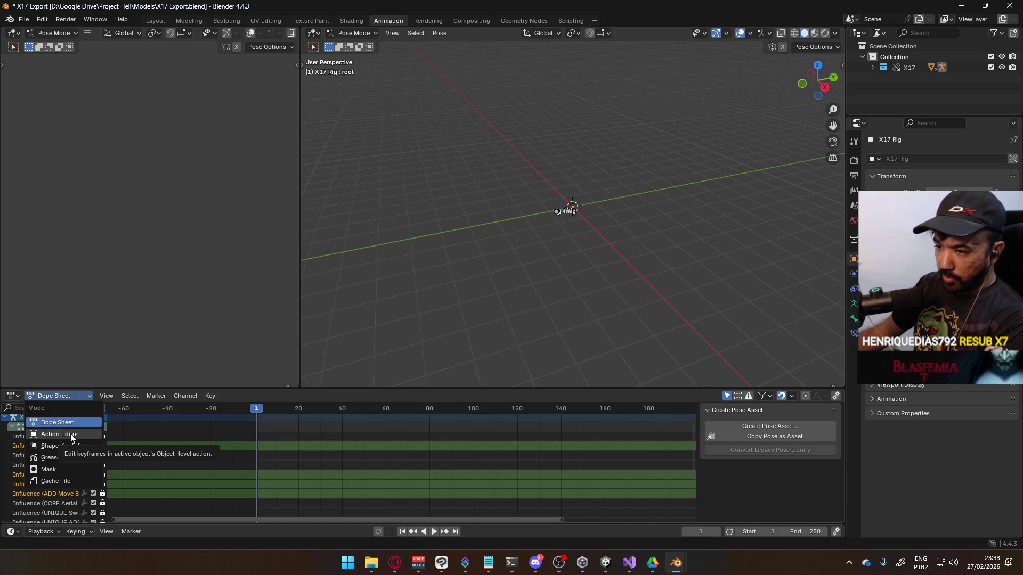
{"action": "left_click", "coordinate": [50, 397]}
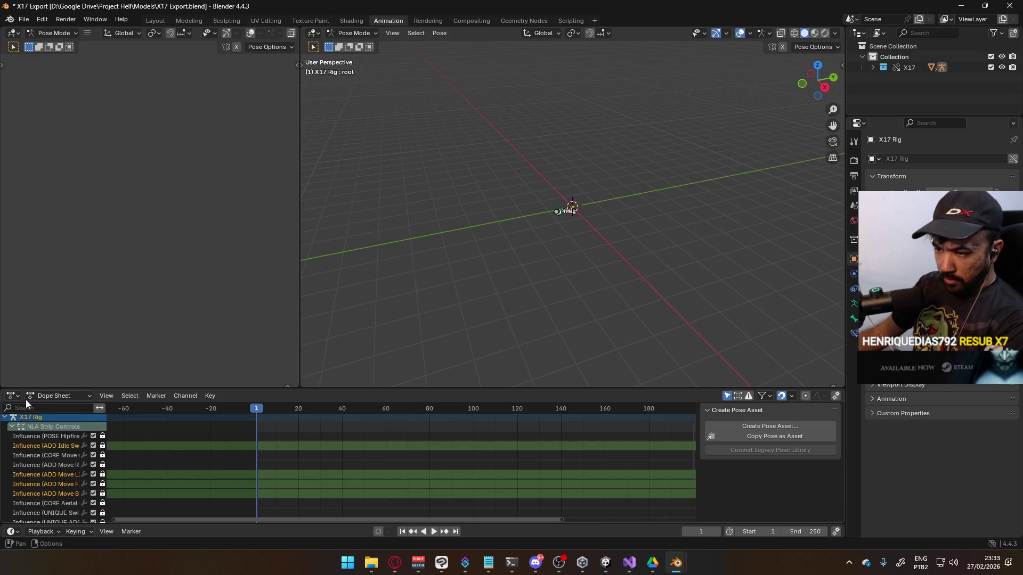
{"action": "left_click", "coordinate": [12, 397]}
{"action": "left_click", "coordinate": [47, 396]}
{"action": "left_click", "coordinate": [52, 430]}
{"action": "left_click", "coordinate": [385, 396]}
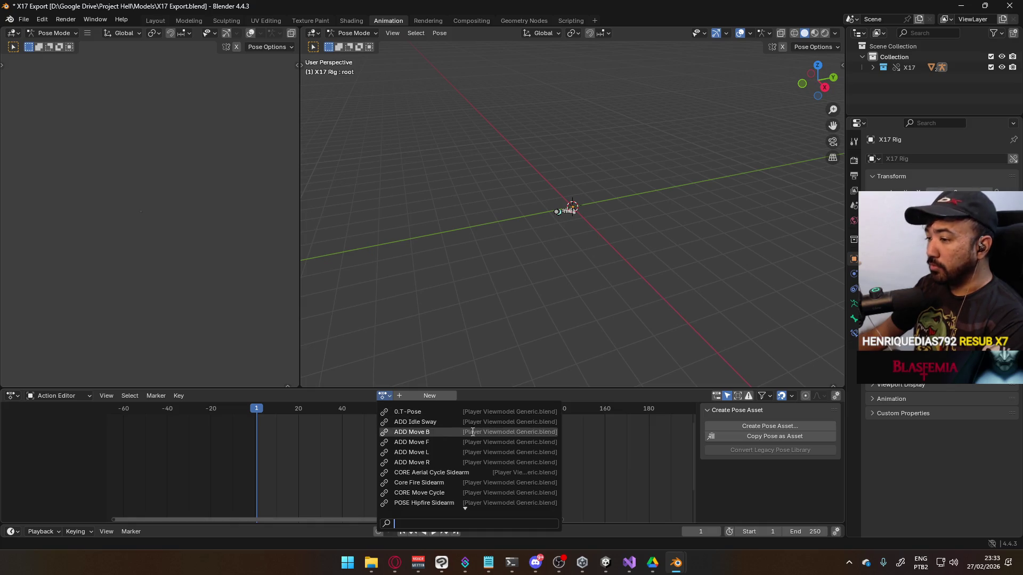
{"action": "scroll", "coordinate": [426, 501], "scroll_direction": "down", "scroll_amount": 2}
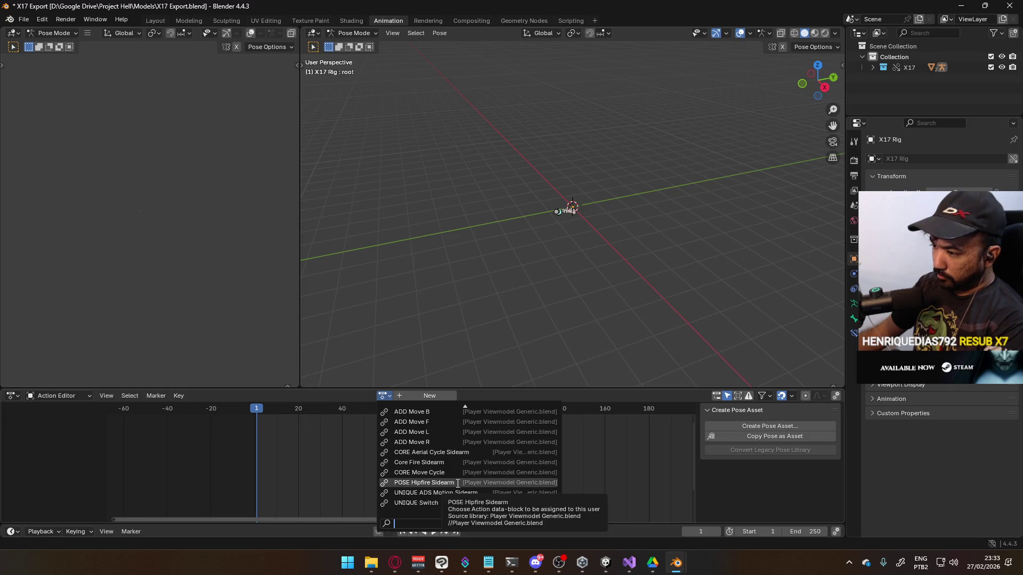
{"action": "scroll", "coordinate": [439, 414], "scroll_direction": "up", "scroll_amount": 2}
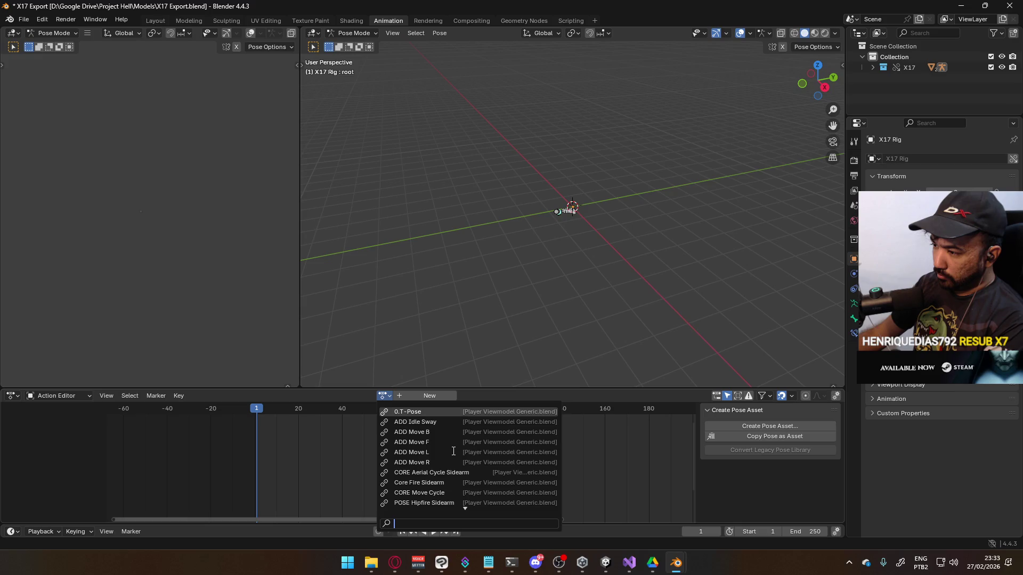
{"action": "left_click", "coordinate": [439, 413]}
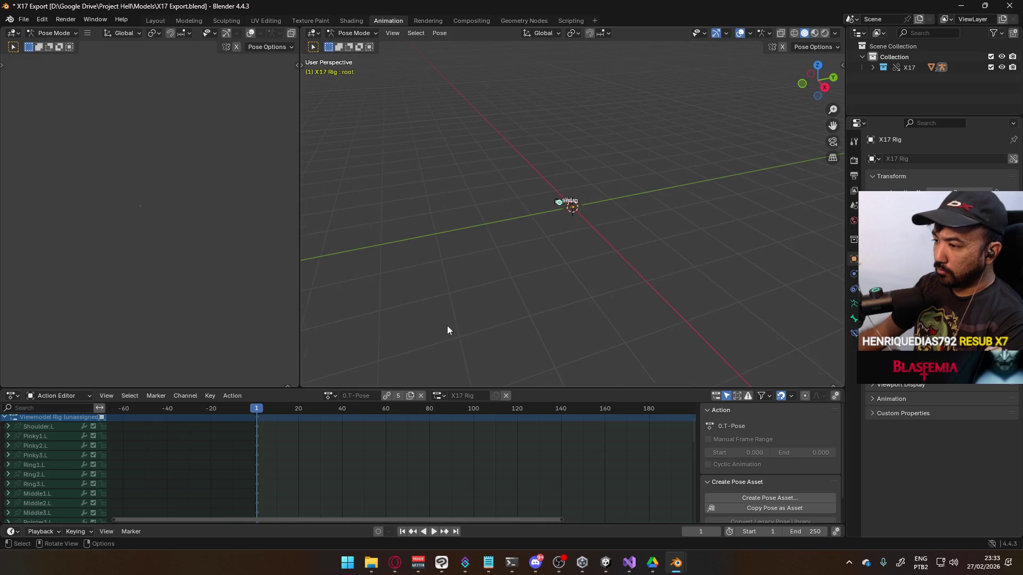
- Expand X17 Rig's channels, mute the root channel, and view the gun from the right
{"action": "scroll", "coordinate": [56, 436], "scroll_direction": "up", "scroll_amount": 1}
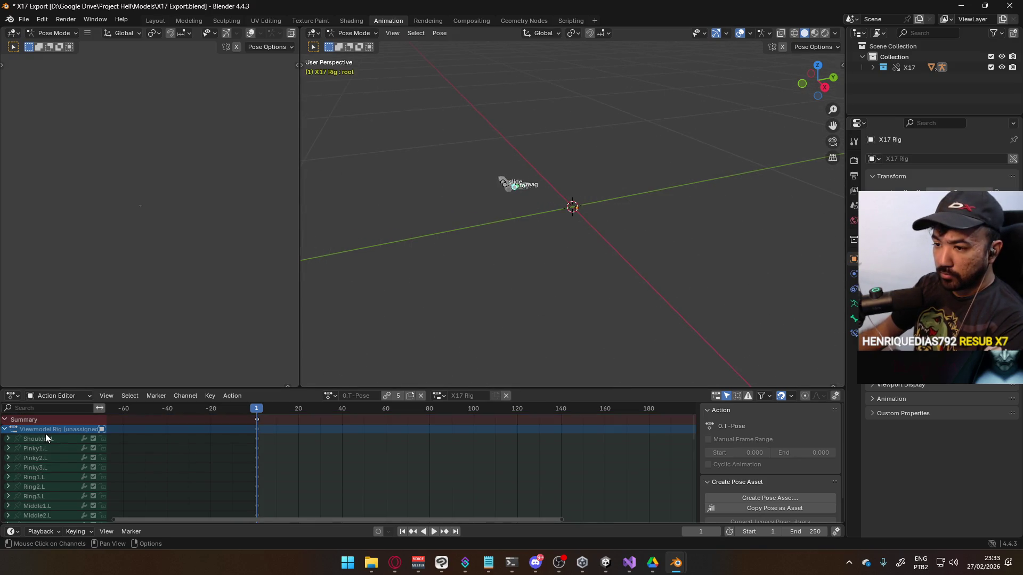
{"action": "left_click", "coordinate": [5, 429]}
{"action": "left_click", "coordinate": [5, 439]}
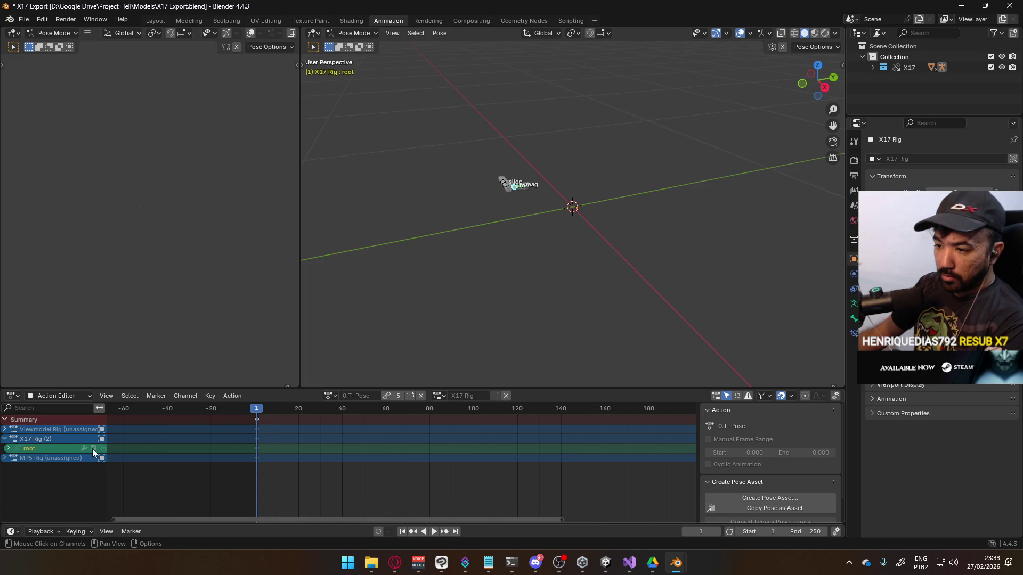
{"action": "left_click", "coordinate": [386, 395]}
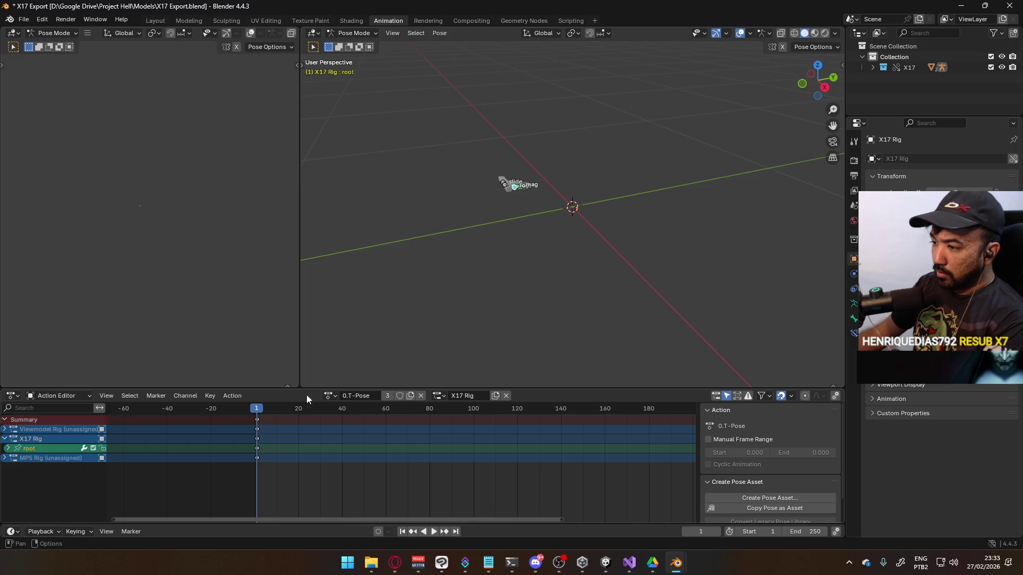
{"action": "left_click", "coordinate": [94, 449]}
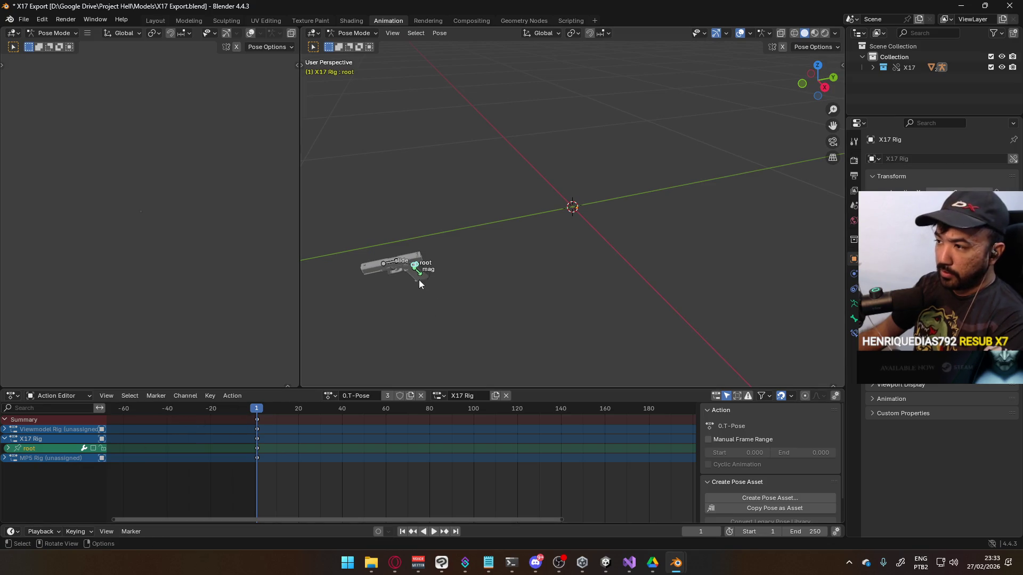
{"action": "key", "text": "KP_3"}
{"action": "key", "text": "KP_Decimal"}
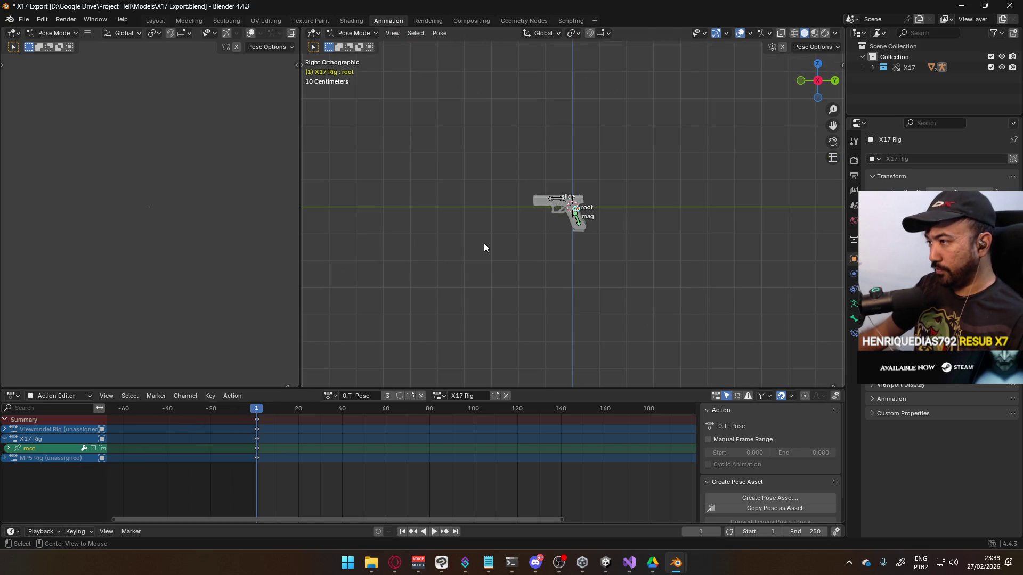
{"action": "mouse_move", "coordinate": [472, 217]}
{"action": "left_mouse_down"}
{"action": "mouse_move", "coordinate": [628, 222]}
{"action": "mouse_move", "coordinate": [557, 236]}
{"action": "left_mouse_up"}
{"action": "key", "text": "KP_3"}
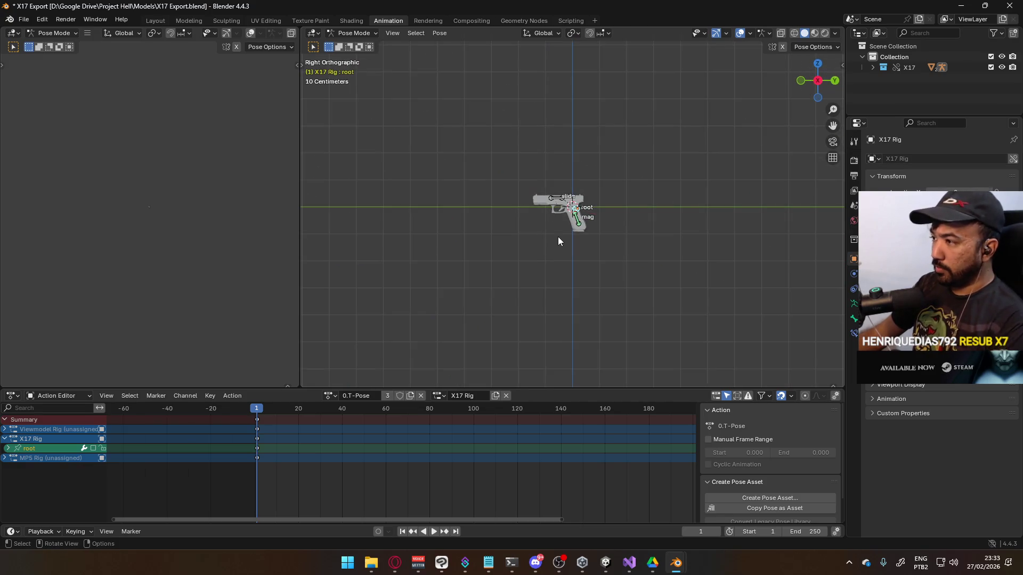
{"action": "left_click", "coordinate": [336, 394]}
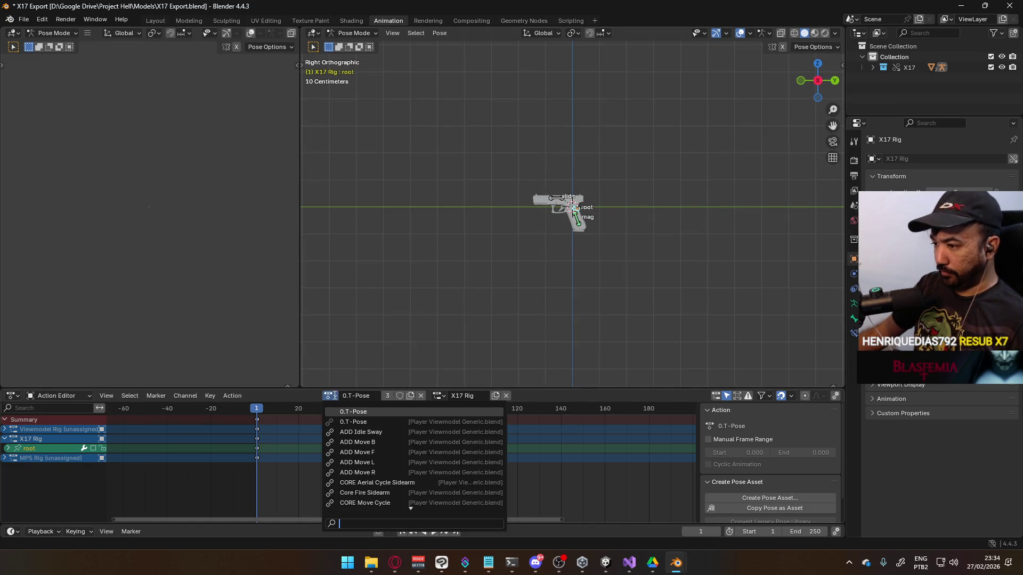
- Give 0.T-Pose a fake user, return to Object Mode and select X17 Rig
{"action": "key", "text": "Escape"}
{"action": "left_click", "coordinate": [400, 395]}
{"action": "left_click", "coordinate": [355, 33]}
{"action": "left_click", "coordinate": [348, 44]}
{"action": "scroll", "coordinate": [589, 191], "scroll_direction": "up", "scroll_amount": 5}
{"action": "left_click", "coordinate": [546, 197]}
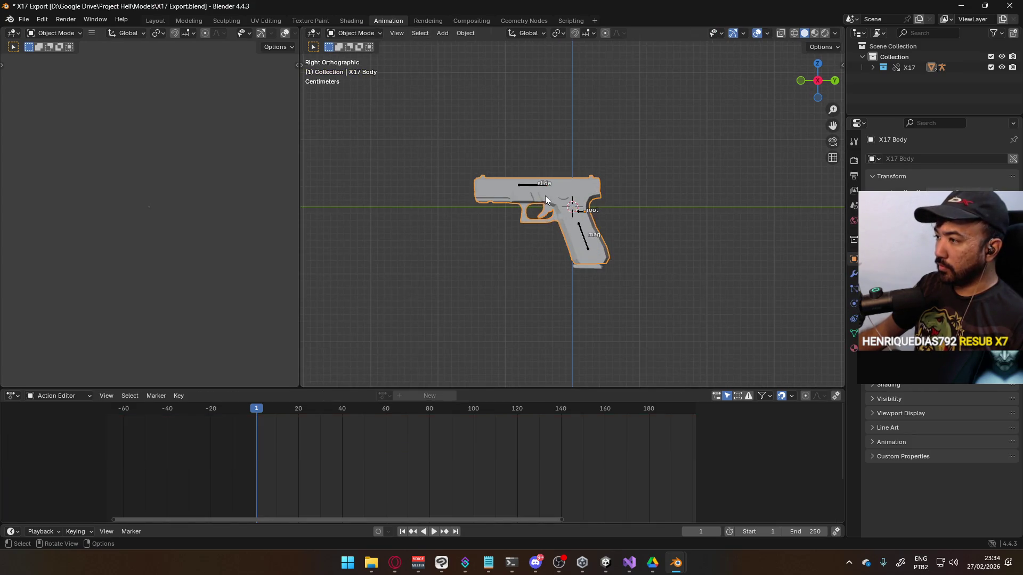
{"action": "left_click", "coordinate": [536, 184]}
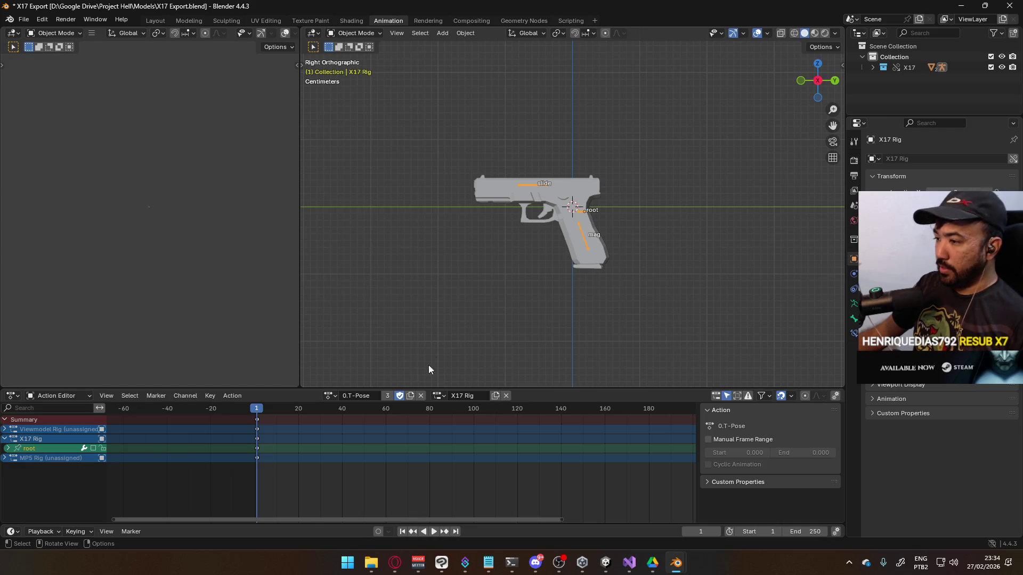
- Assign the Core Fire Sidearm action to X17 Rig and bring up the Player Viewmodel Generic window
{"action": "left_click", "coordinate": [333, 399]}
{"action": "scroll", "coordinate": [415, 431], "scroll_direction": "down", "scroll_amount": 12}
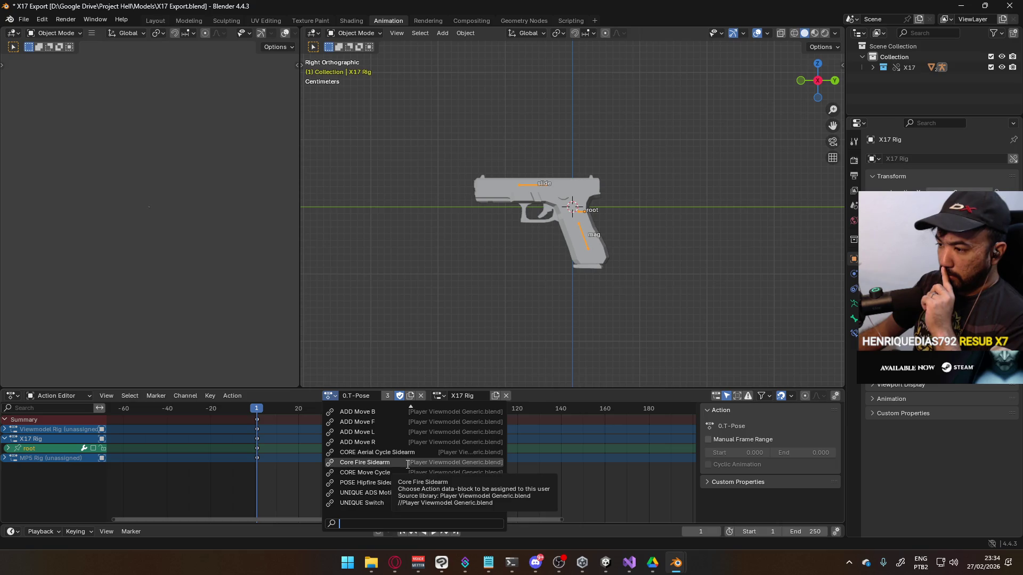
{"action": "left_click", "coordinate": [407, 464]}
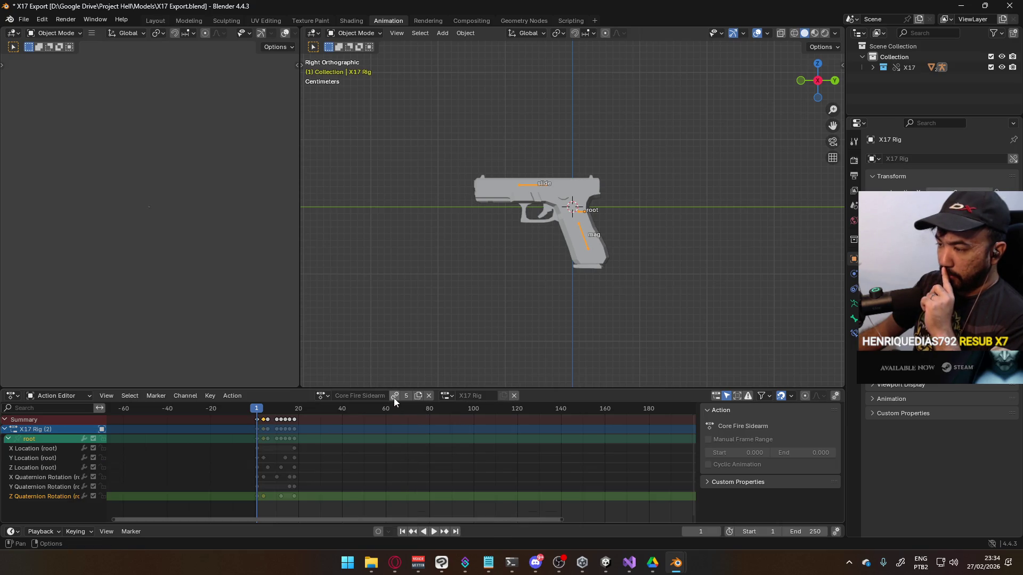
{"action": "left_click", "coordinate": [8, 439]}
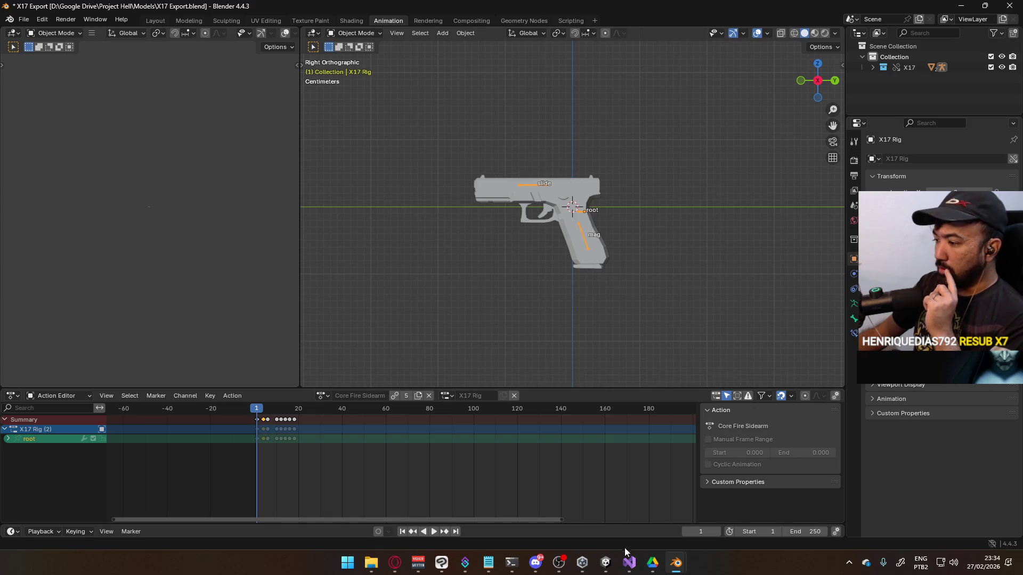
{"action": "mouse_move", "coordinate": [674, 568]}
{"action": "left_click", "coordinate": [596, 493]}
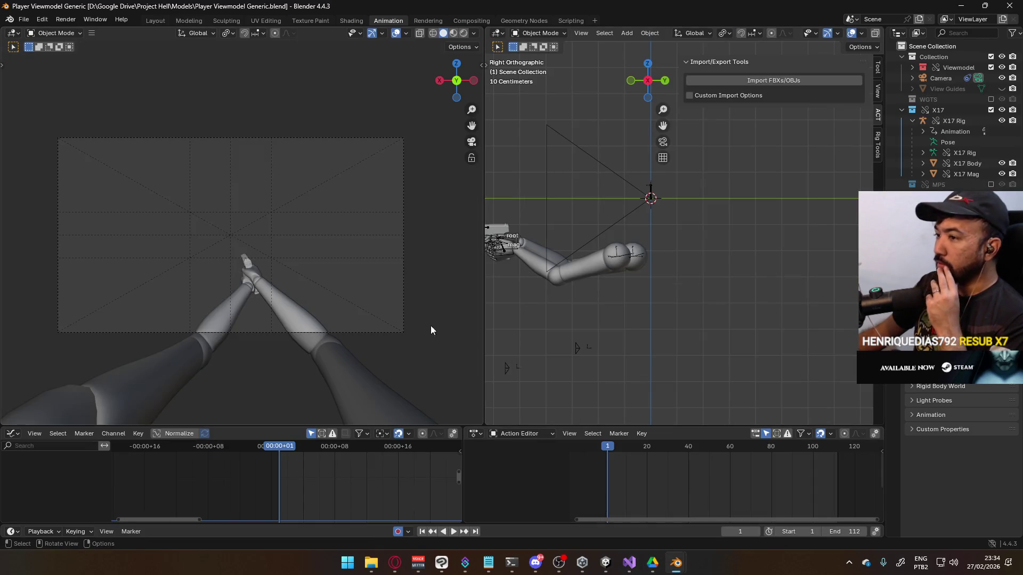
- Select X17 Rig and turn off the UNIQUE Switch Primary and ADD Idle Sway layers
{"action": "left_click", "coordinate": [576, 256]}
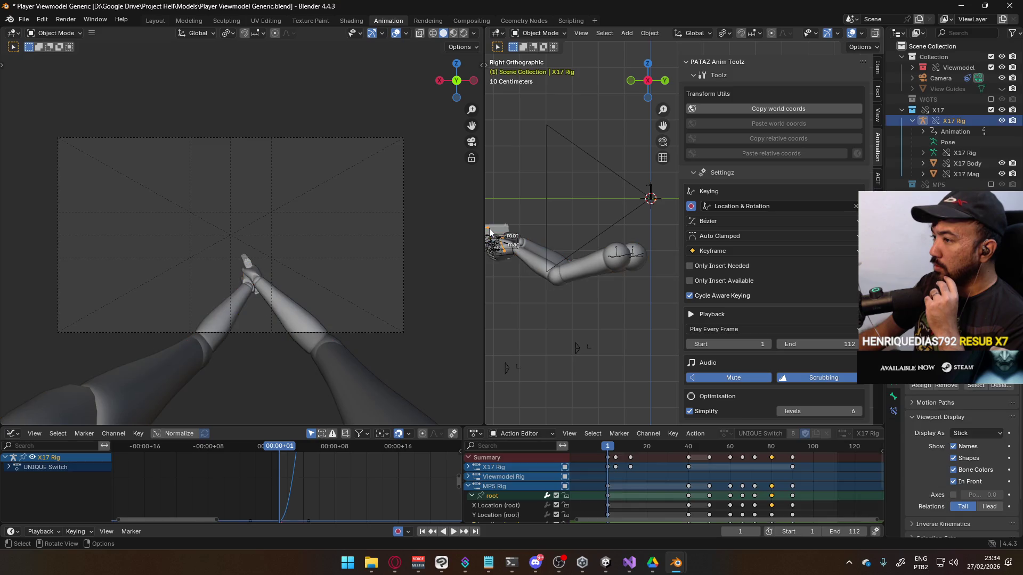
{"action": "scroll", "coordinate": [813, 313], "scroll_direction": "down", "scroll_amount": 8}
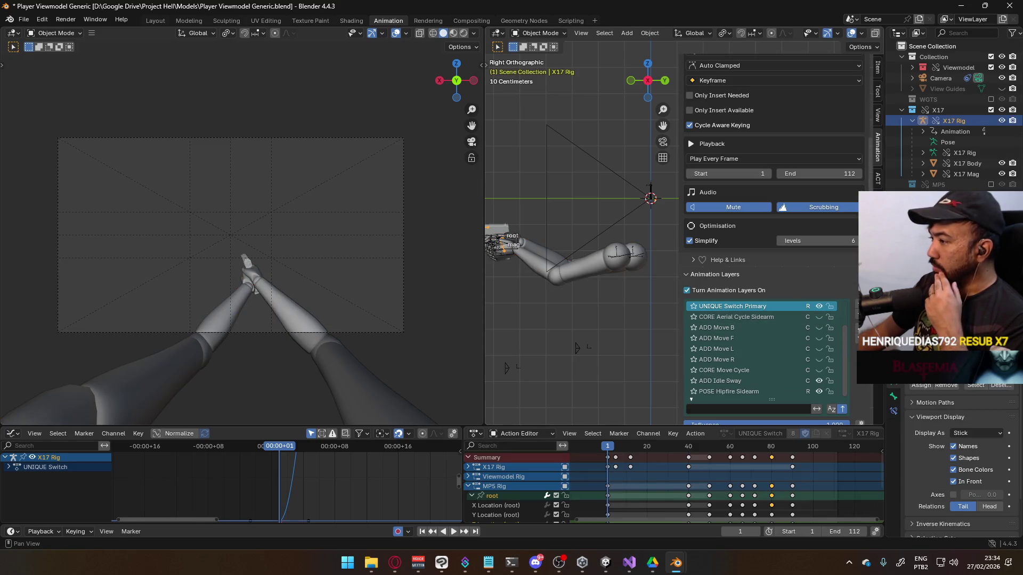
{"action": "left_click", "coordinate": [818, 307]}
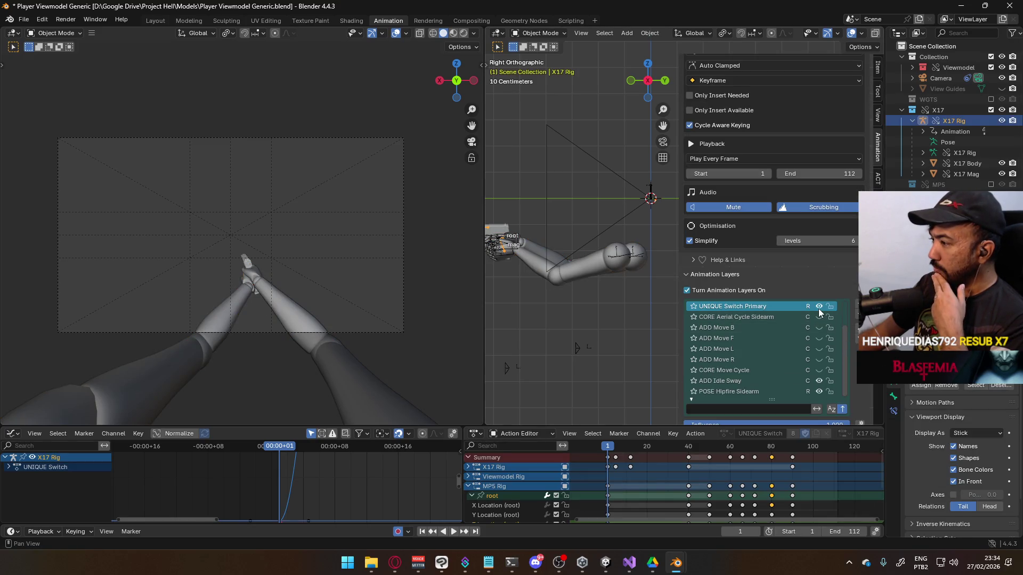
{"action": "left_click", "coordinate": [819, 381]}
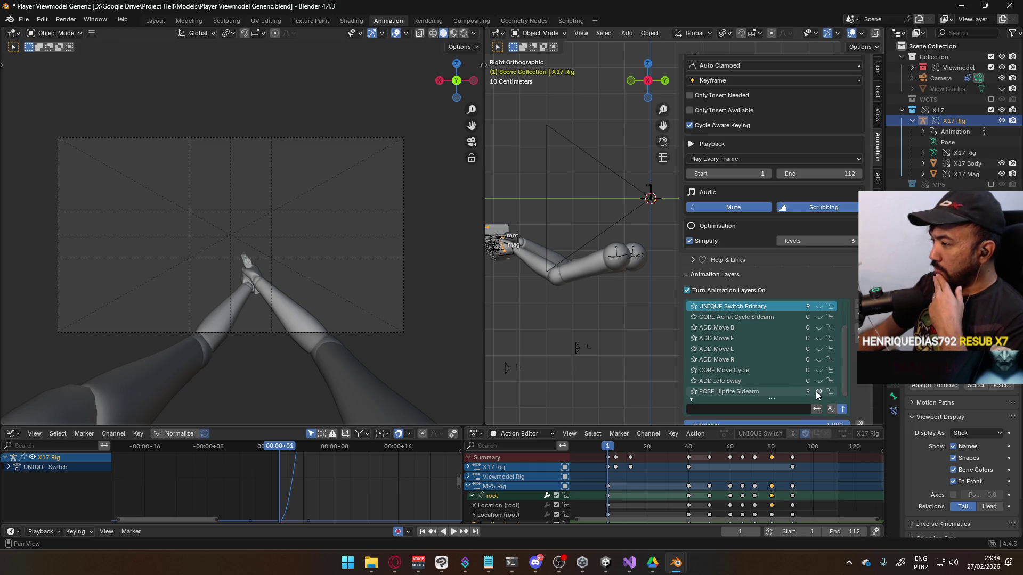
{"action": "left_click", "coordinate": [776, 392]}
- Unmute Core Fire Sidearm, make it the active layer, and play it back to check
{"action": "scroll", "coordinate": [757, 341], "scroll_direction": "up", "scroll_amount": 3}
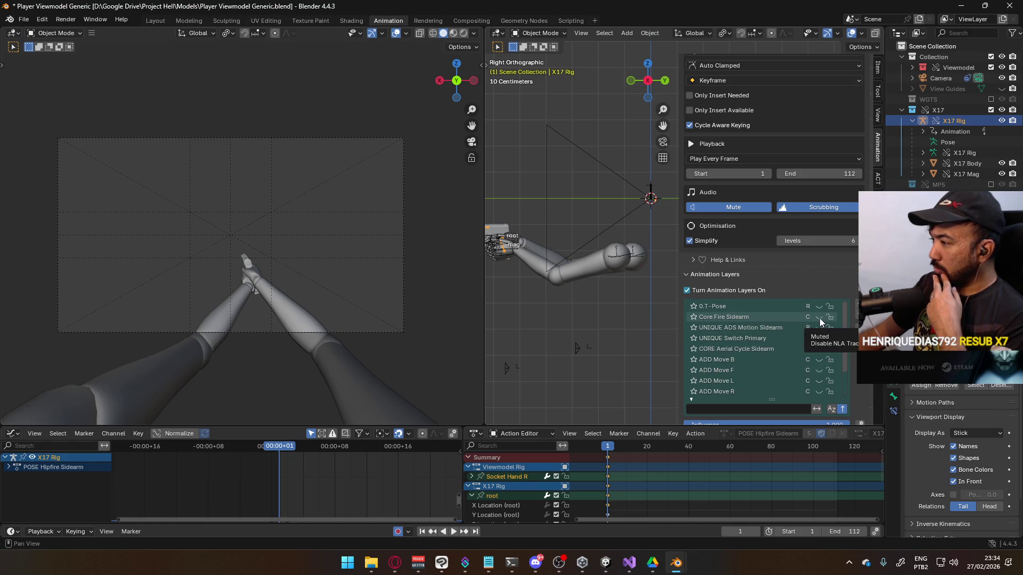
{"action": "left_click", "coordinate": [820, 320]}
{"action": "left_click", "coordinate": [772, 317]}
{"action": "key", "text": "space"}
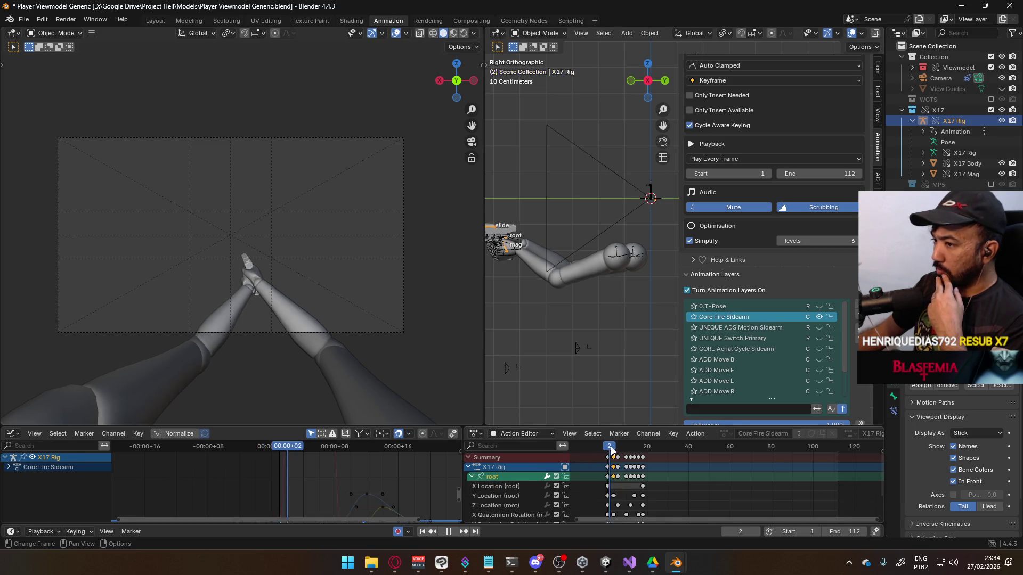
{"action": "key", "text": "Escape"}
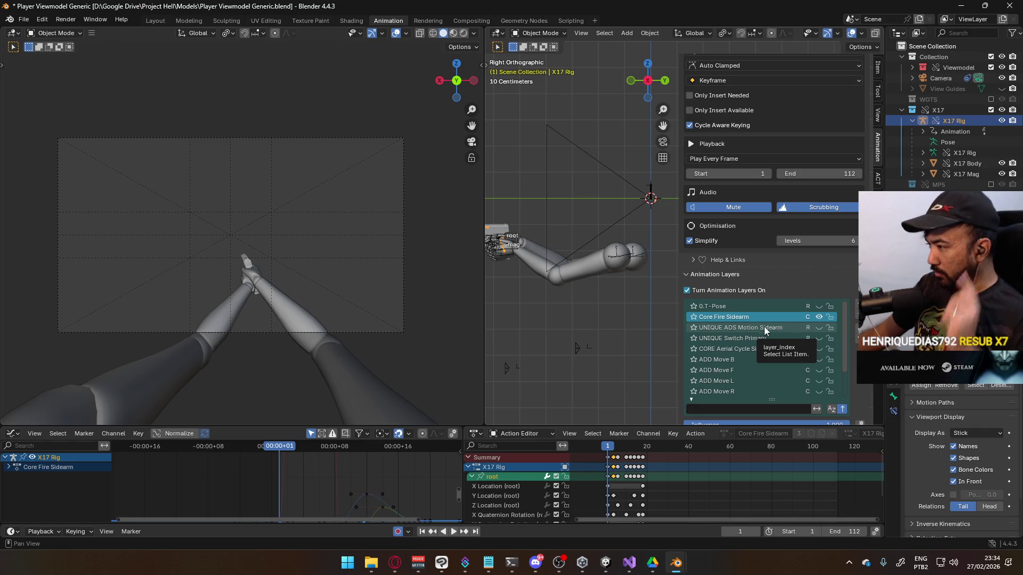
{"action": "key", "text": "alt+Tab"}
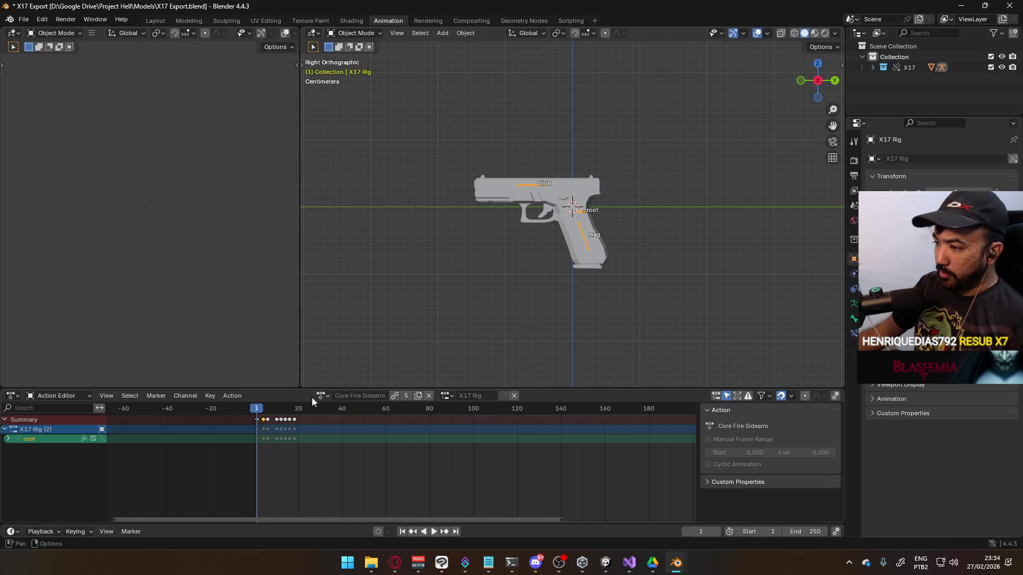
- Play the pistol rig's animation and scrub back to frame 1
{"action": "key", "text": "space"}
{"action": "mouse_move", "coordinate": [283, 407]}
{"action": "left_mouse_down"}
{"action": "mouse_move", "coordinate": [293, 407]}
{"action": "mouse_move", "coordinate": [258, 409]}
{"action": "left_mouse_up"}
{"action": "key", "text": "space"}
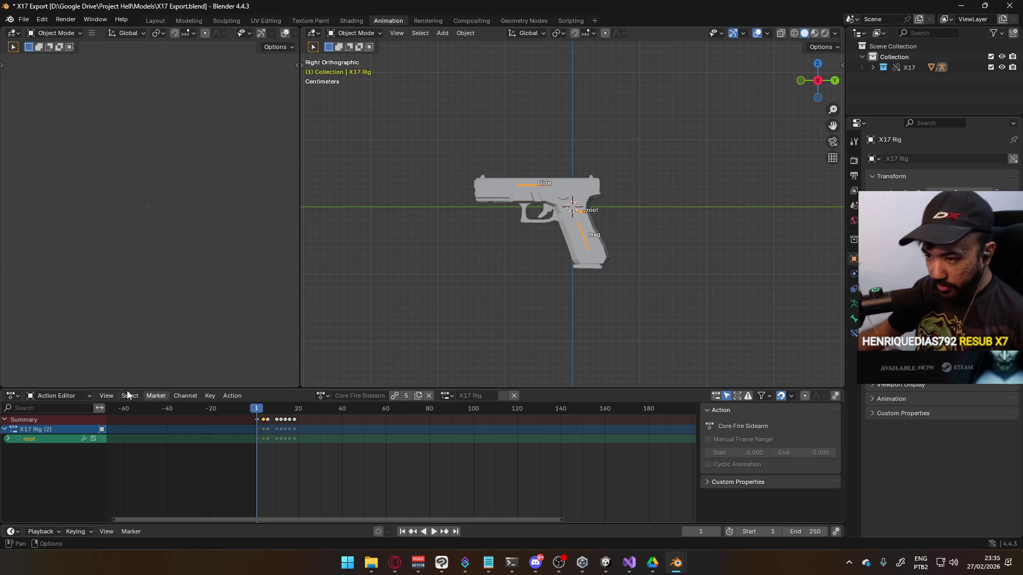
- Bind the action to the X17 Rig slot, mute root's channels, and switch to Pose Mode
{"action": "left_click", "coordinate": [43, 395]}
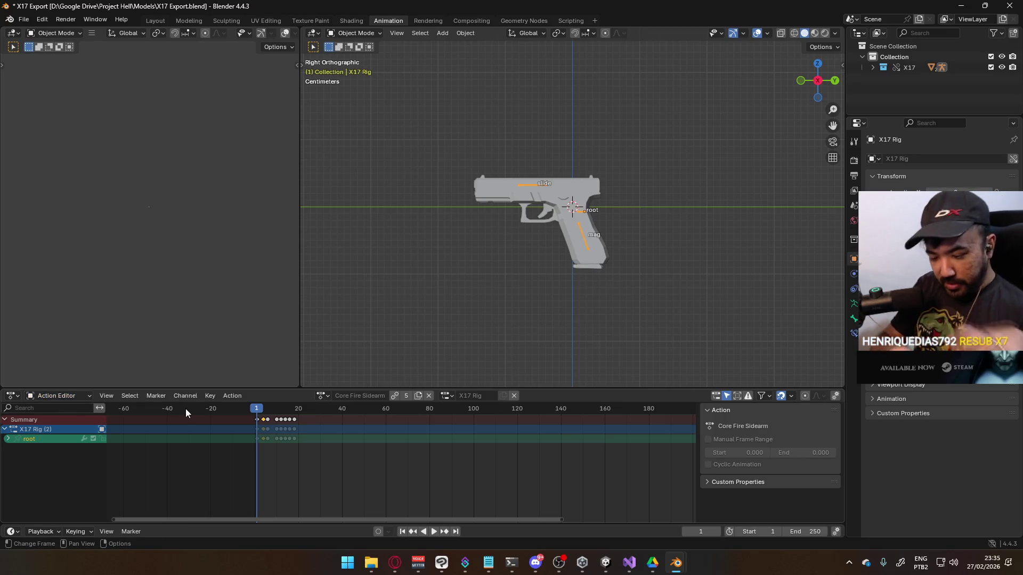
{"action": "left_click", "coordinate": [7, 439]}
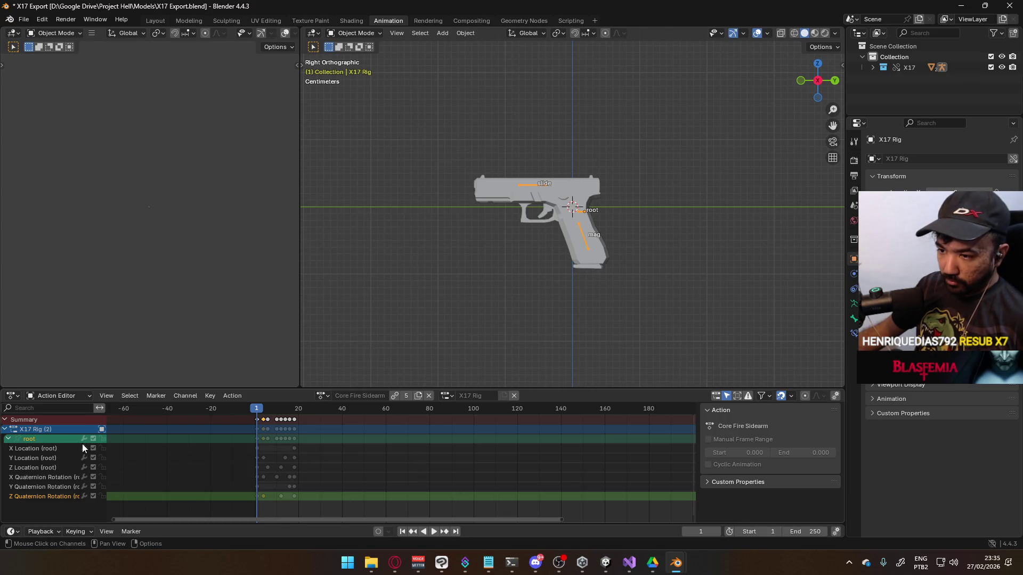
{"action": "left_click", "coordinate": [394, 397]}
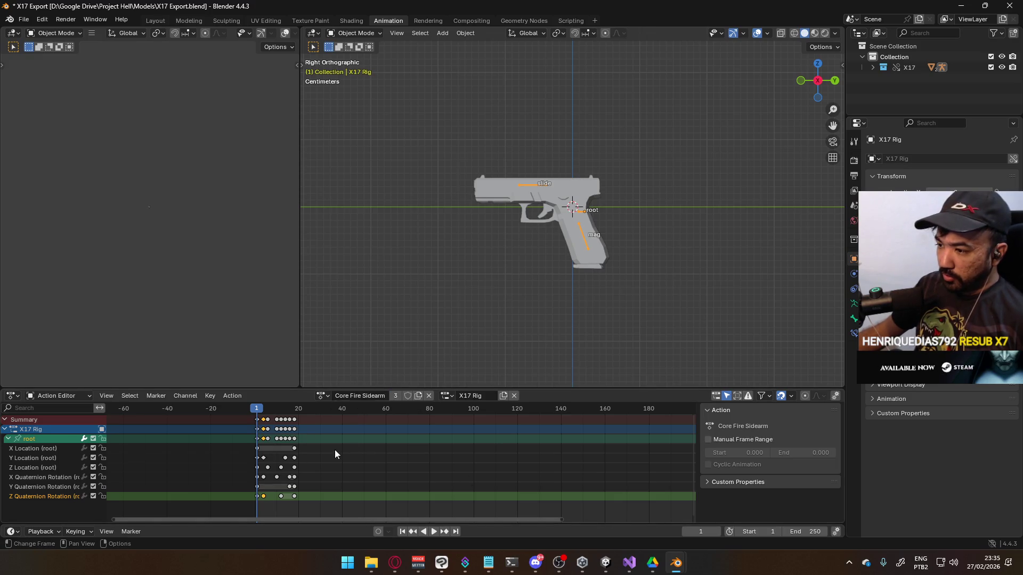
{"action": "left_click", "coordinate": [93, 439]}
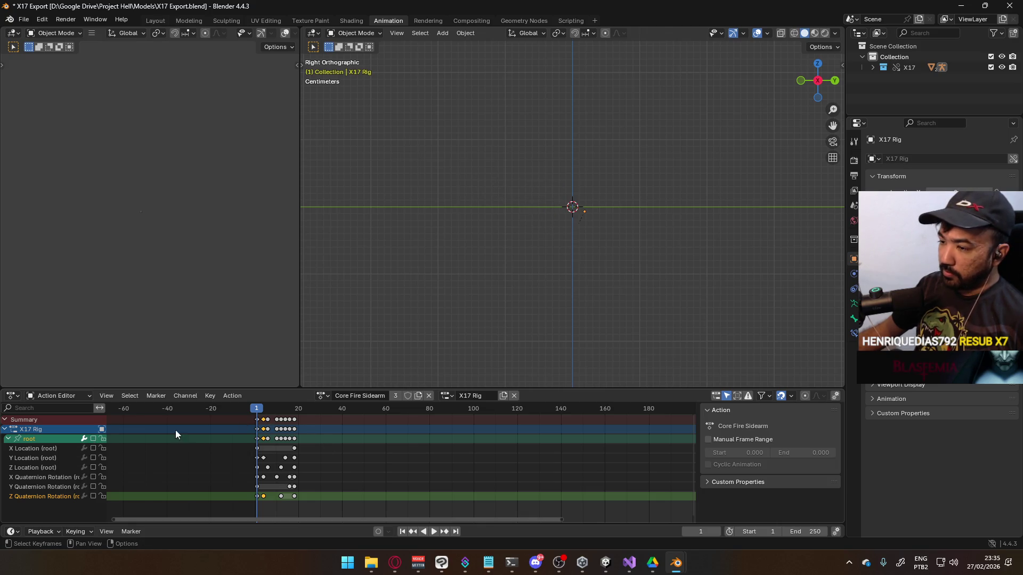
{"action": "scroll", "coordinate": [527, 257], "scroll_direction": "down", "scroll_amount": 4}
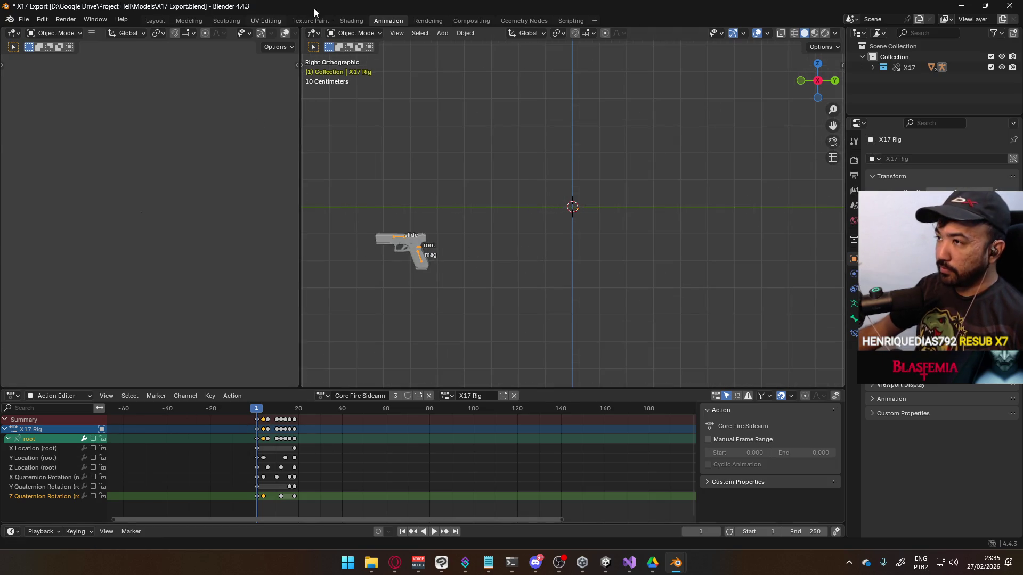
{"action": "left_click", "coordinate": [354, 33]}
{"action": "left_click", "coordinate": [352, 69]}
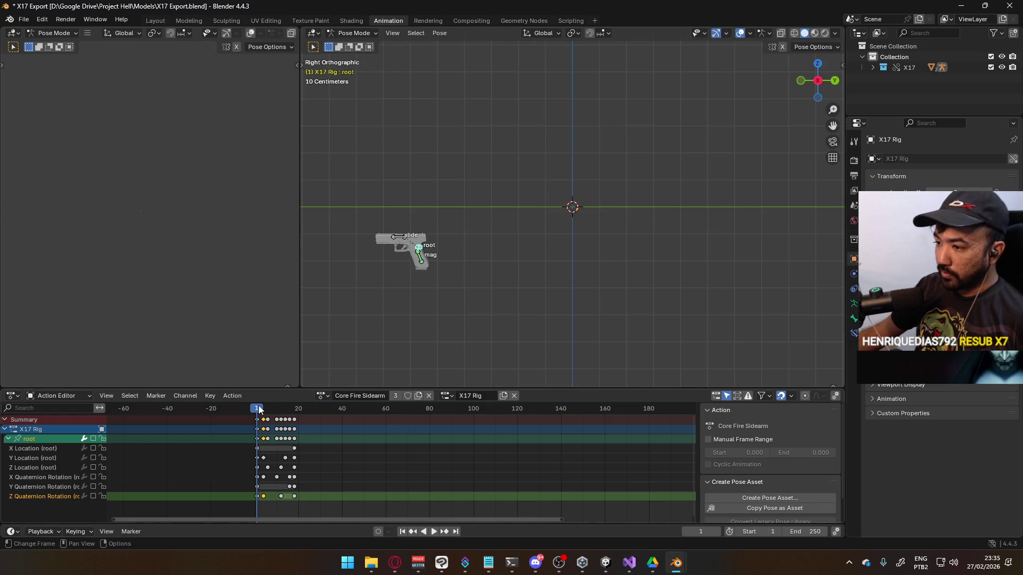
- Play the animation and check the action and X17 Rig slot lists, scrubbing to frame 37
{"action": "key", "text": "space"}
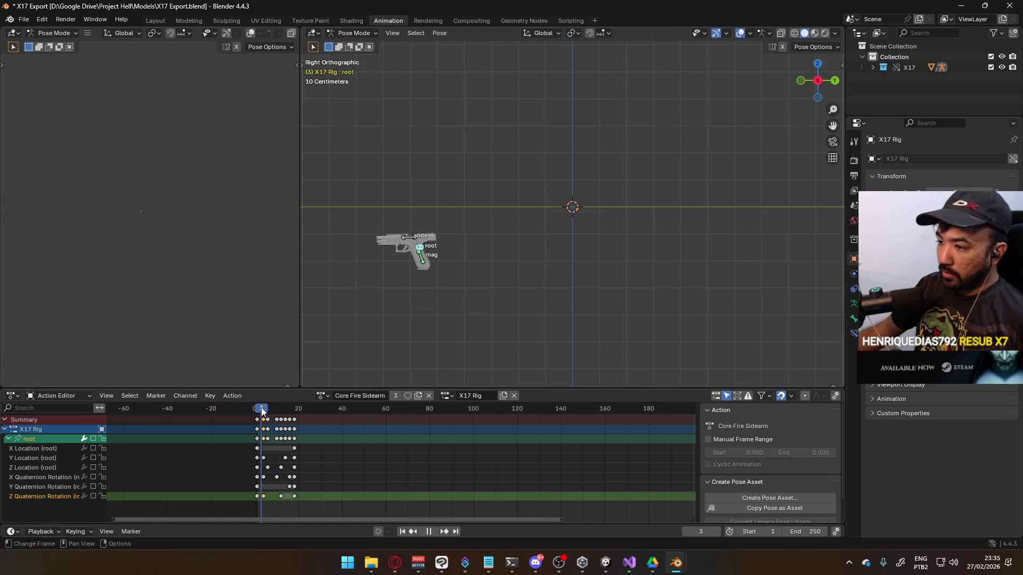
{"action": "key", "text": "Escape"}
{"action": "left_click", "coordinate": [322, 395]}
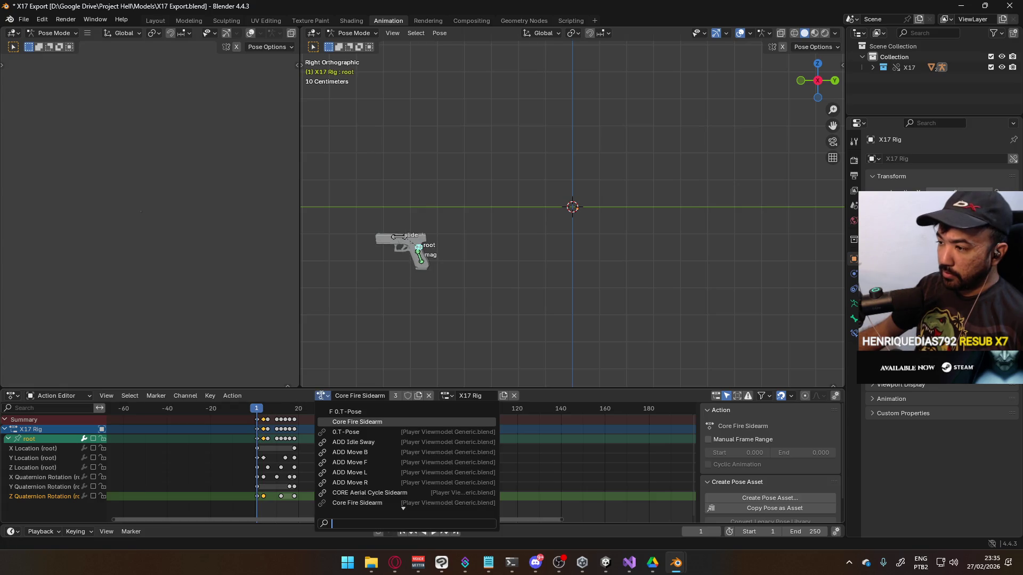
{"action": "left_click", "coordinate": [446, 395]}
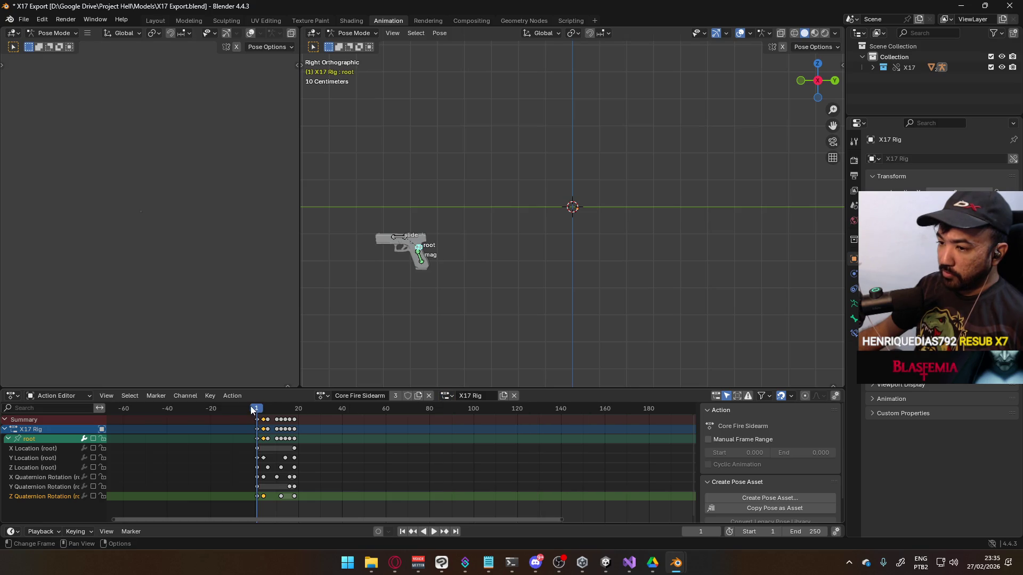
{"action": "mouse_move", "coordinate": [259, 413]}
{"action": "left_mouse_down"}
{"action": "mouse_move", "coordinate": [337, 411]}
{"action": "mouse_move", "coordinate": [257, 412]}
{"action": "left_mouse_up"}
{"action": "left_click", "coordinate": [441, 394]}
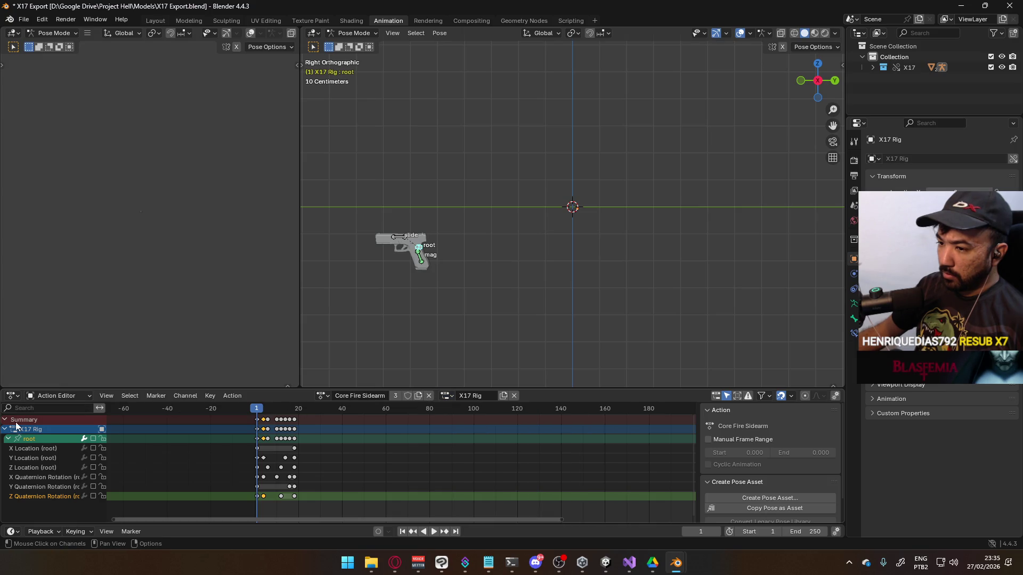
- Collapse the root channel, keep Core Fire Sidearm, scrub to frame 14, and return to Object Mode
{"action": "left_click", "coordinate": [8, 440]}
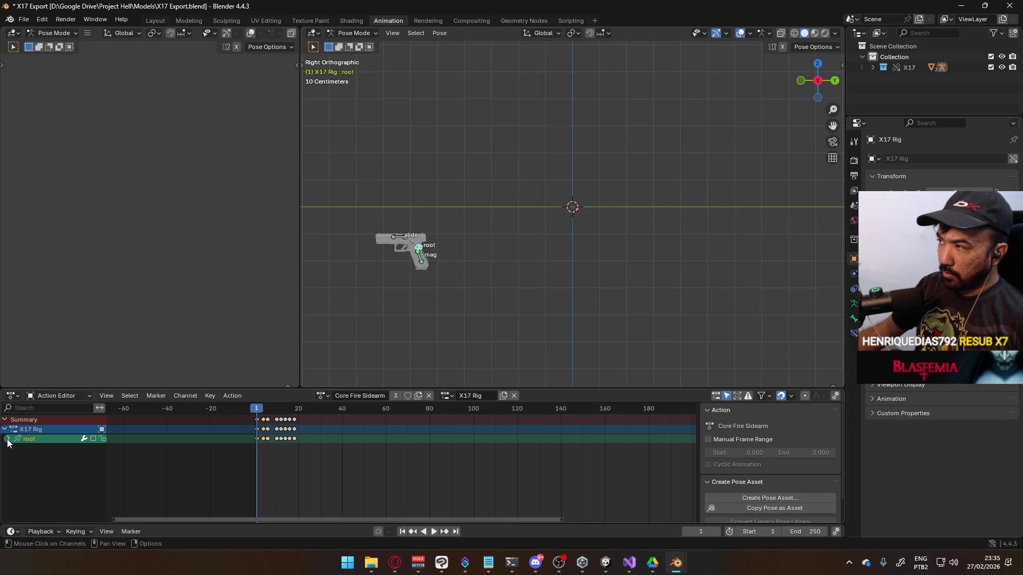
{"action": "left_click", "coordinate": [322, 397]}
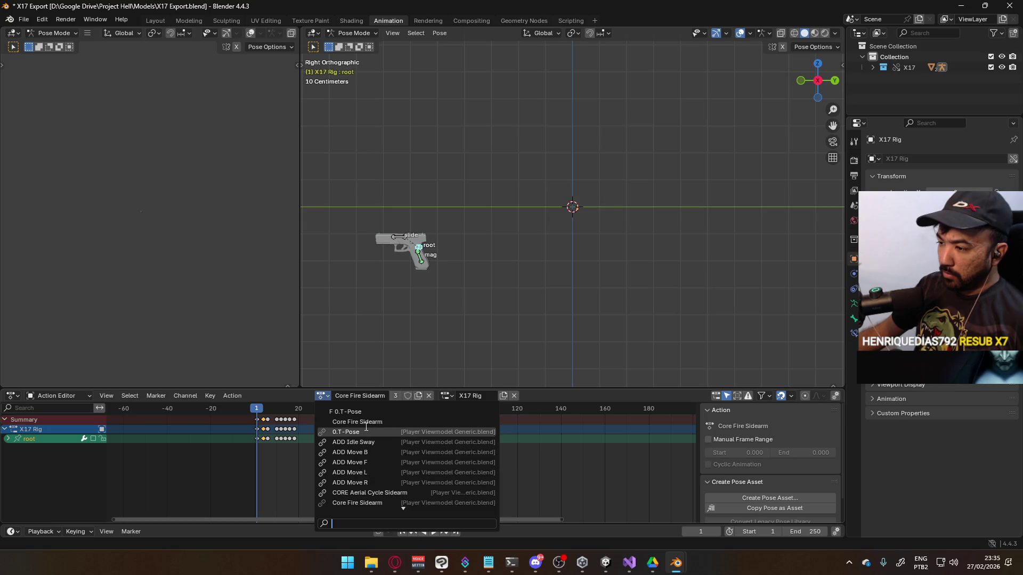
{"action": "left_click", "coordinate": [365, 423]}
{"action": "mouse_move", "coordinate": [273, 403]}
{"action": "left_mouse_down"}
{"action": "mouse_move", "coordinate": [261, 406]}
{"action": "mouse_move", "coordinate": [292, 409]}
{"action": "mouse_move", "coordinate": [257, 410]}
{"action": "left_mouse_up"}
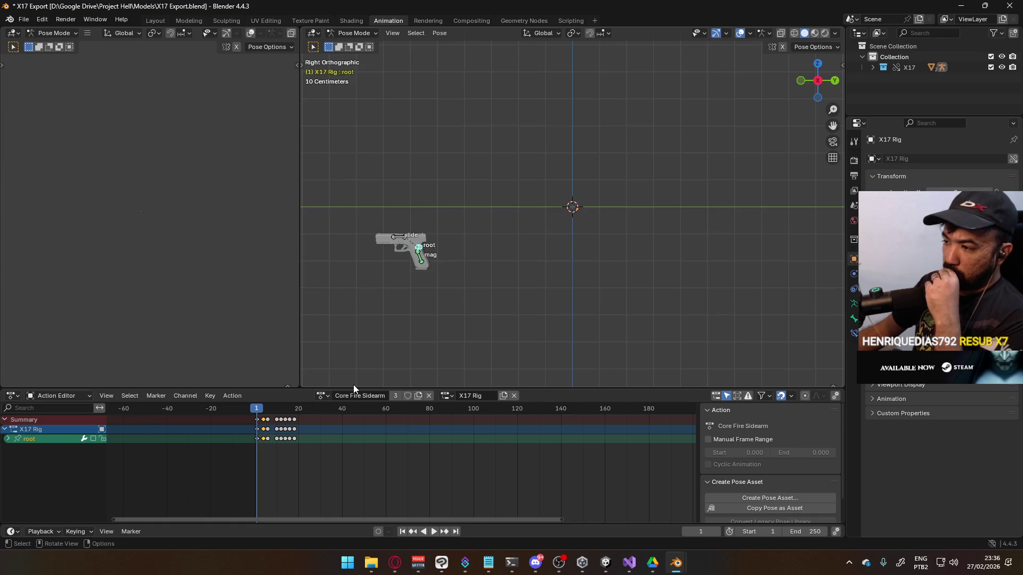
{"action": "left_click", "coordinate": [459, 397]}
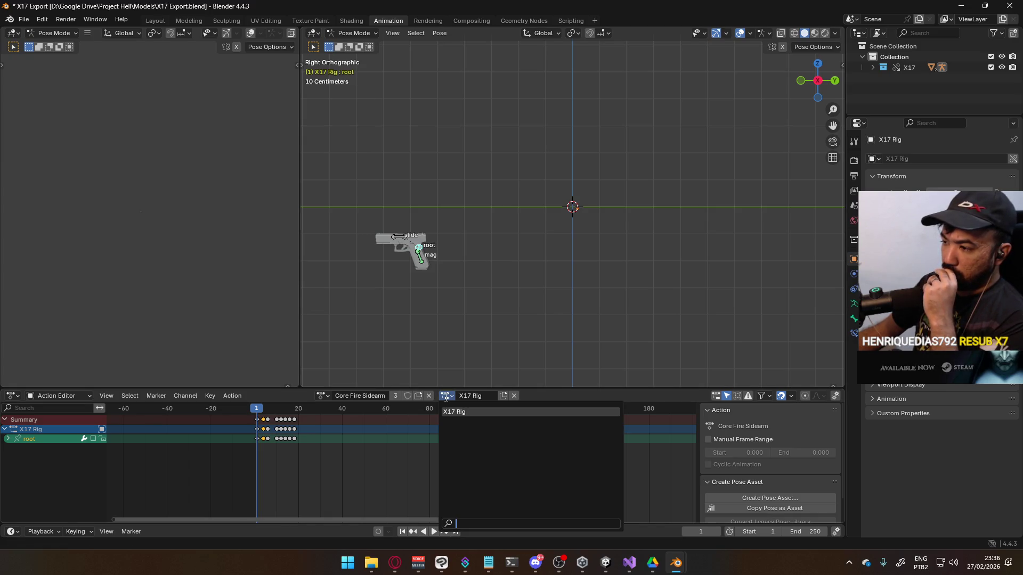
{"action": "left_click", "coordinate": [353, 33]}
{"action": "left_click", "coordinate": [359, 46]}
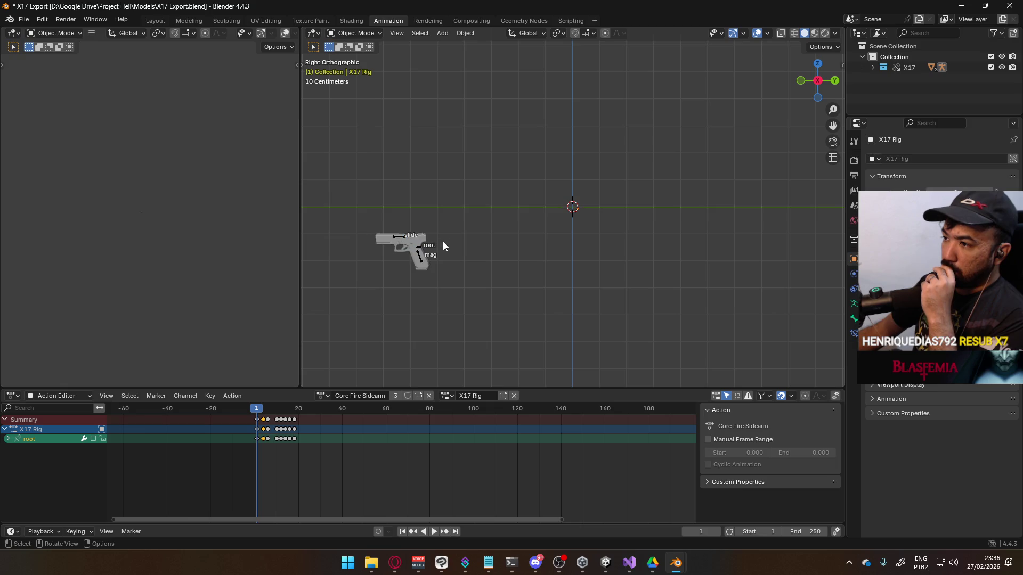
- Expand the X17 collection, the X17 Rig's Animation data and its NLA Tracks in the Outliner
{"action": "left_click", "coordinate": [447, 396]}
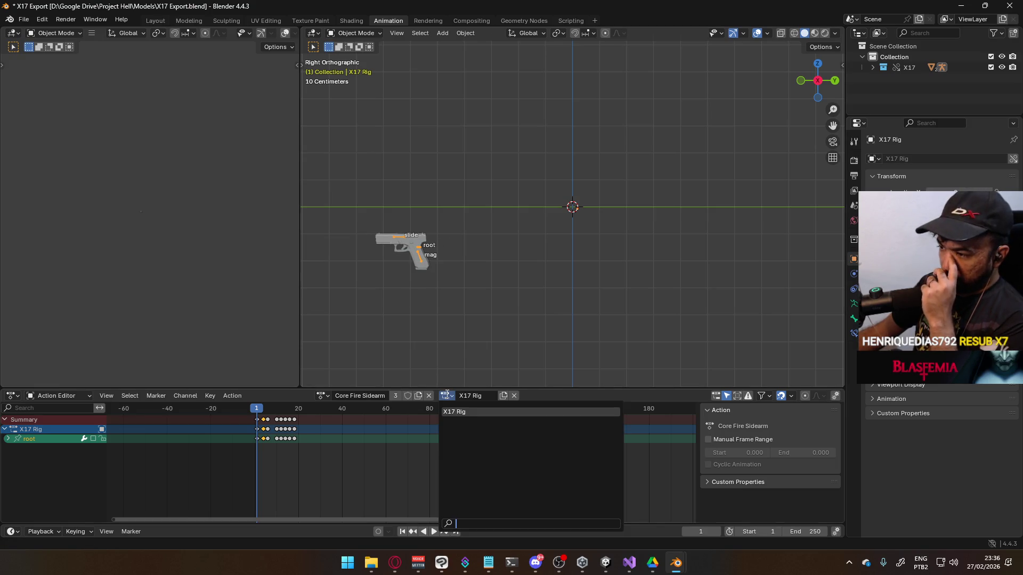
{"action": "mouse_move", "coordinate": [257, 410]}
{"action": "left_mouse_down"}
{"action": "mouse_move", "coordinate": [295, 412]}
{"action": "mouse_move", "coordinate": [258, 419]}
{"action": "left_mouse_up"}
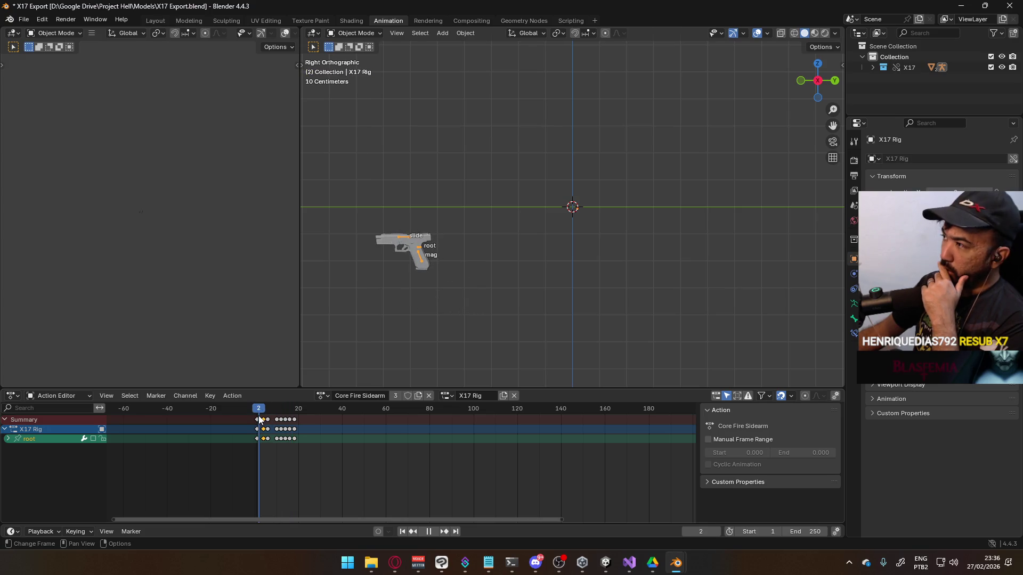
{"action": "left_click", "coordinate": [872, 68]}
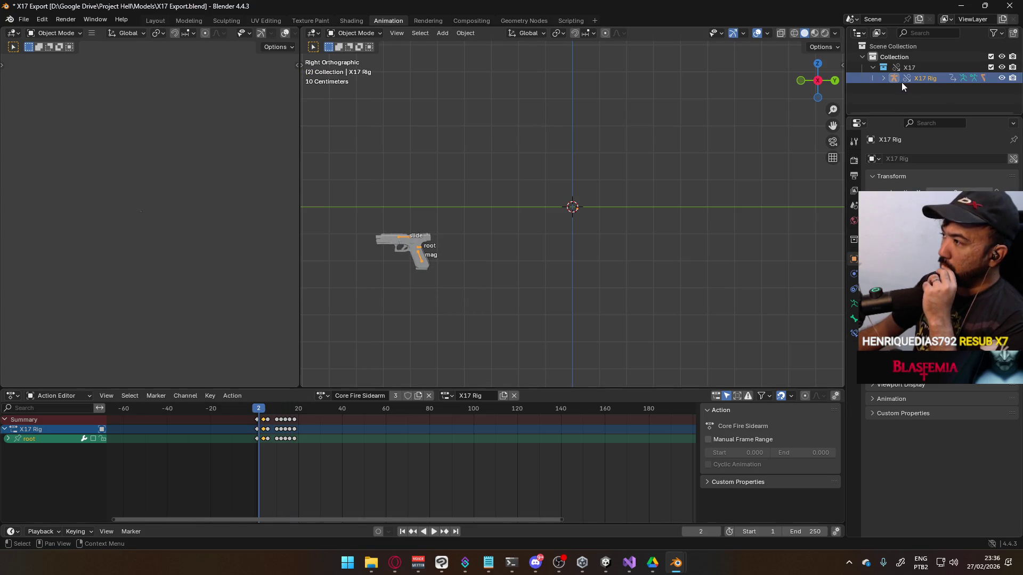
{"action": "left_click", "coordinate": [882, 78]}
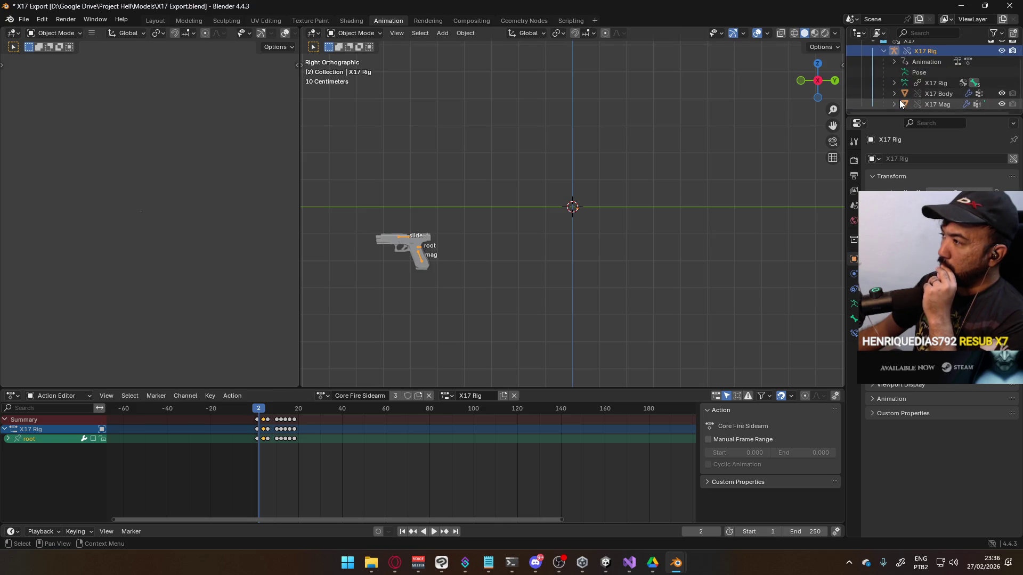
{"action": "scroll", "coordinate": [905, 91], "scroll_direction": "up", "scroll_amount": 2}
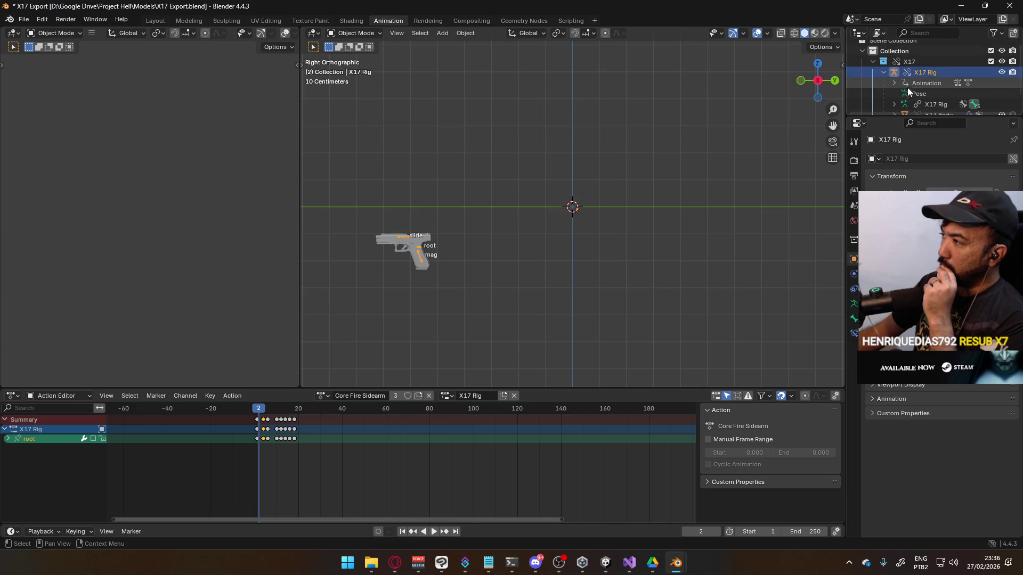
{"action": "left_click", "coordinate": [913, 84]}
{"action": "left_click", "coordinate": [894, 82]}
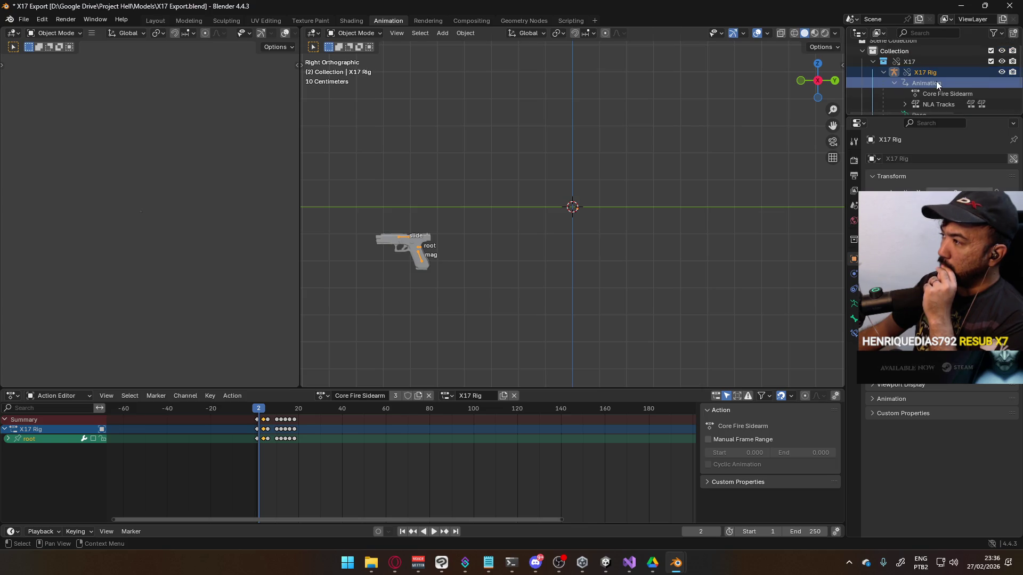
{"action": "left_click", "coordinate": [905, 103]}
{"action": "scroll", "coordinate": [929, 89], "scroll_direction": "down", "scroll_amount": 4}
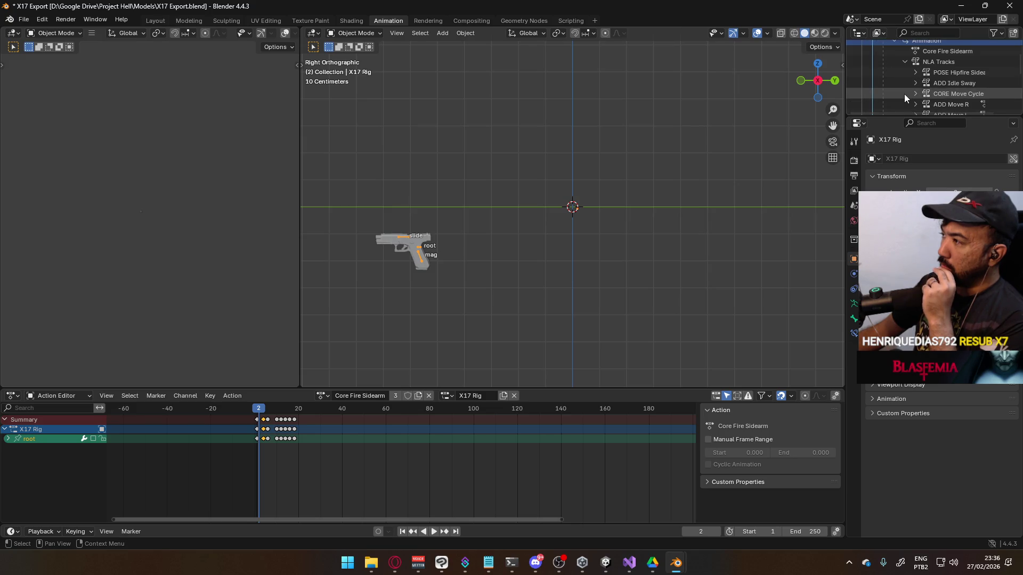
{"action": "right_click", "coordinate": [940, 62]}
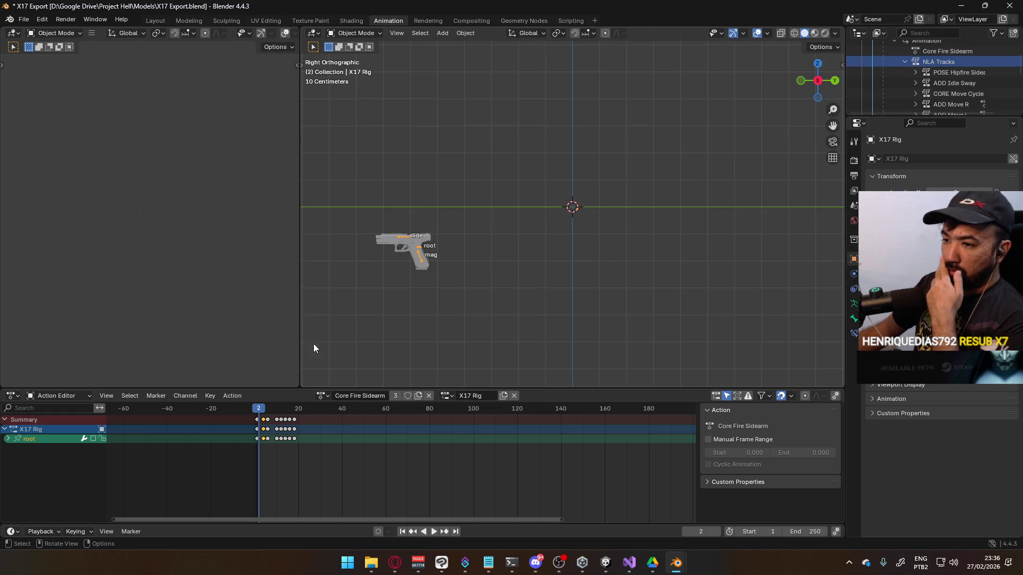
- Play the Core Fire Sidearm animation, stop it at frame 1 and scroll the Outliner to the top
{"action": "left_click", "coordinate": [256, 412]}
{"action": "key", "text": "space"}
{"action": "left_click_drag", "start_coordinate": [257, 412], "coordinate": [301, 412]}
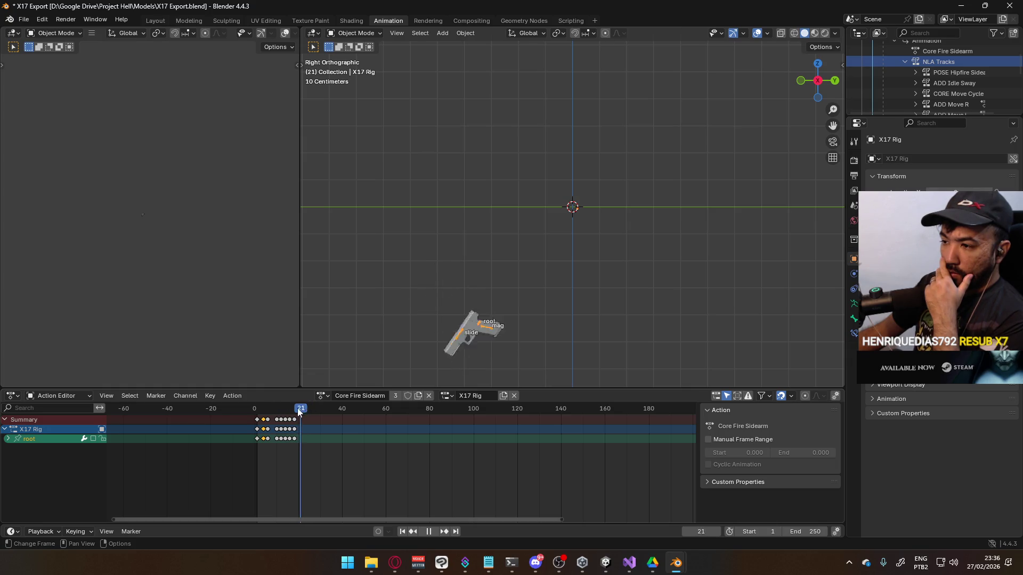
{"action": "key", "text": "Escape"}
{"action": "scroll", "coordinate": [893, 75], "scroll_direction": "up", "scroll_amount": 2}
{"action": "scroll", "coordinate": [897, 53], "scroll_direction": "up", "scroll_amount": 2}
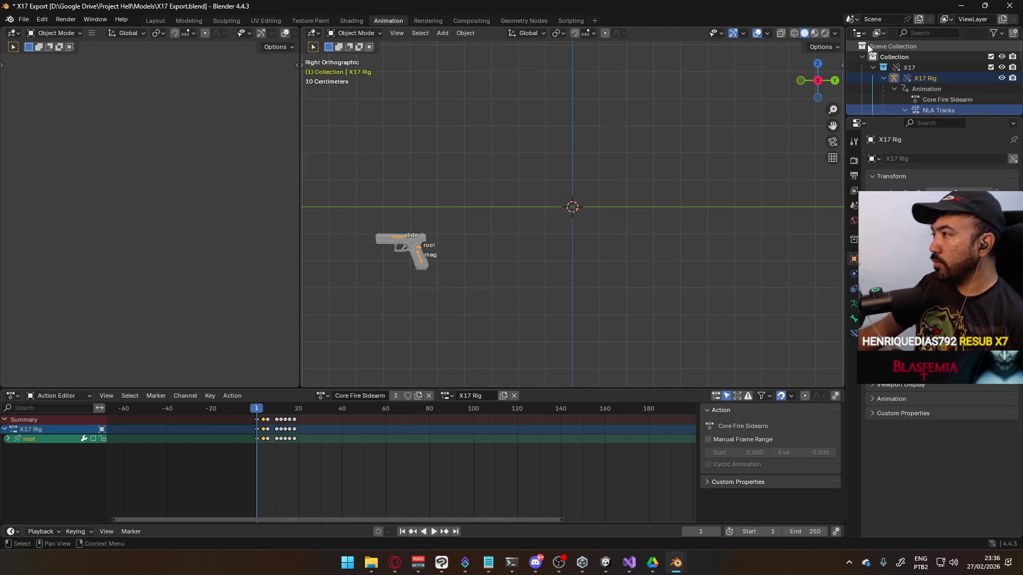
- Save X17 Export.blend, then revert to the saved version
{"action": "key", "text": "ctrl+s"}
{"action": "left_click", "coordinate": [23, 21]}
{"action": "left_click", "coordinate": [37, 63]}
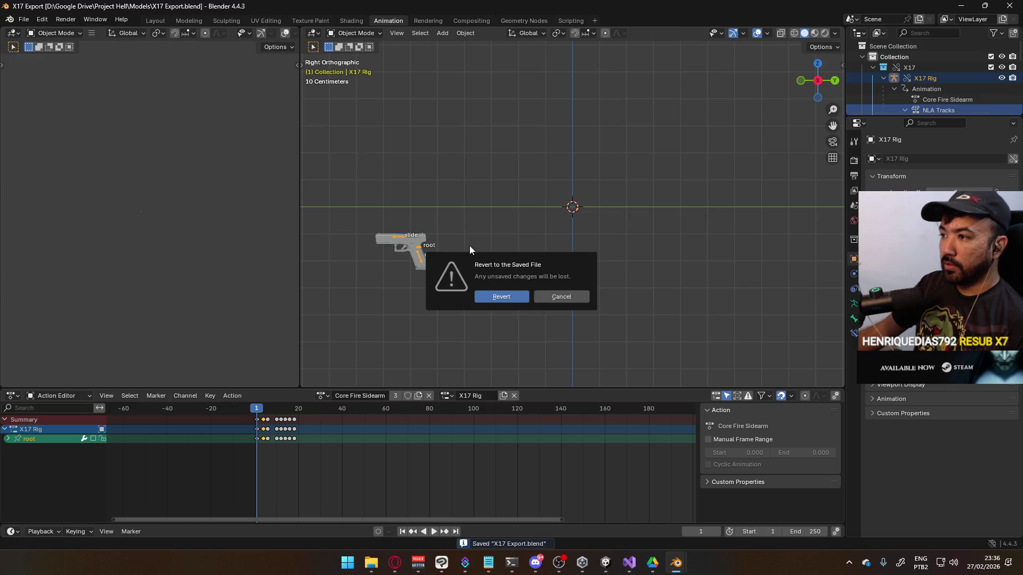
{"action": "left_click", "coordinate": [512, 297]}
- Inspect the Viewmodel Rig, MP5 Rig and root channels in the Action Editor, then play the animation
{"action": "mouse_move", "coordinate": [256, 407]}
{"action": "left_mouse_down"}
{"action": "mouse_move", "coordinate": [275, 408]}
{"action": "mouse_move", "coordinate": [257, 407]}
{"action": "left_mouse_up"}
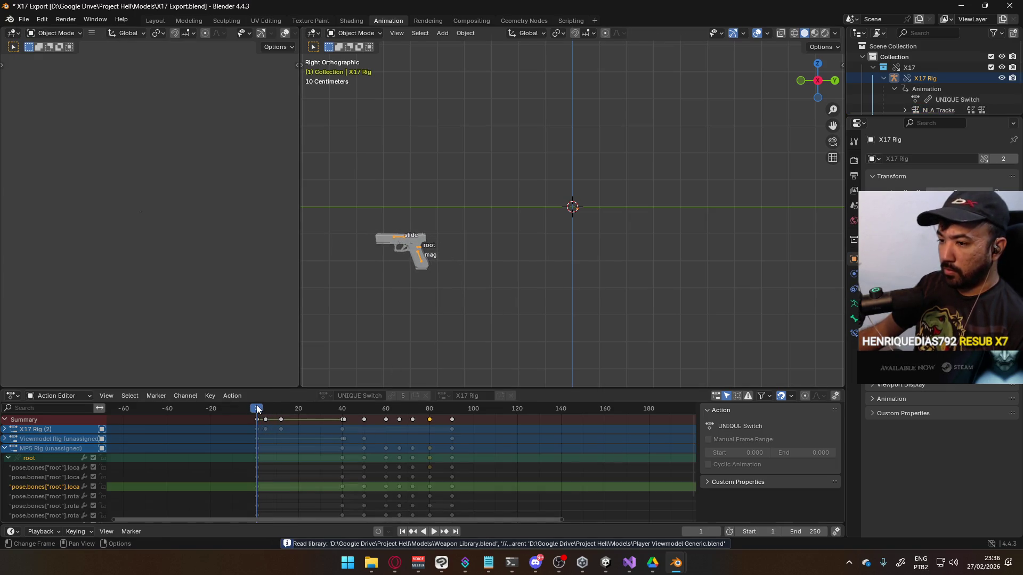
{"action": "left_click", "coordinate": [55, 443]}
{"action": "left_click", "coordinate": [4, 439]}
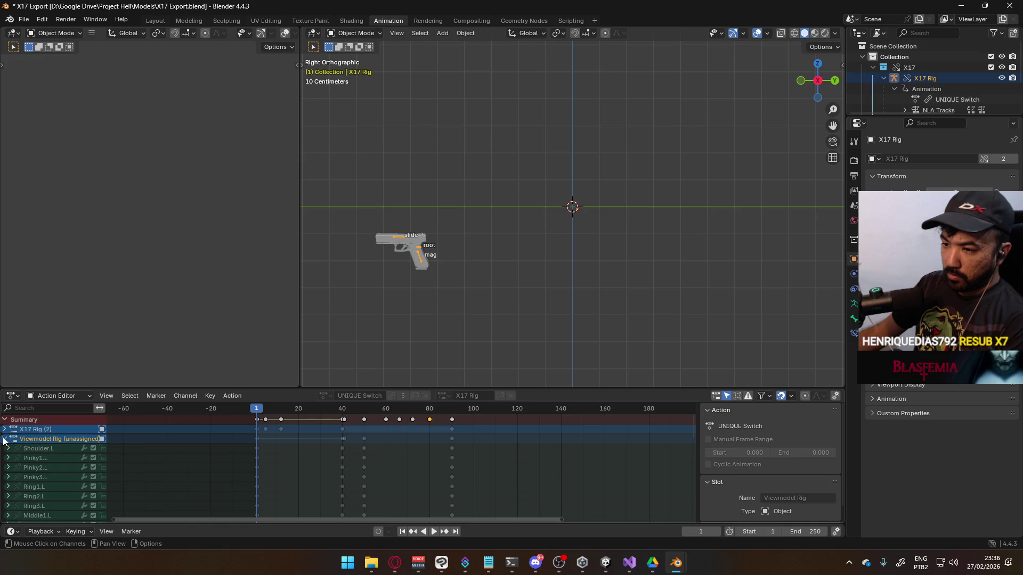
{"action": "left_click", "coordinate": [5, 439]}
{"action": "left_click", "coordinate": [40, 447]}
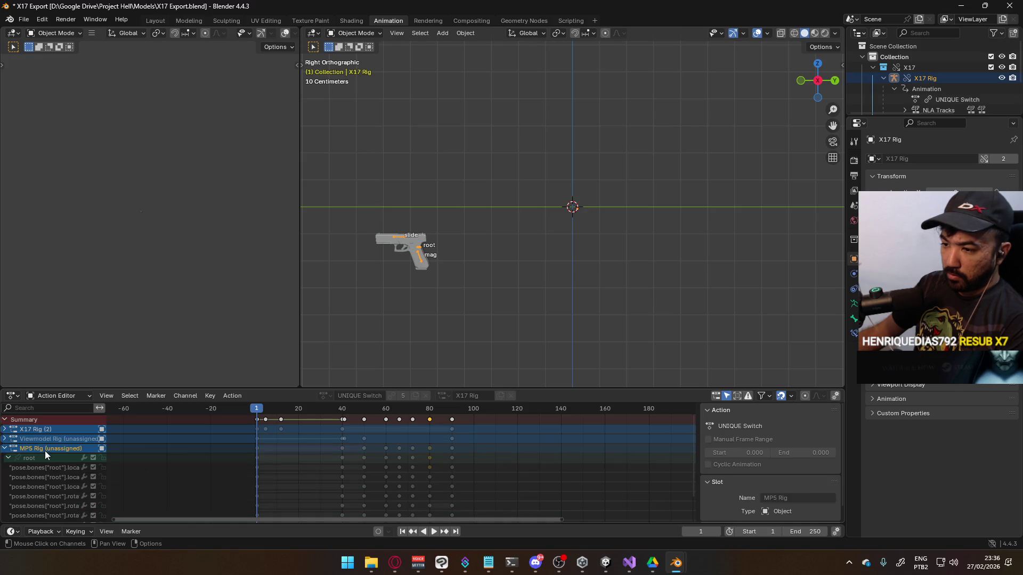
{"action": "left_click", "coordinate": [87, 458]}
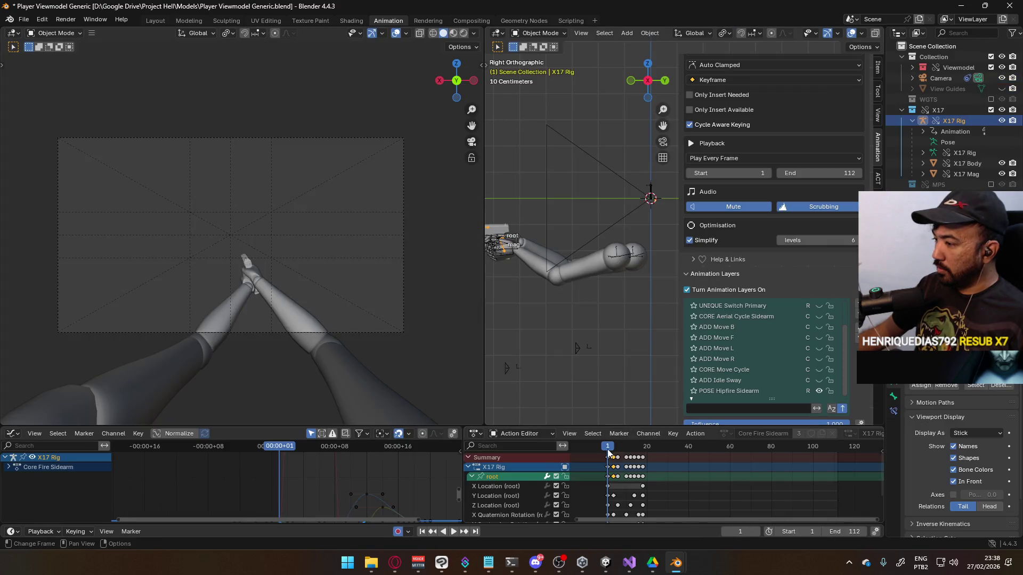
{"action": "key", "text": "space"}
{"action": "key", "text": "space"}
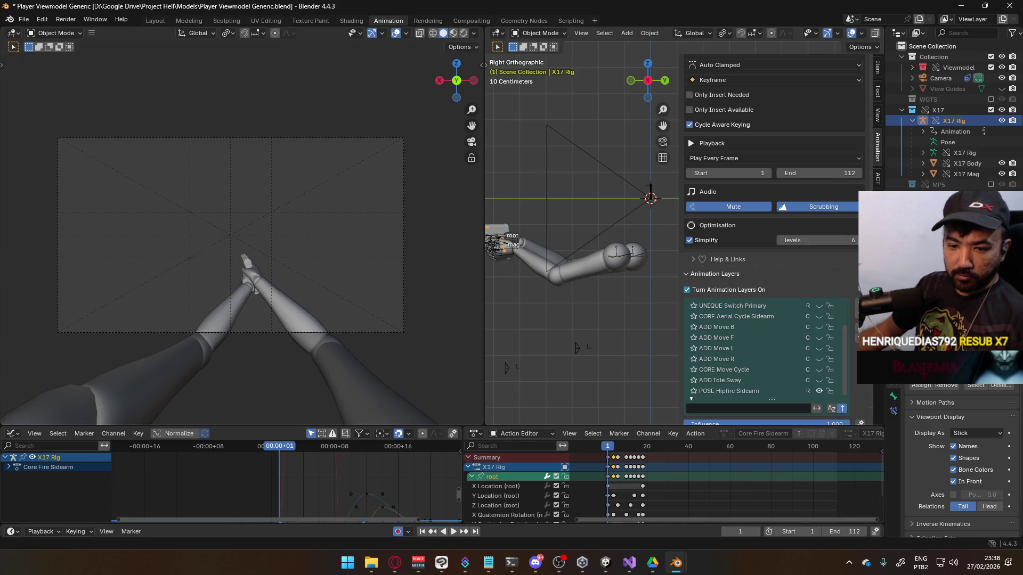
{"action": "key", "text": "alt+Tab"}
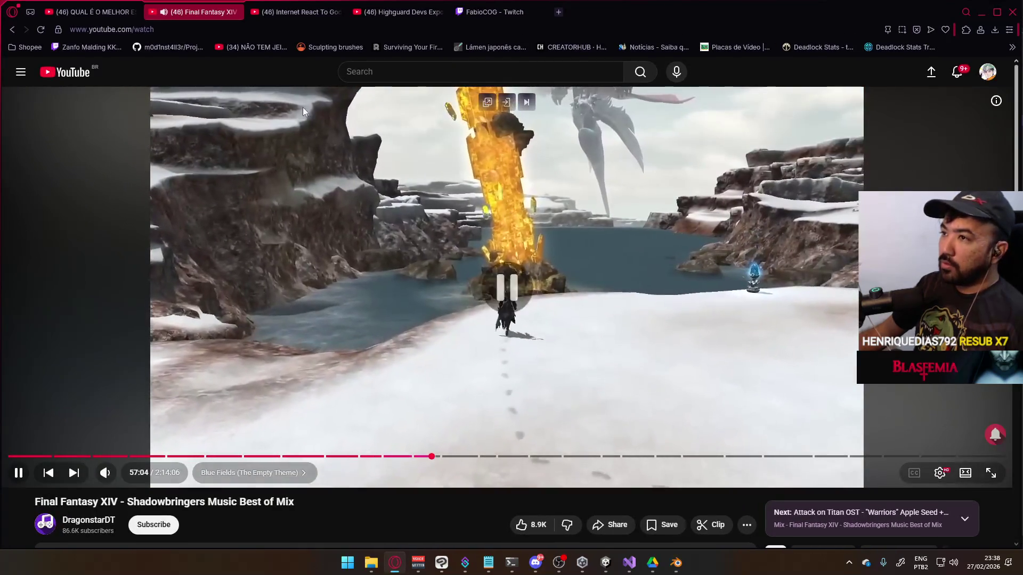
- Pause the Final Fantasy XIV music mix and play the God of War reaction video fullscreen
{"action": "key", "text": "space"}
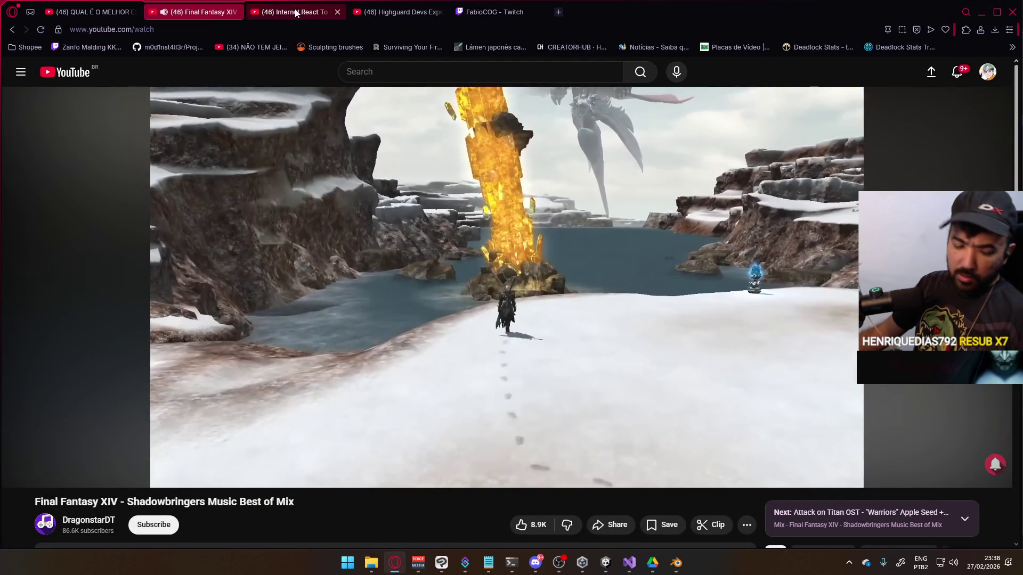
{"action": "left_click", "coordinate": [296, 13]}
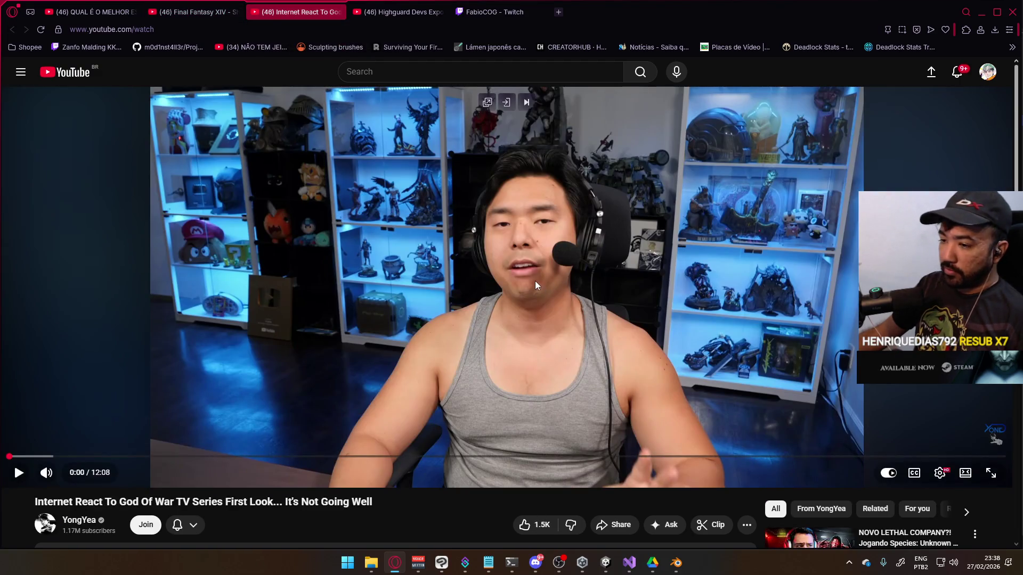
{"action": "left_click", "coordinate": [942, 451]}
{"action": "key", "text": "f"}
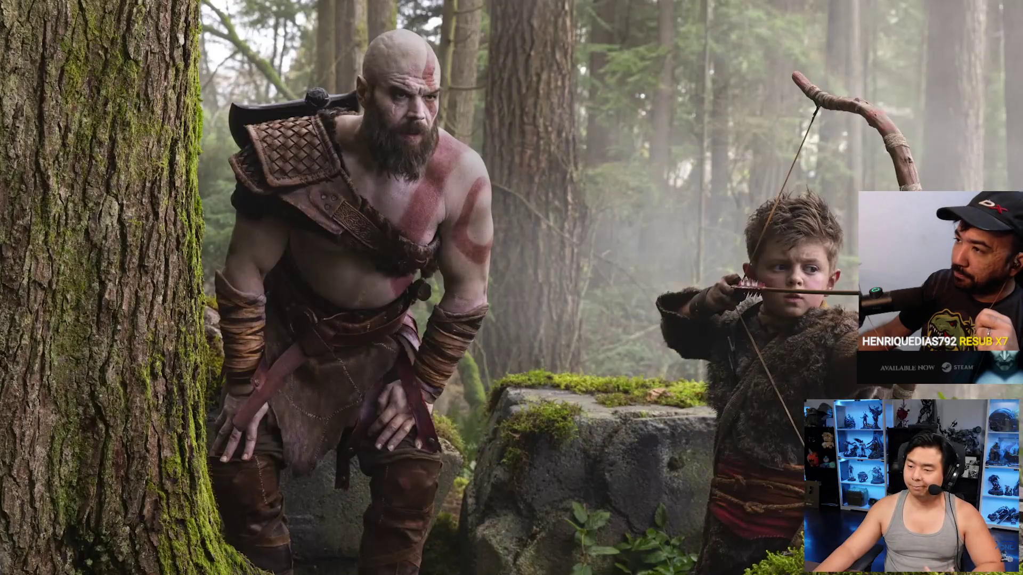
- Pause the reaction video at 0:38 and exit fullscreen
{"action": "key", "text": "space"}
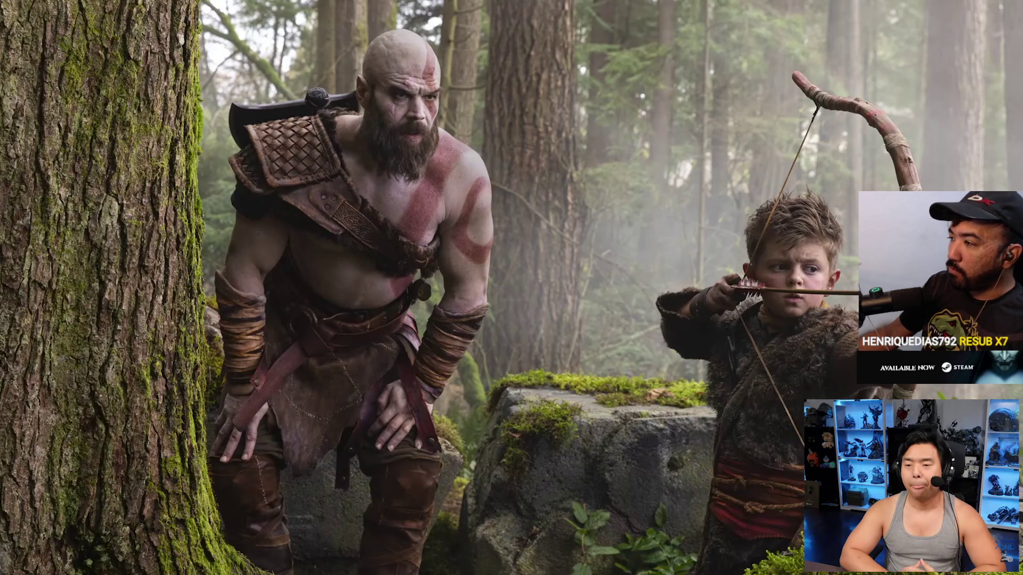
{"action": "key", "text": "space"}
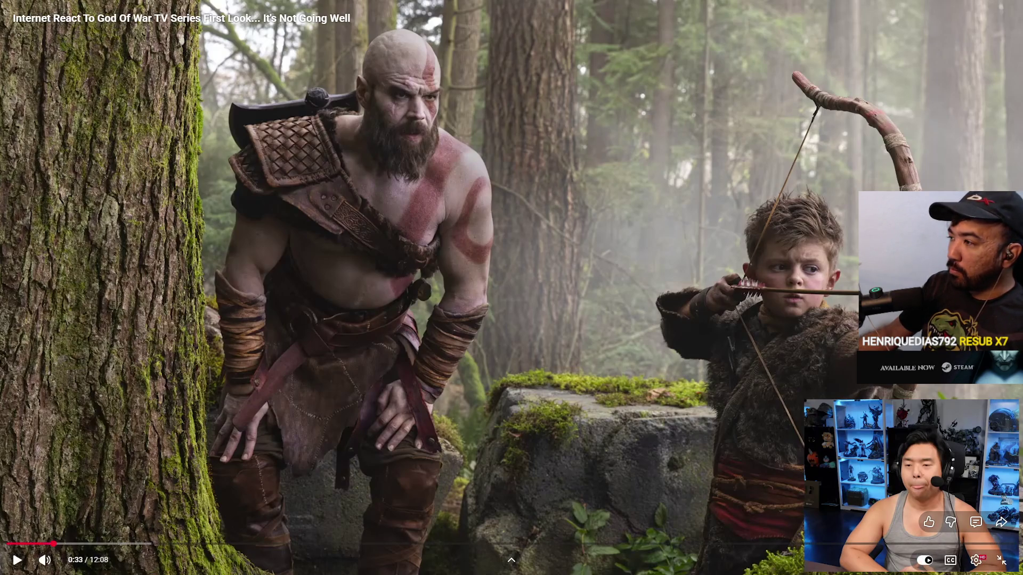
{"action": "key", "text": "space"}
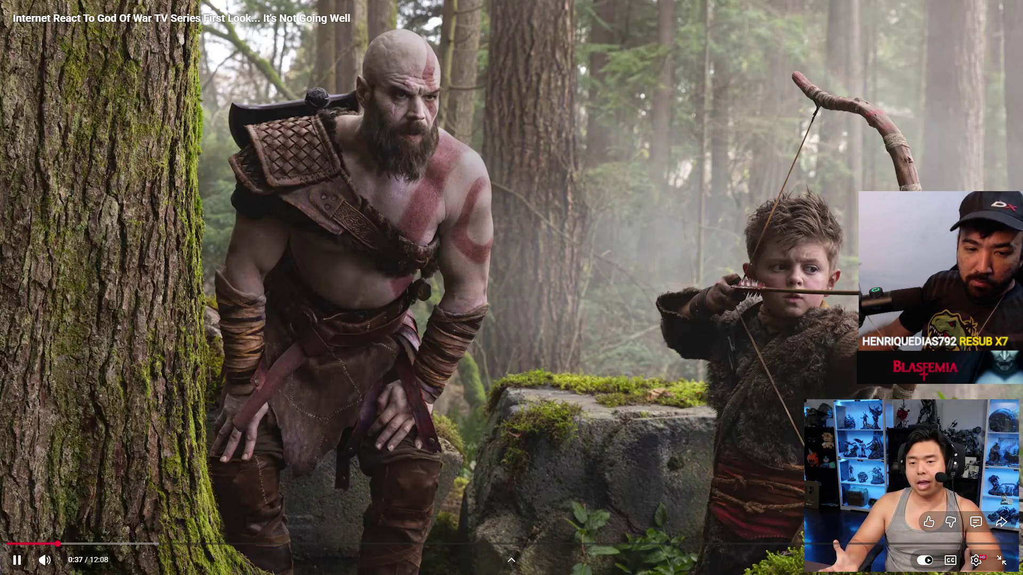
{"action": "key", "text": "space"}
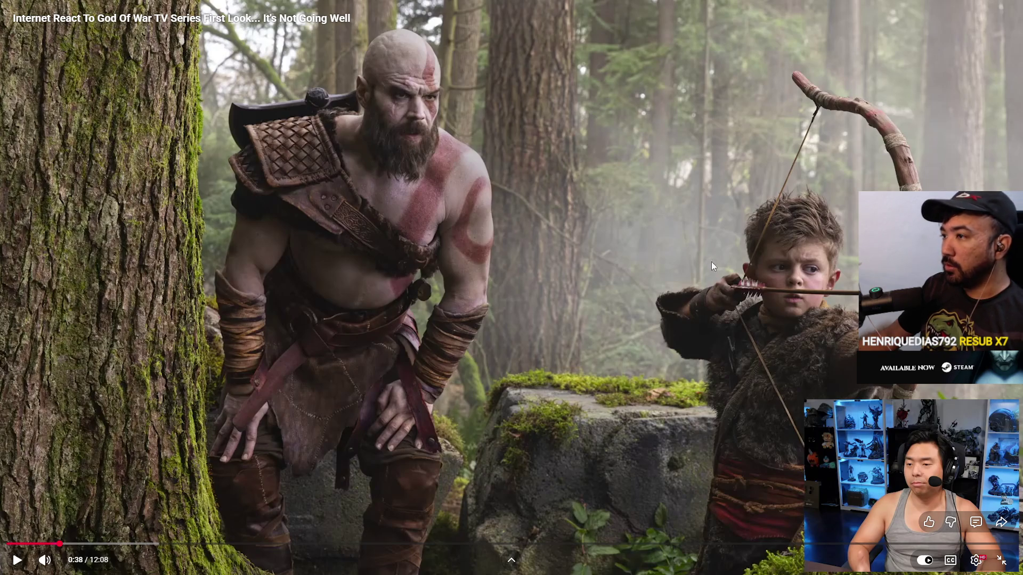
{"action": "key", "text": "Escape"}
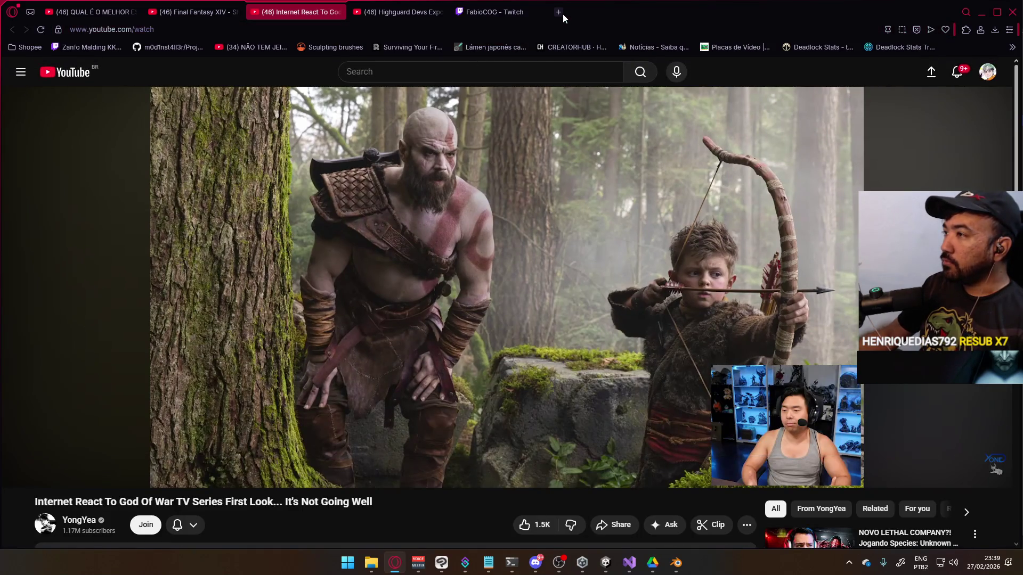
{"action": "left_click", "coordinate": [558, 12]}
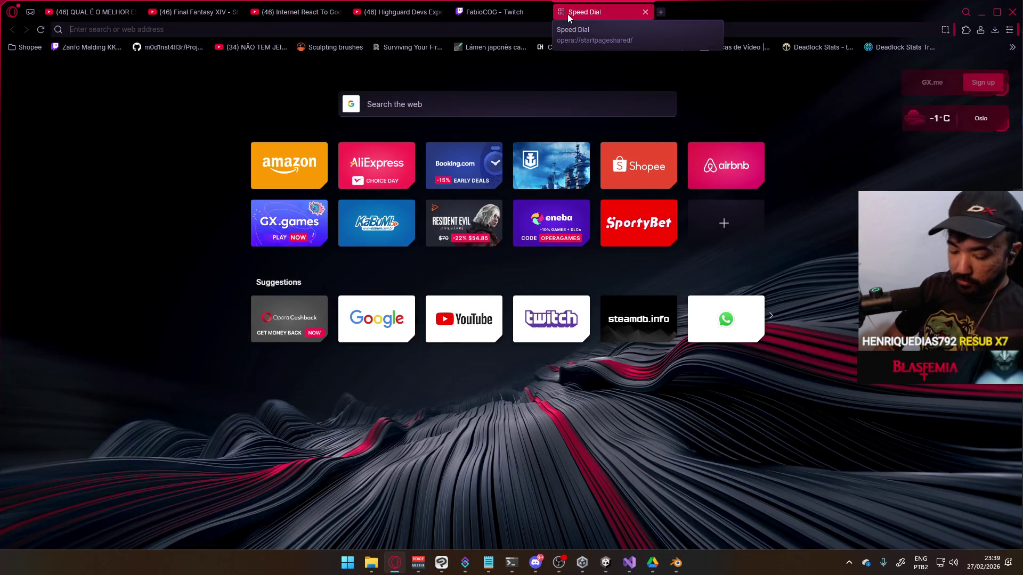
- Search Google for 'kratos god of war' and show the image results
{"action": "type", "text": "kratos"}
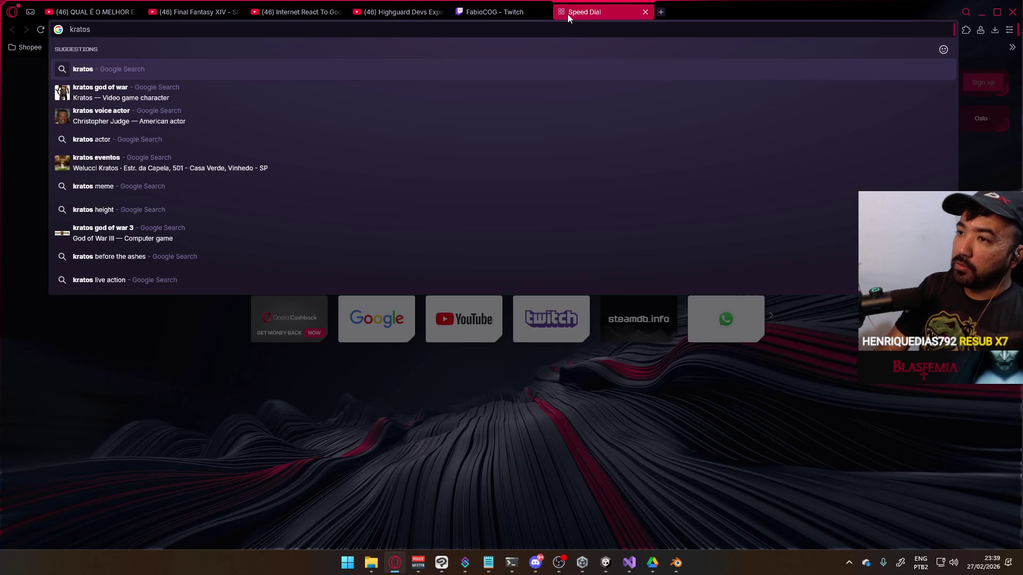
{"action": "type", "text": "god fo"}
{"action": "key", "text": "BackSpace"}
{"action": "key", "text": "BackSpace"}
{"action": "type", "text": "of war"}
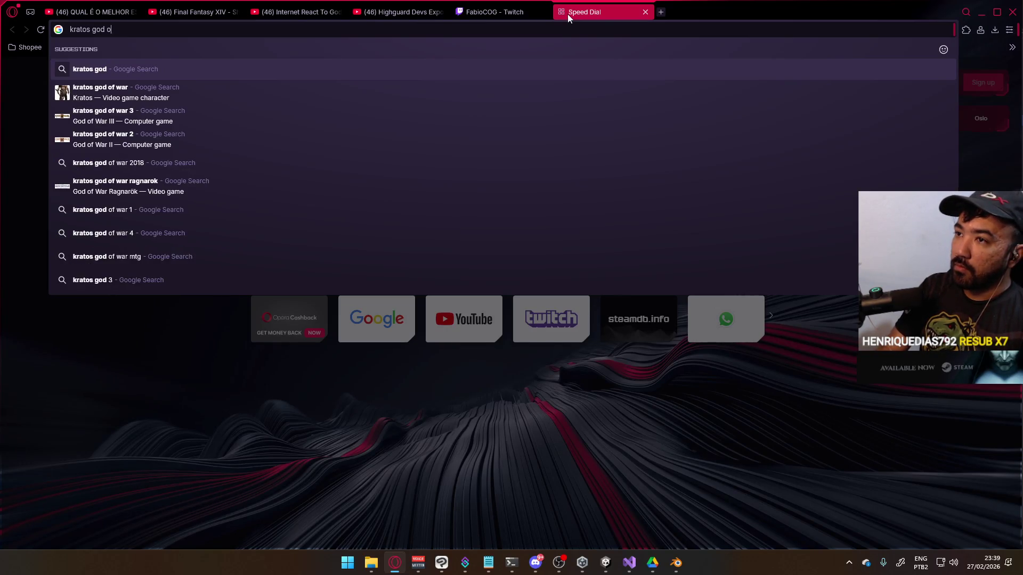
{"action": "key", "text": "Return"}
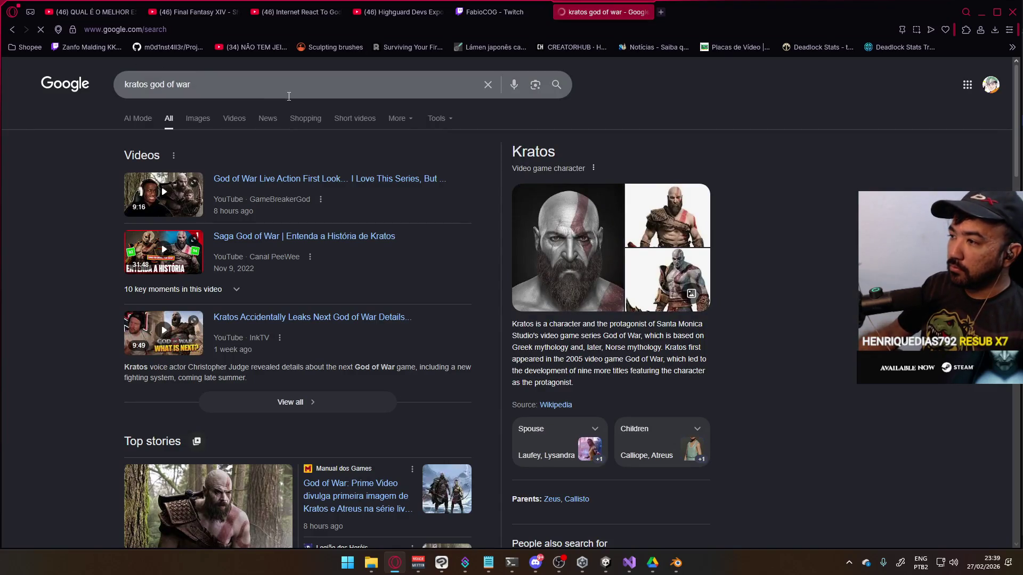
{"action": "left_click", "coordinate": [197, 118]}
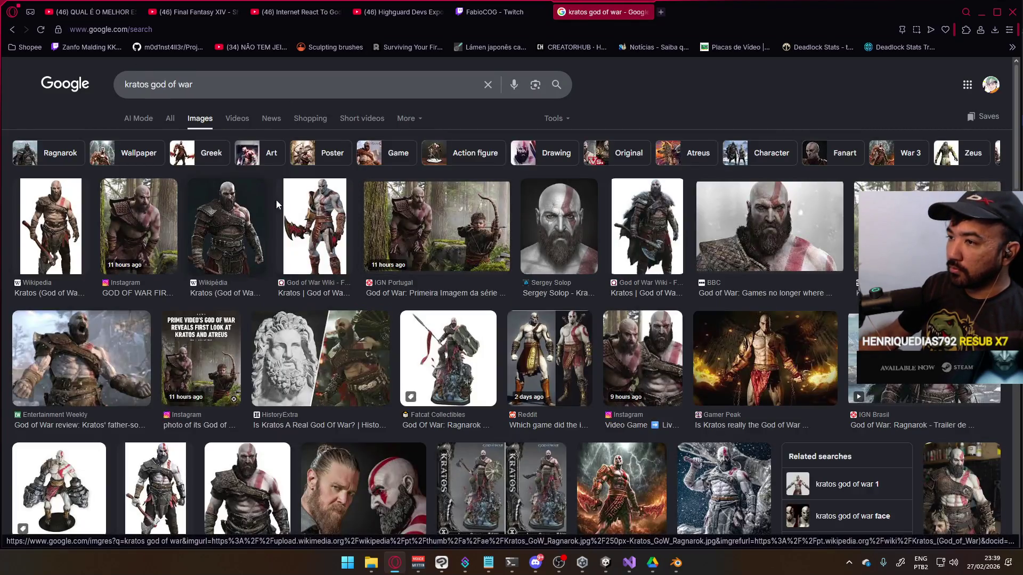
- Preview the Wikipedia and BBC Kratos pictures, then place the results beside the YouTube video
{"action": "left_click", "coordinate": [220, 234]}
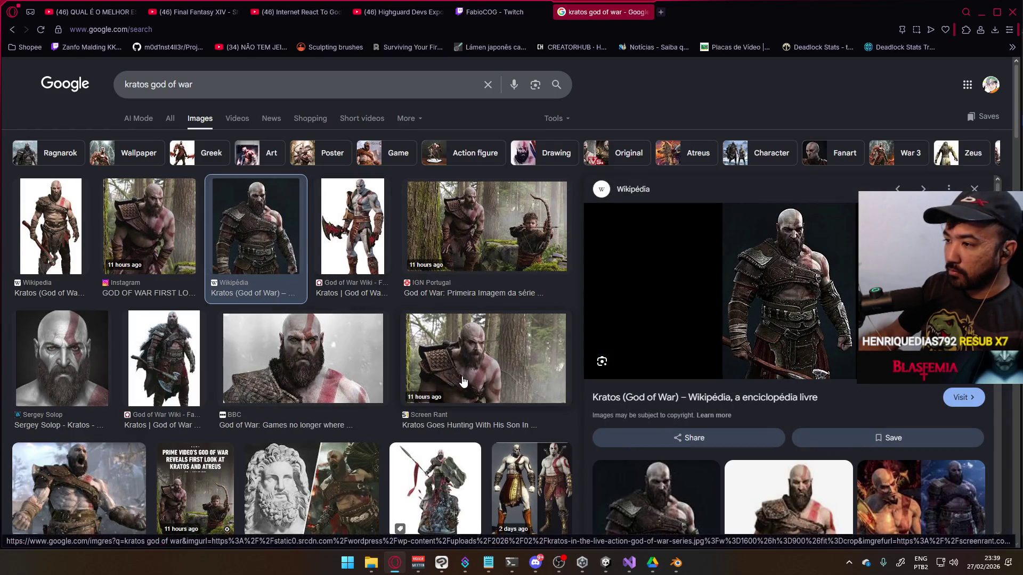
{"action": "left_click", "coordinate": [341, 369]}
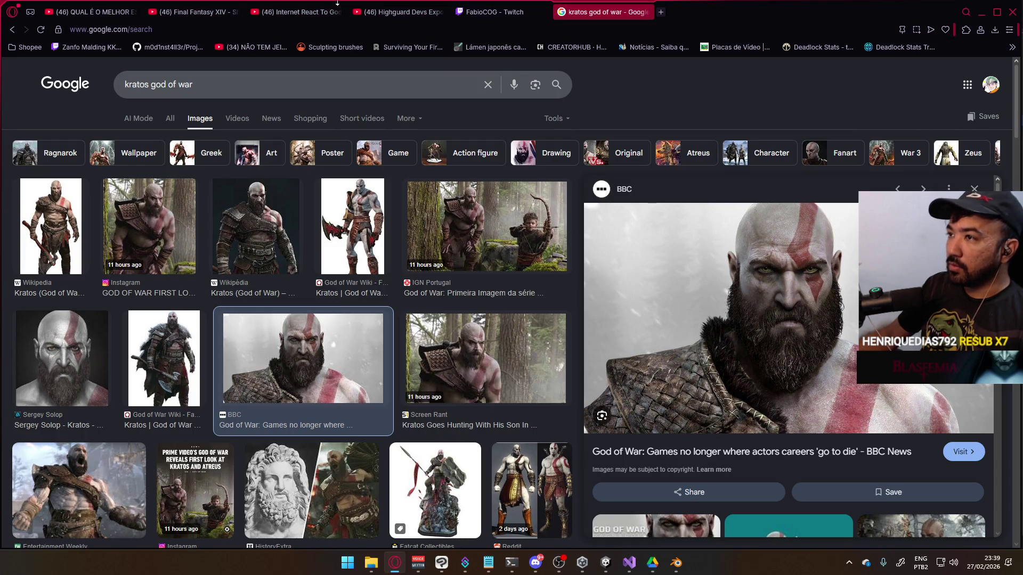
{"action": "left_click", "coordinate": [318, 7]}
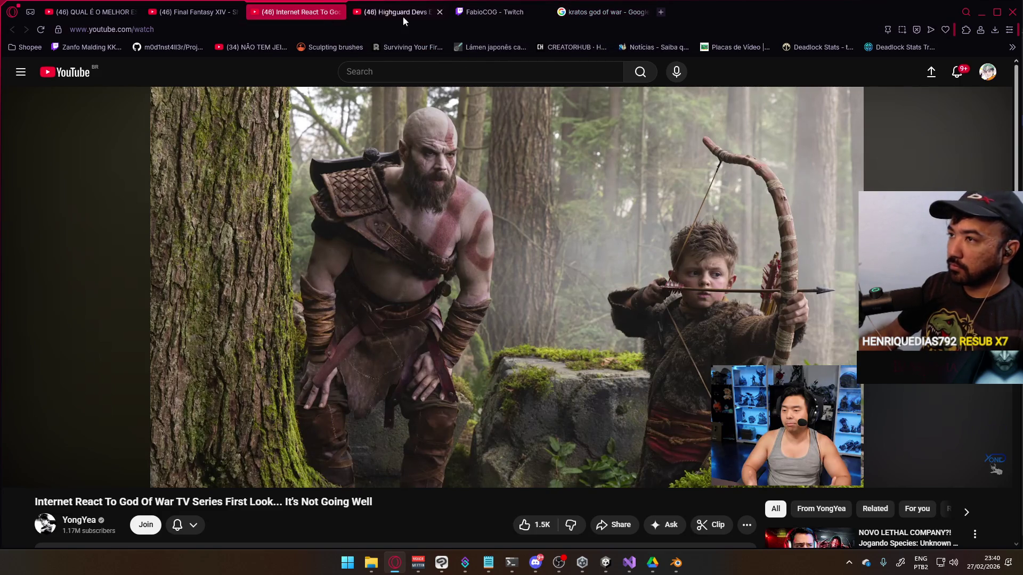
{"action": "mouse_move", "coordinate": [601, 12]}
{"action": "left_mouse_down"}
{"action": "mouse_move", "coordinate": [693, 249]}
{"action": "mouse_move", "coordinate": [708, 237]}
{"action": "left_mouse_up"}
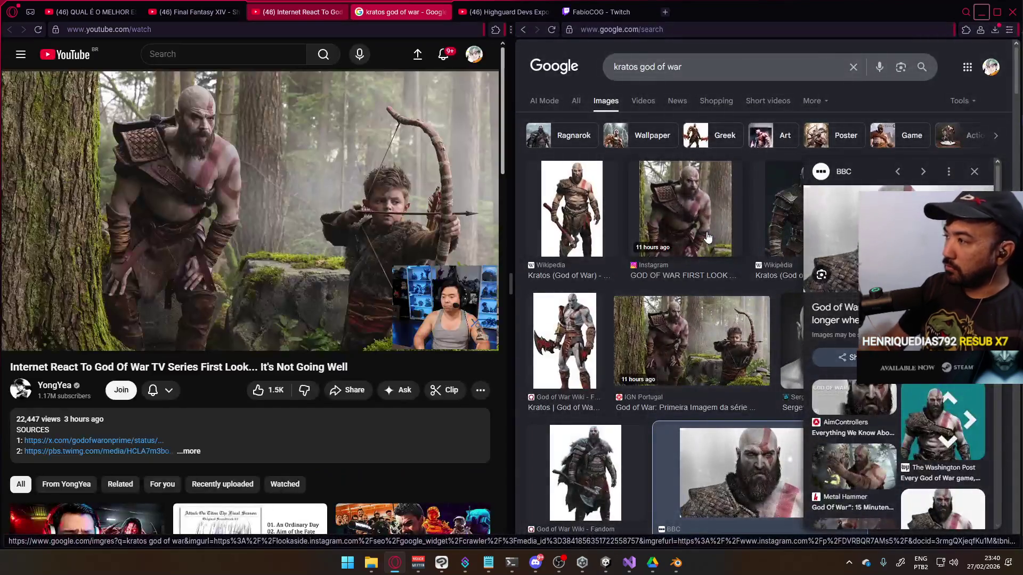
- Open the BBC God of War article from its preview image in a new tab
{"action": "right_click", "coordinate": [882, 238]}
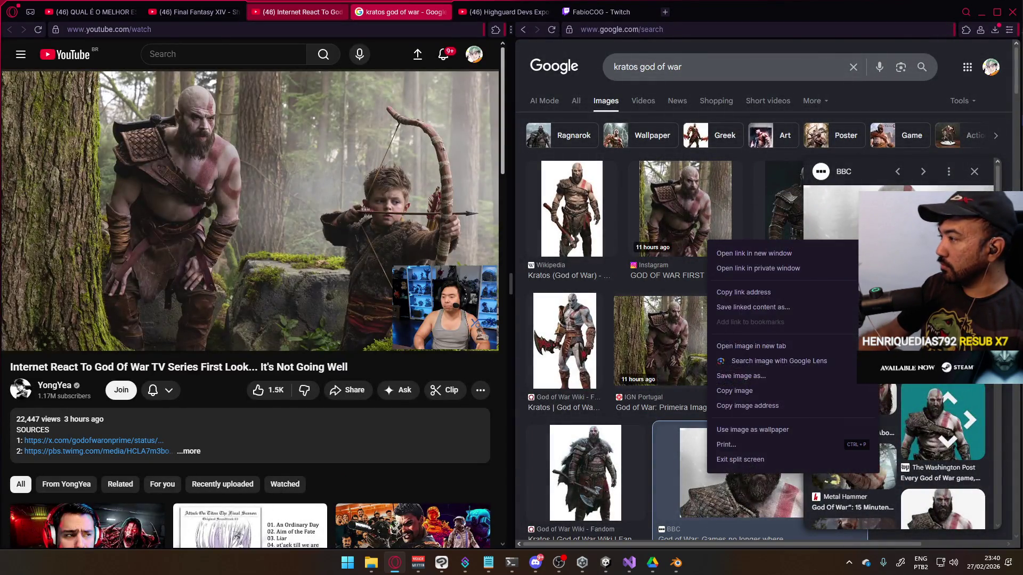
{"action": "left_click", "coordinate": [772, 247]}
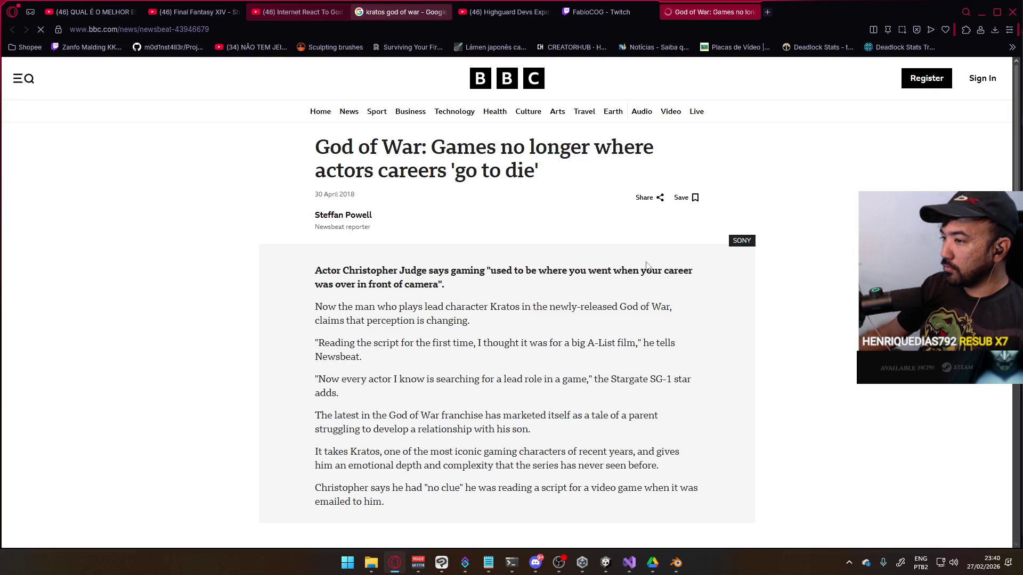
{"action": "scroll", "coordinate": [663, 276], "scroll_direction": "down", "scroll_amount": 3}
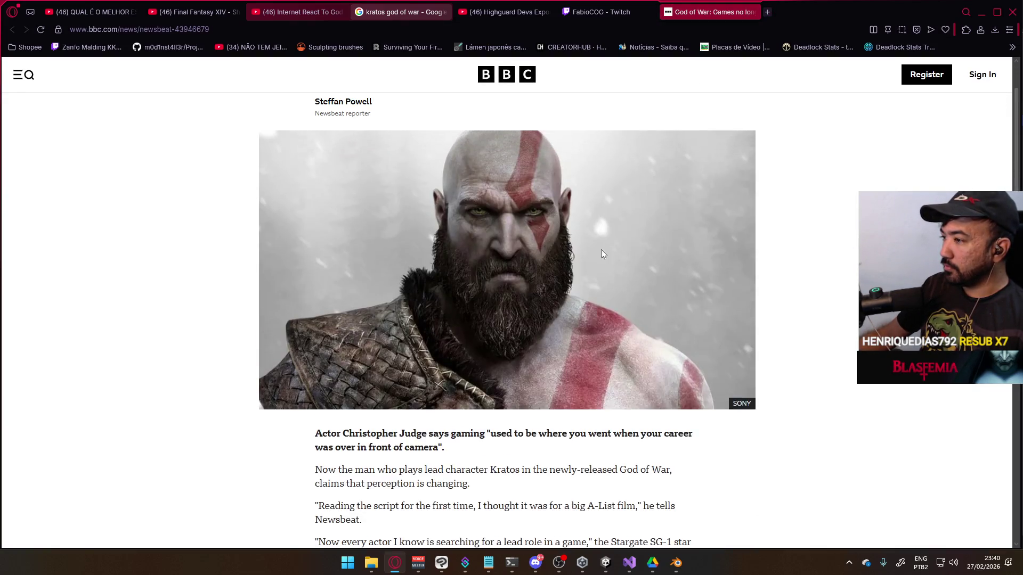
{"action": "scroll", "coordinate": [618, 255], "scroll_direction": "up", "scroll_amount": 2}
- Open the Kratos image full-size, close the BBC article tab, and show video and images side by side
{"action": "right_click", "coordinate": [548, 273]}
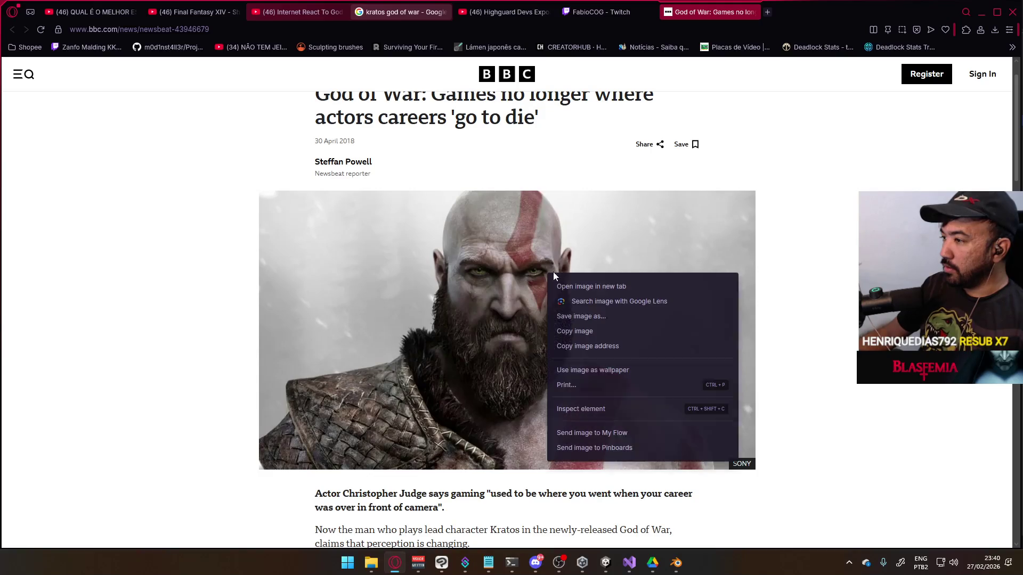
{"action": "left_click", "coordinate": [595, 280]}
{"action": "left_click", "coordinate": [813, 17]}
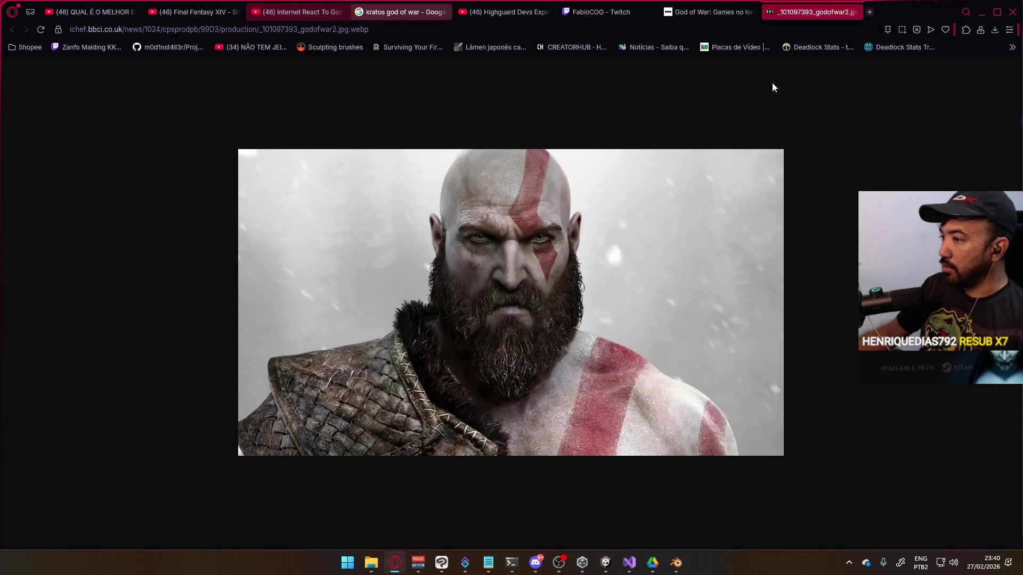
{"action": "left_click", "coordinate": [752, 12]}
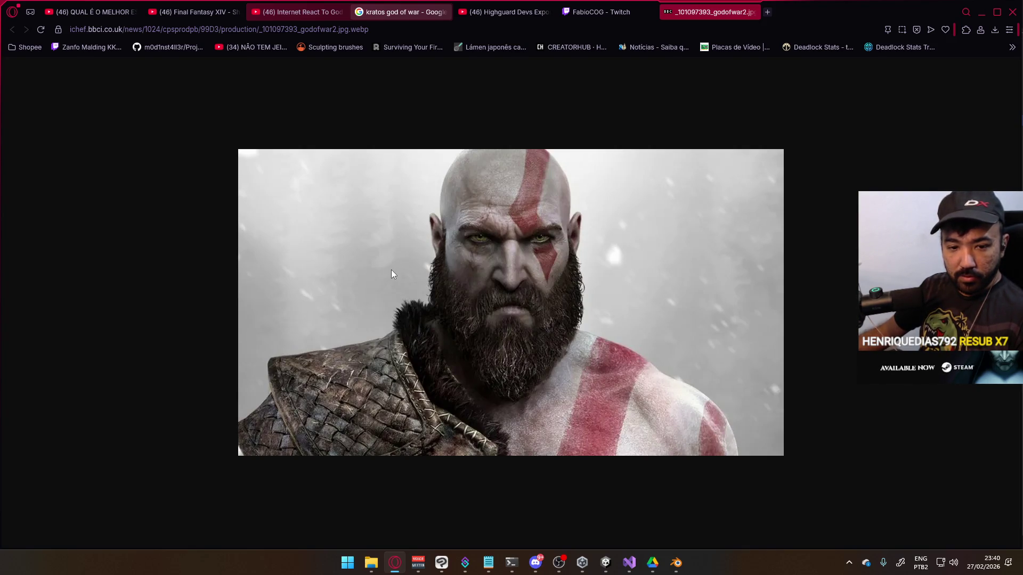
{"action": "left_click", "coordinate": [429, 13]}
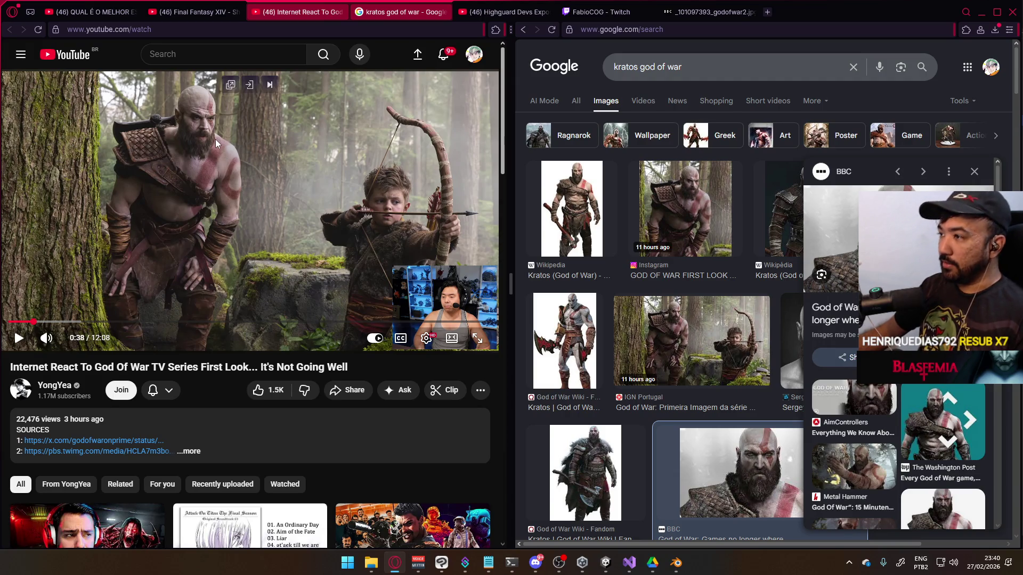
{"action": "left_click", "coordinate": [478, 339]}
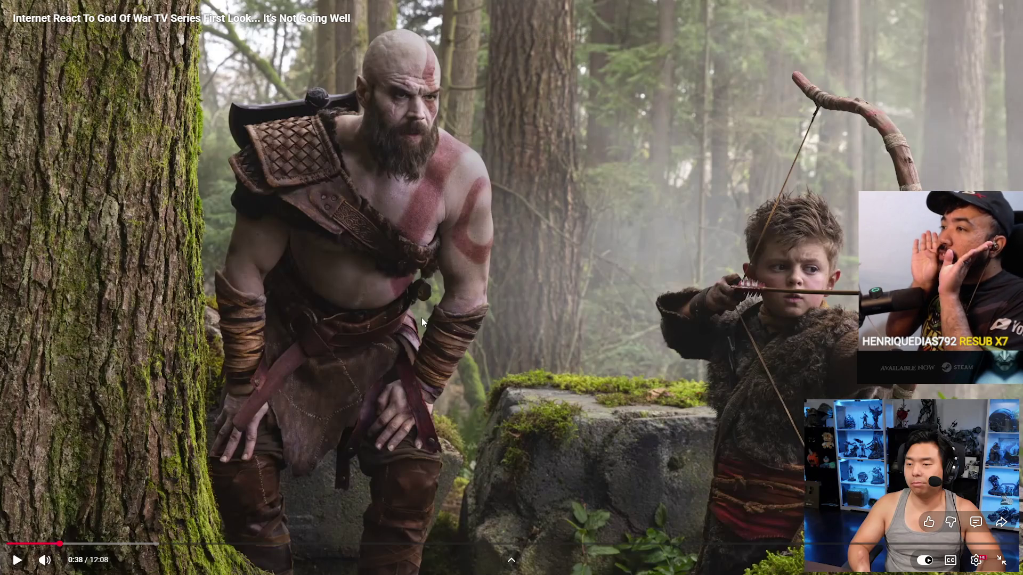
- Resume and then pause the reaction video, leave full screen, and dismiss the search suggestions
{"action": "key", "text": "space"}
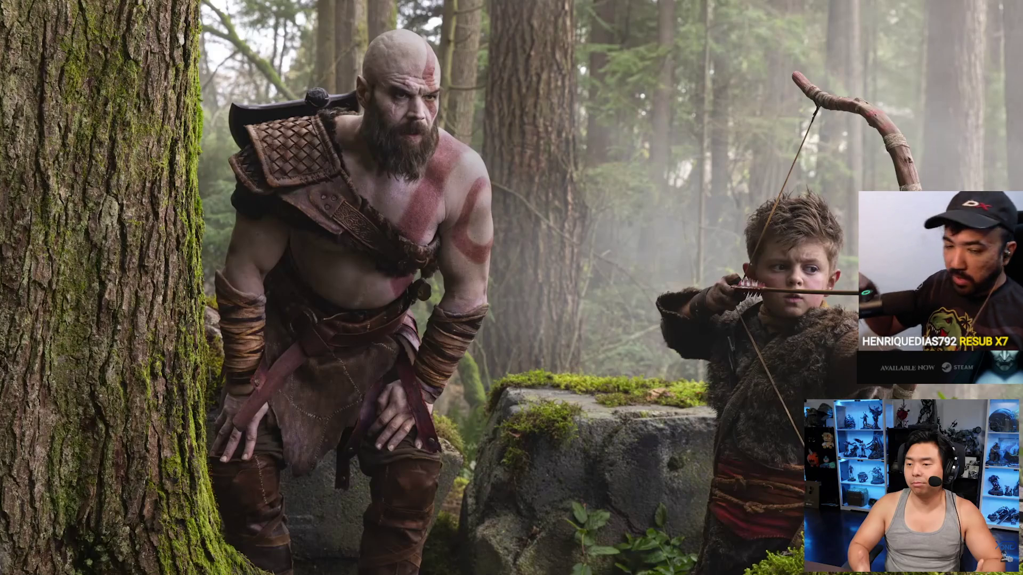
{"action": "left_click", "coordinate": [544, 156]}
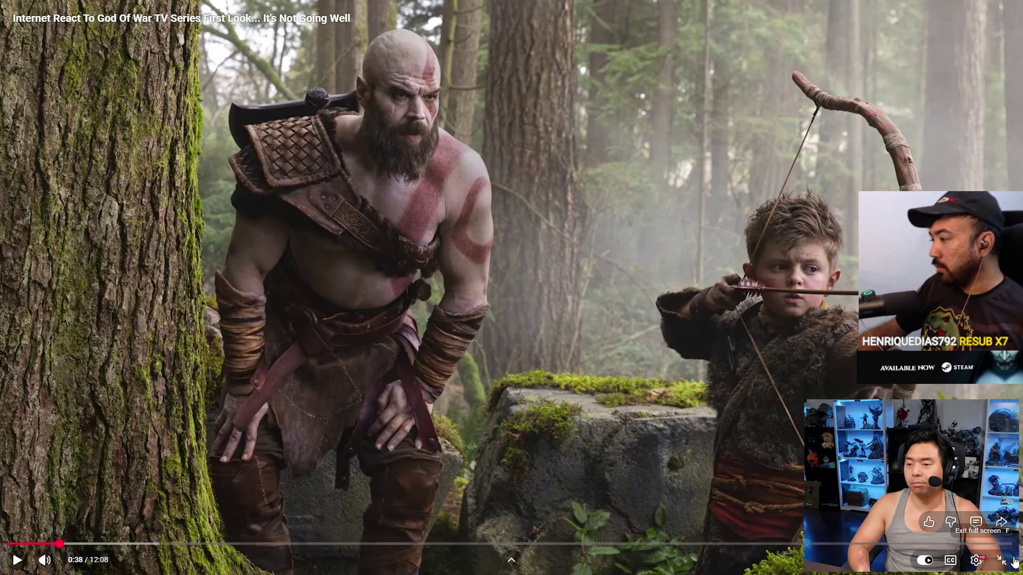
{"action": "key", "text": "Escape"}
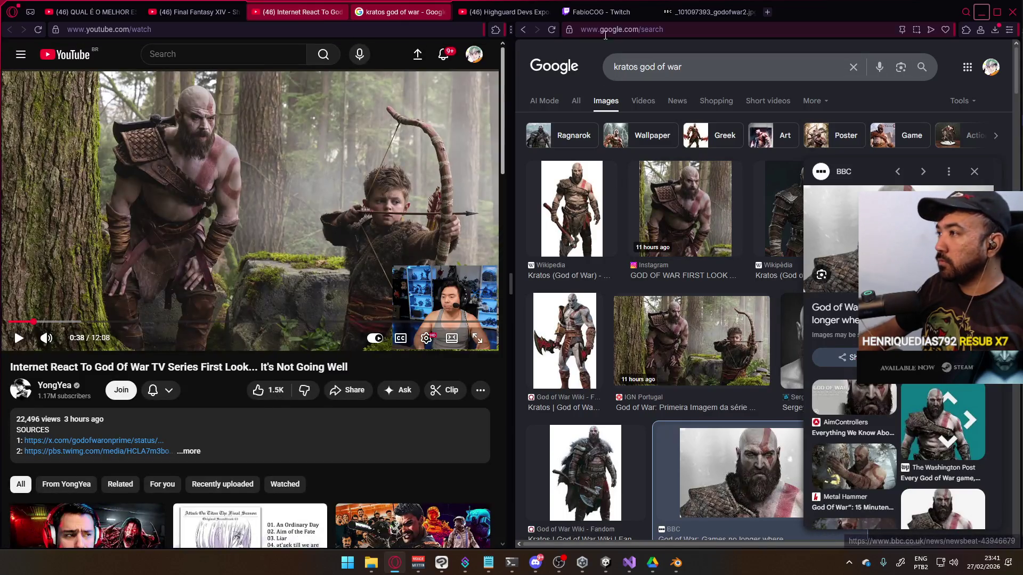
{"action": "key", "text": "slash"}
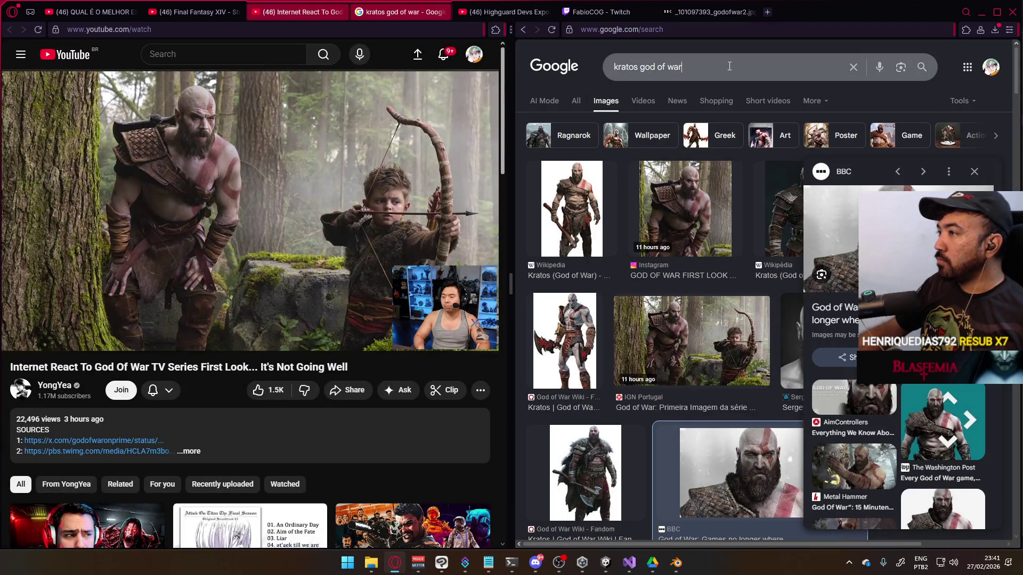
{"action": "left_click", "coordinate": [818, 47]}
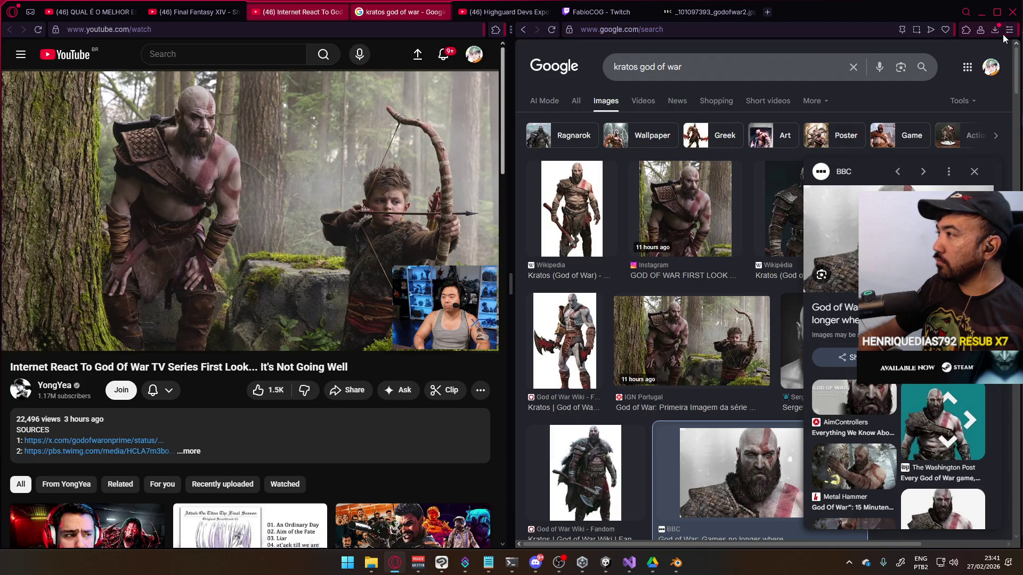
- Exit split screen and play the God of War reaction video full screen
{"action": "left_click", "coordinate": [512, 31]}
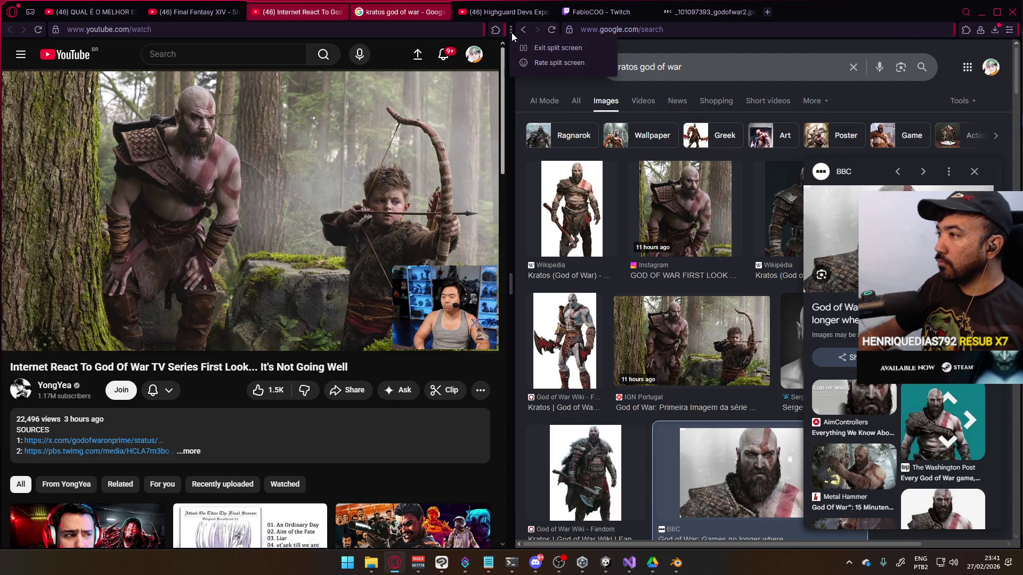
{"action": "left_click", "coordinate": [540, 48]}
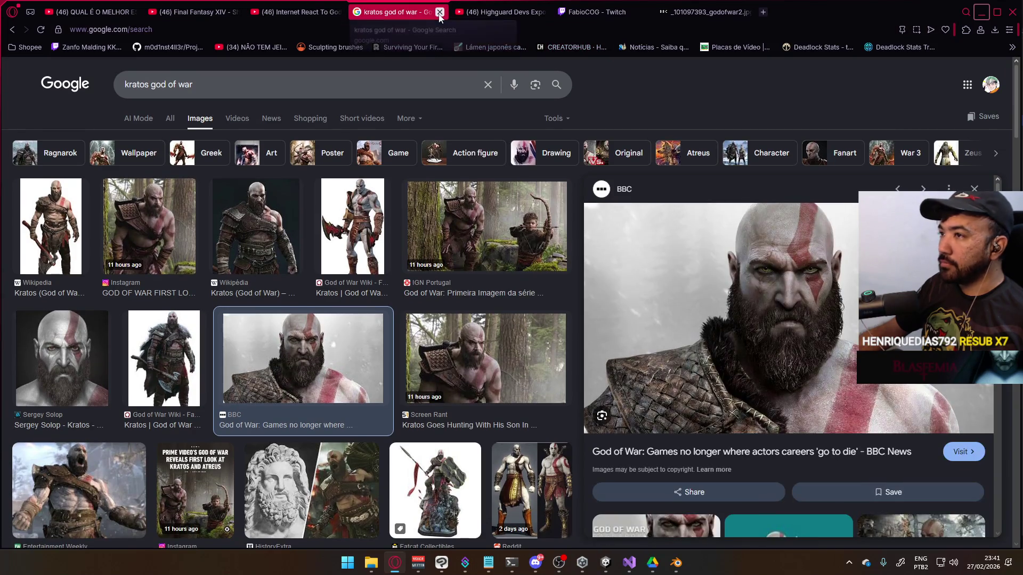
{"action": "left_click", "coordinate": [315, 11]}
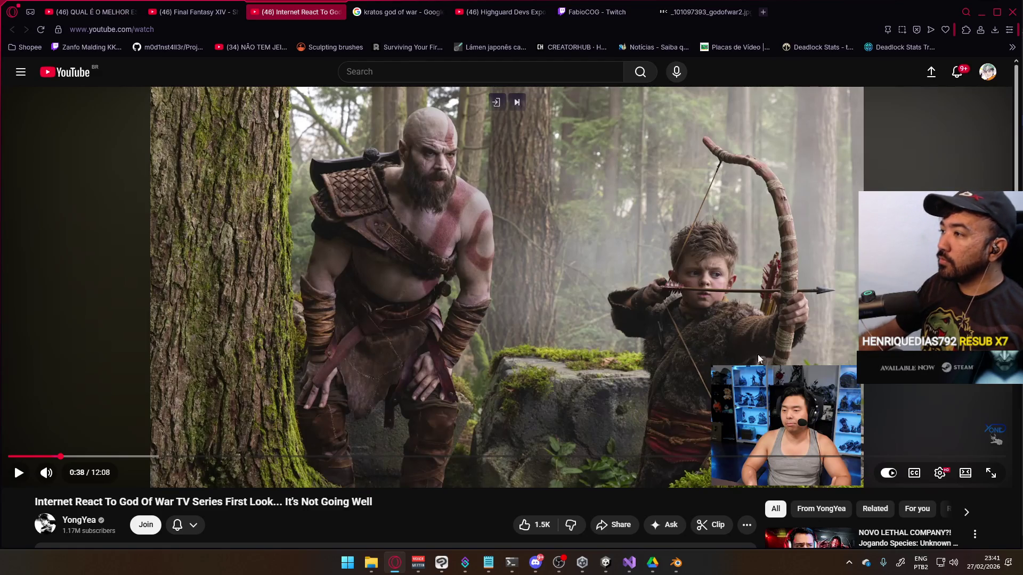
{"action": "left_click", "coordinate": [991, 472]}
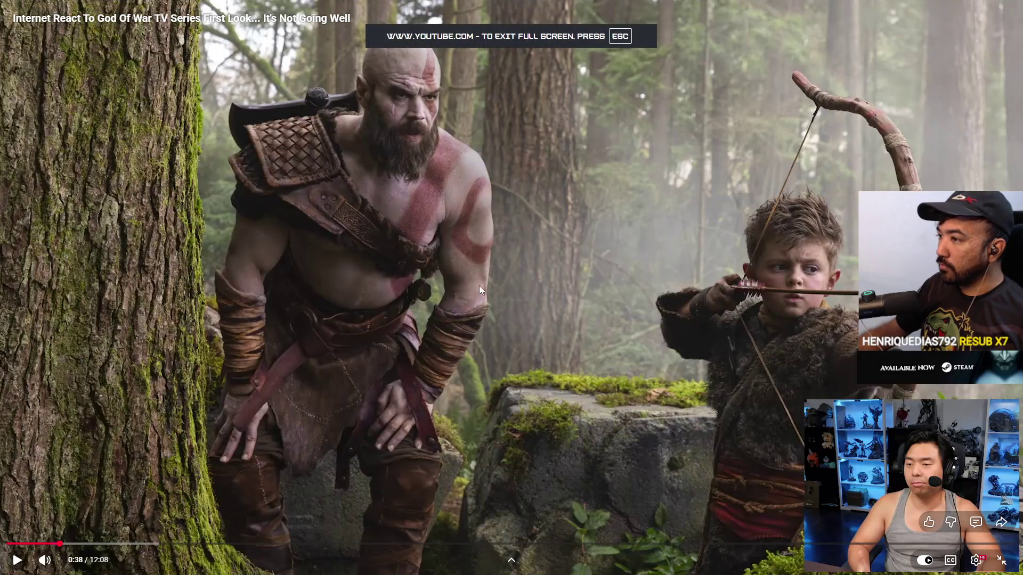
{"action": "left_click", "coordinate": [635, 237]}
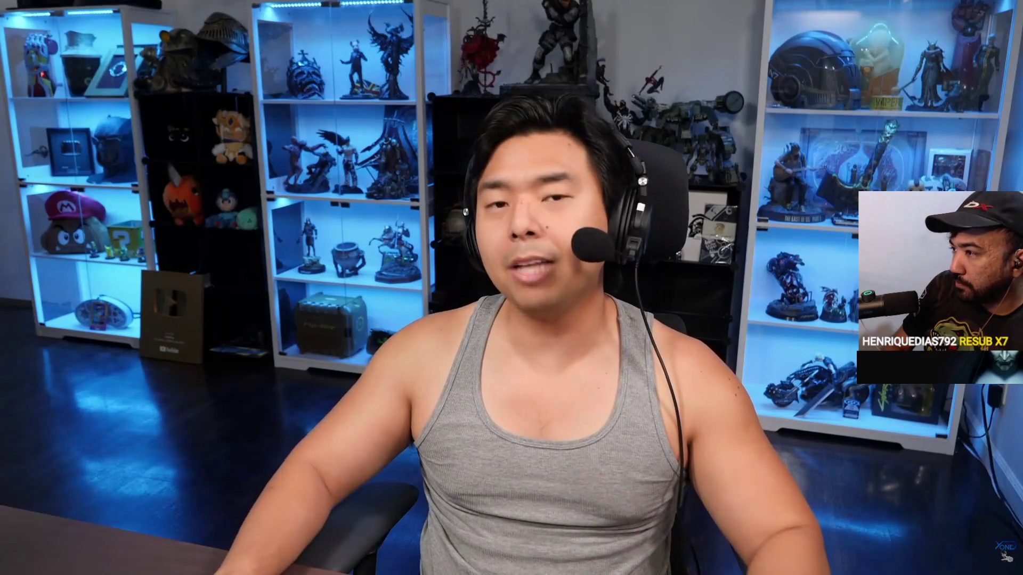
- Pause and resume the reaction video several times, around 1:00 and 1:07, while watching
{"action": "key", "text": "space"}
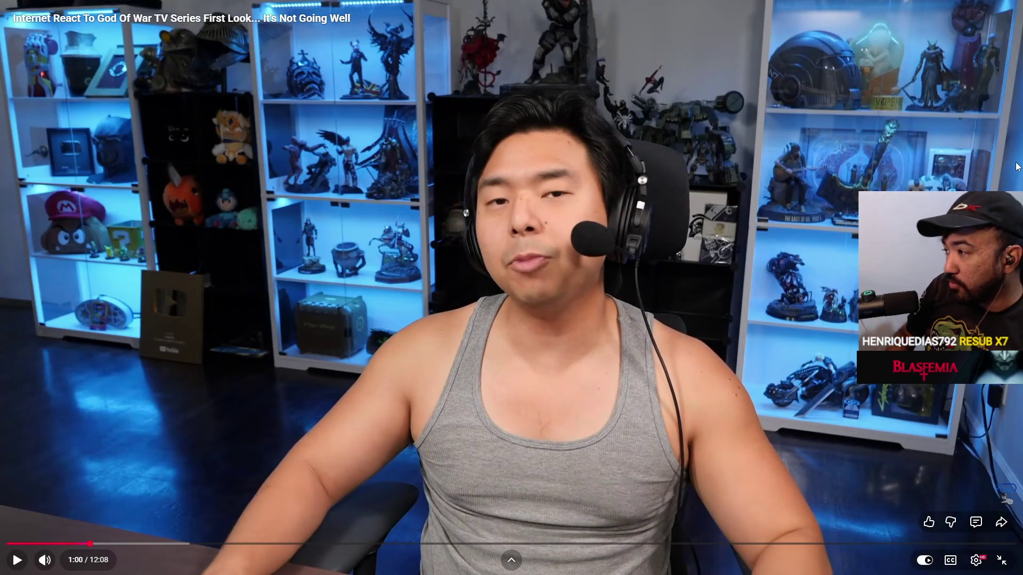
{"action": "key", "text": "space"}
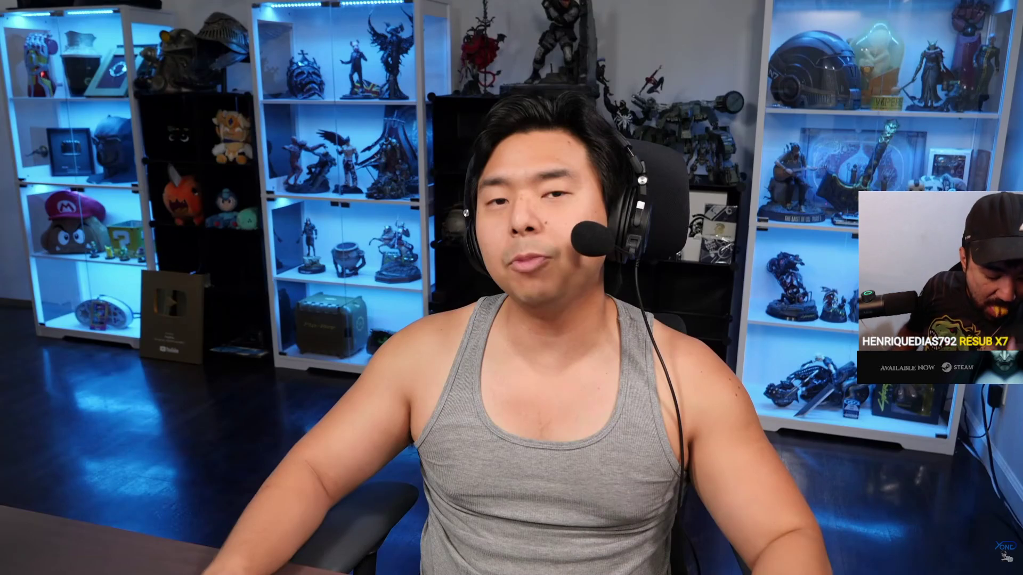
{"action": "key", "text": "space"}
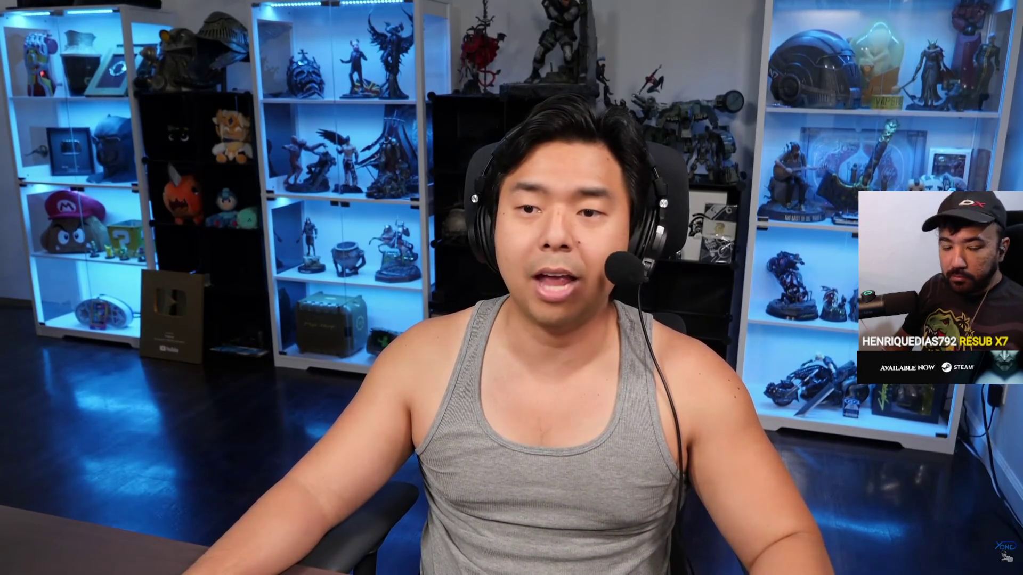
{"action": "key", "text": "space"}
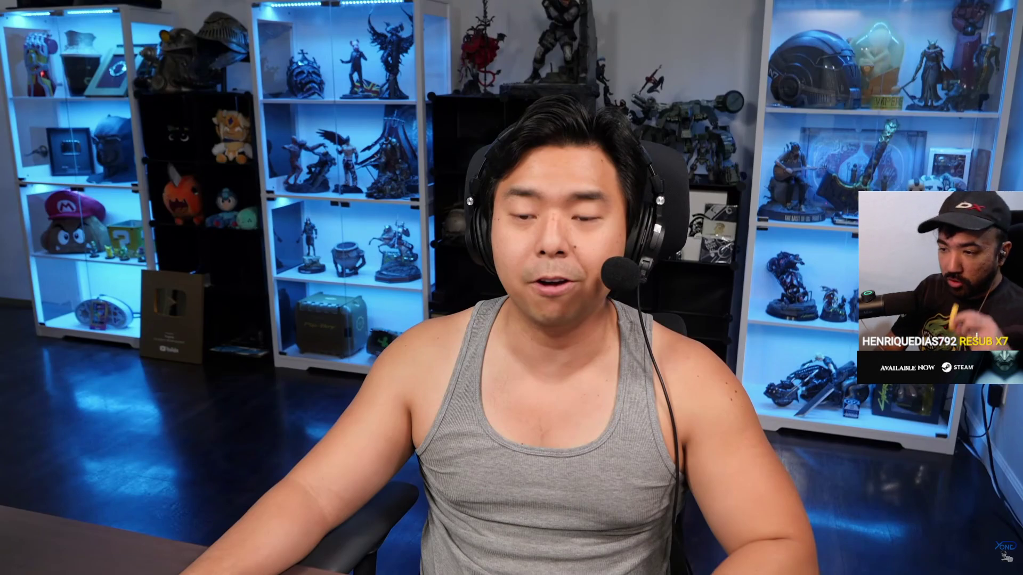
{"action": "key", "text": "space"}
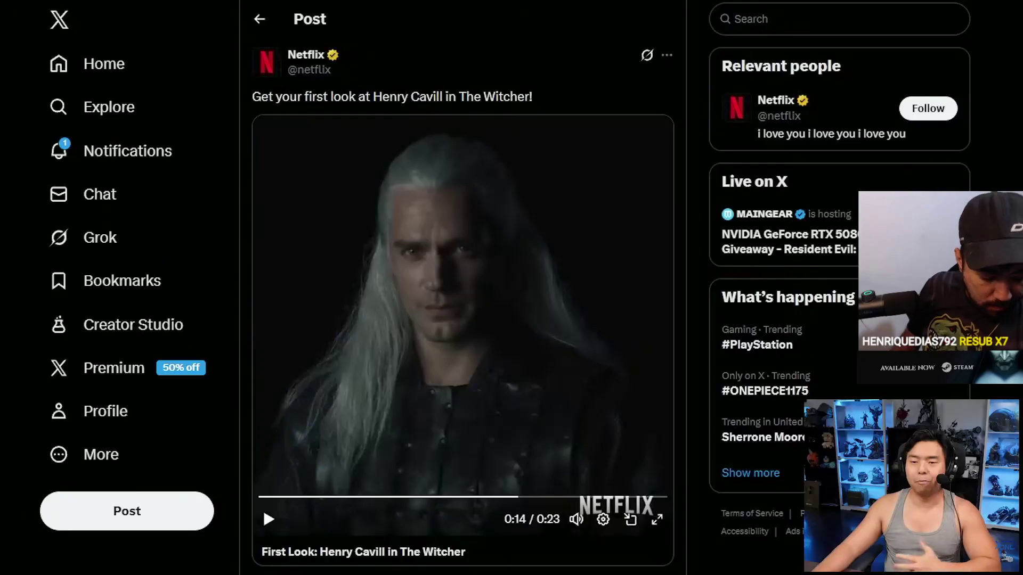
- Pause the reaction video on the Witcher black-armour still, then resume playback
{"action": "scroll", "coordinate": [462, 288], "scroll_direction": "down", "scroll_amount": 10}
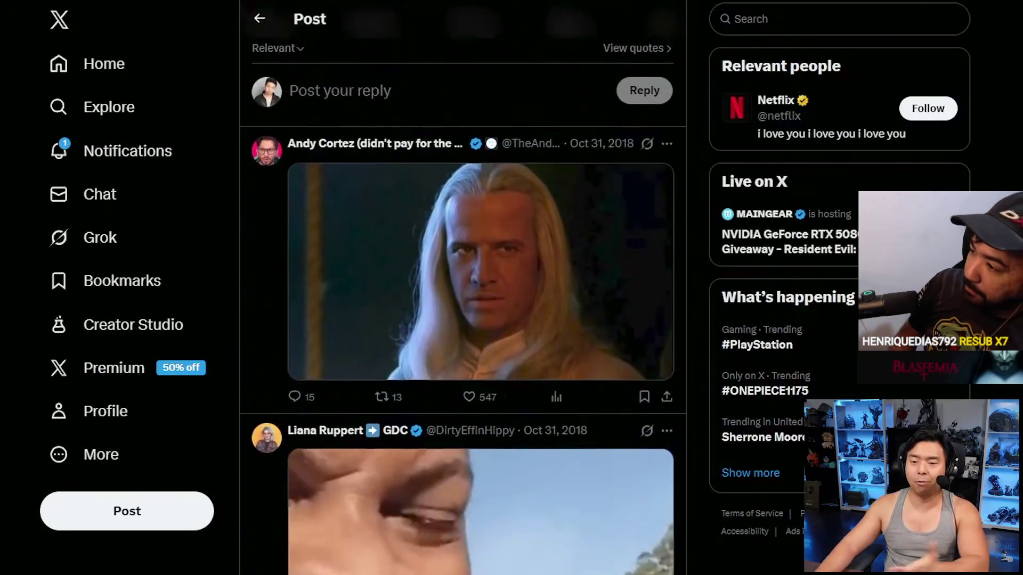
{"action": "scroll", "coordinate": [462, 287], "scroll_direction": "down", "scroll_amount": 15}
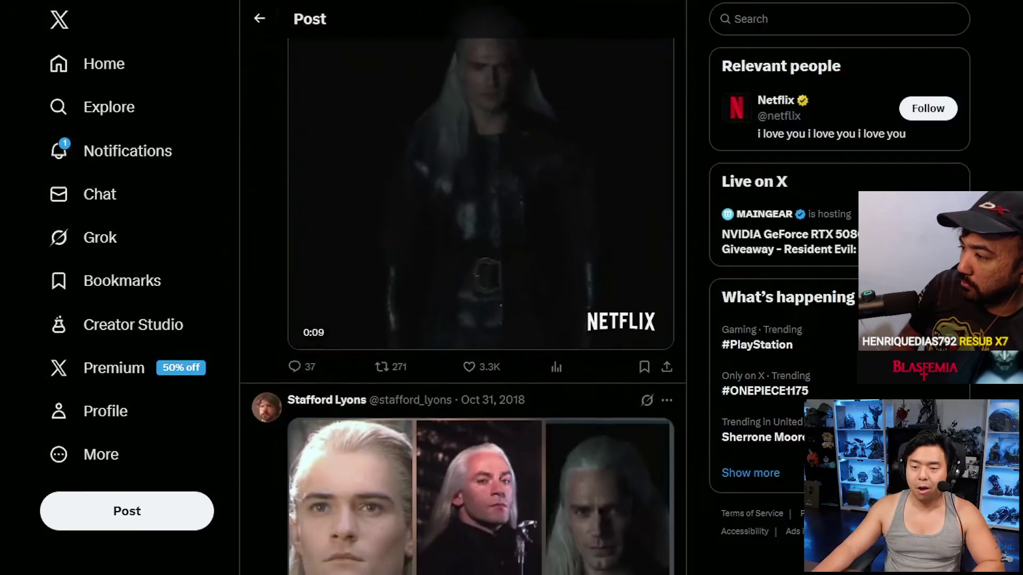
{"action": "scroll", "coordinate": [510, 356], "scroll_direction": "down", "scroll_amount": 4}
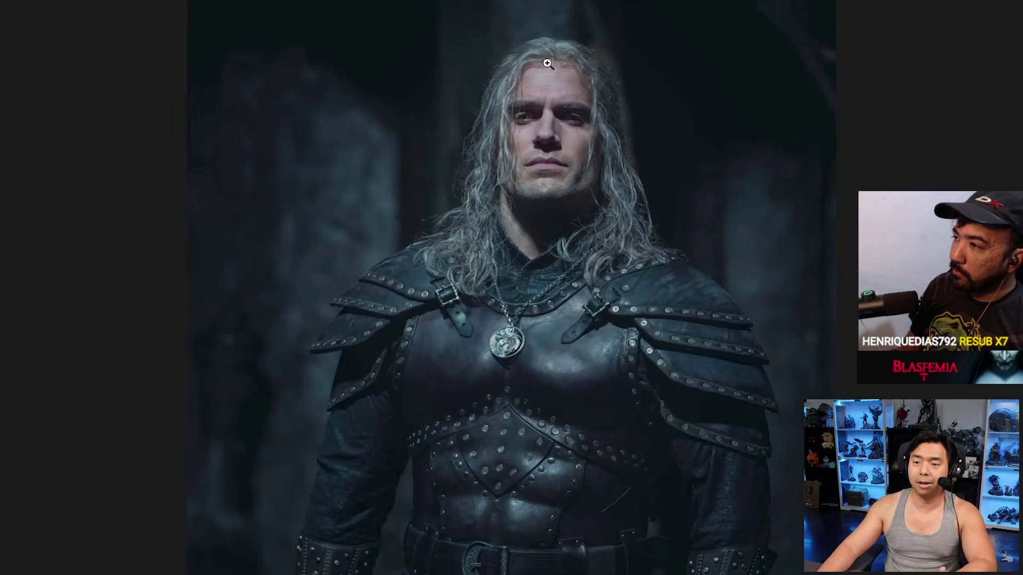
{"action": "left_click", "coordinate": [1016, 167]}
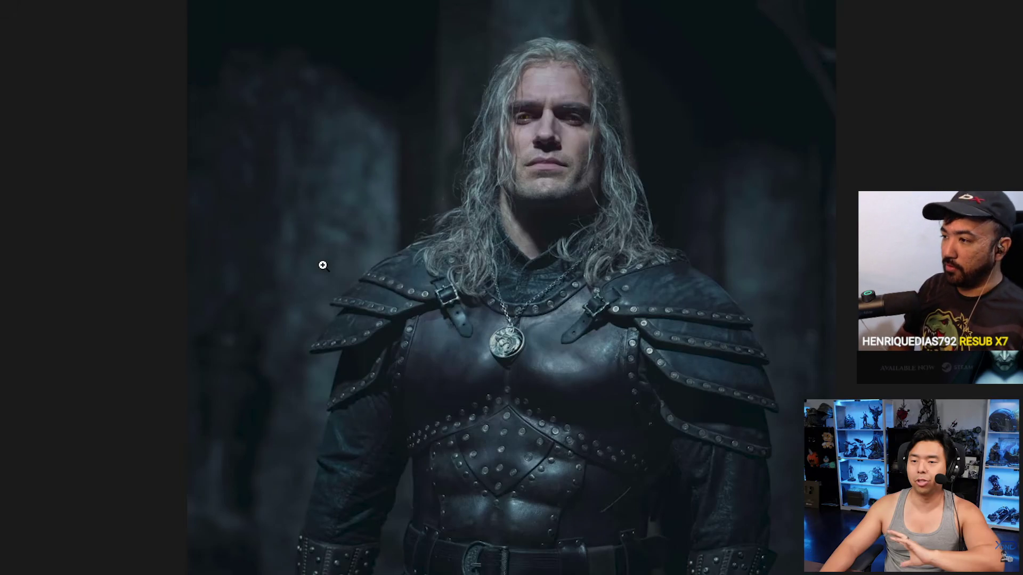
{"action": "left_click", "coordinate": [1016, 167]}
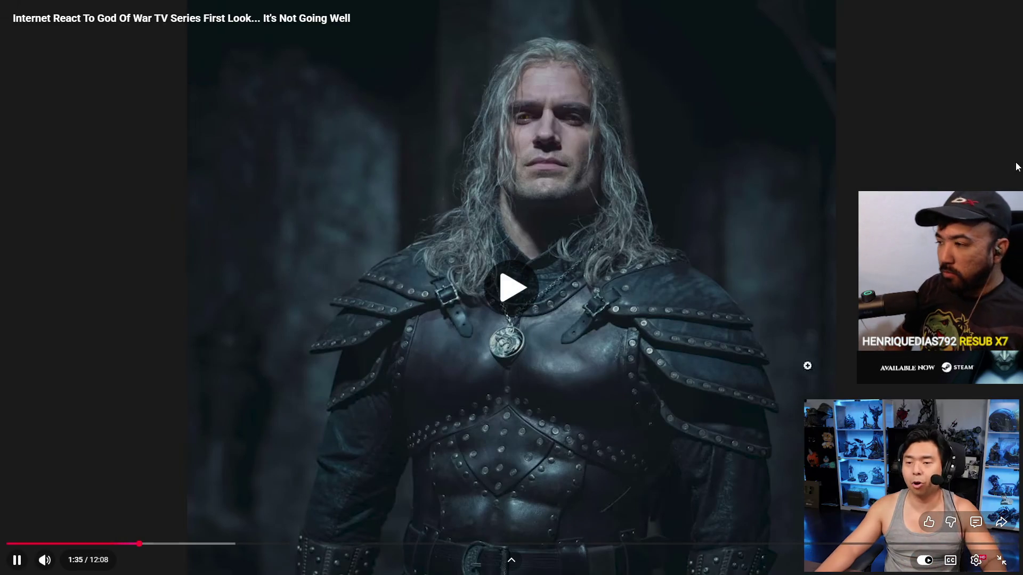
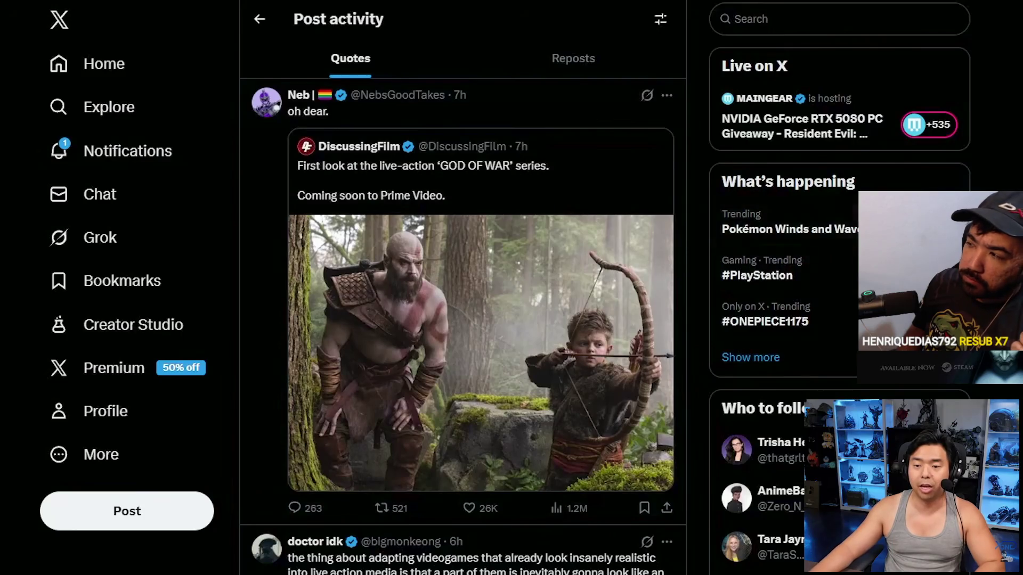
- Replay the God of War reaction from 2:49, pause it at 2:53, then open a new tab
{"action": "scroll", "coordinate": [373, 257], "scroll_direction": "down", "scroll_amount": 4}
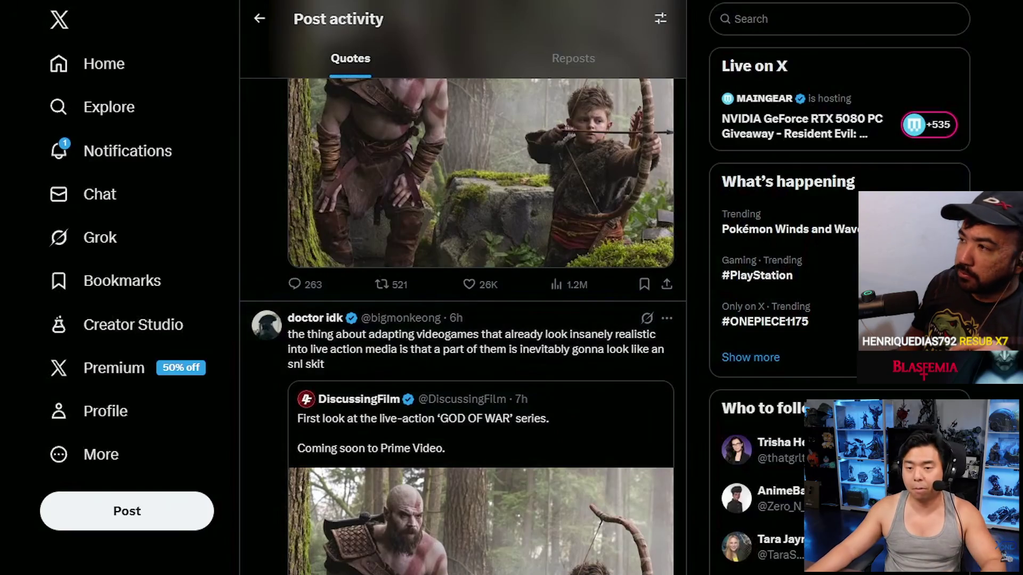
{"action": "scroll", "coordinate": [701, 338], "scroll_direction": "down", "scroll_amount": 2}
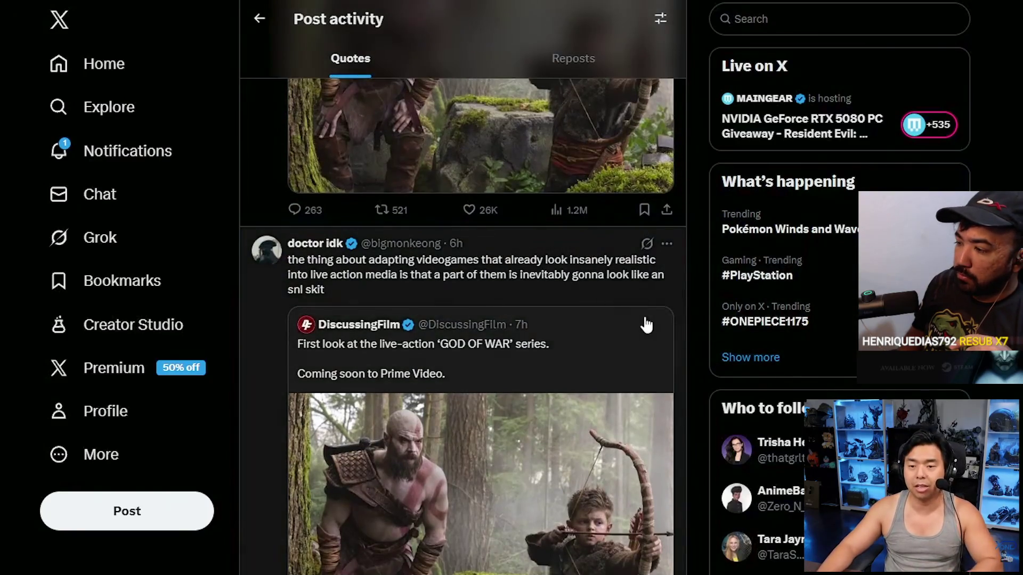
{"action": "scroll", "coordinate": [586, 304], "scroll_direction": "down", "scroll_amount": 1}
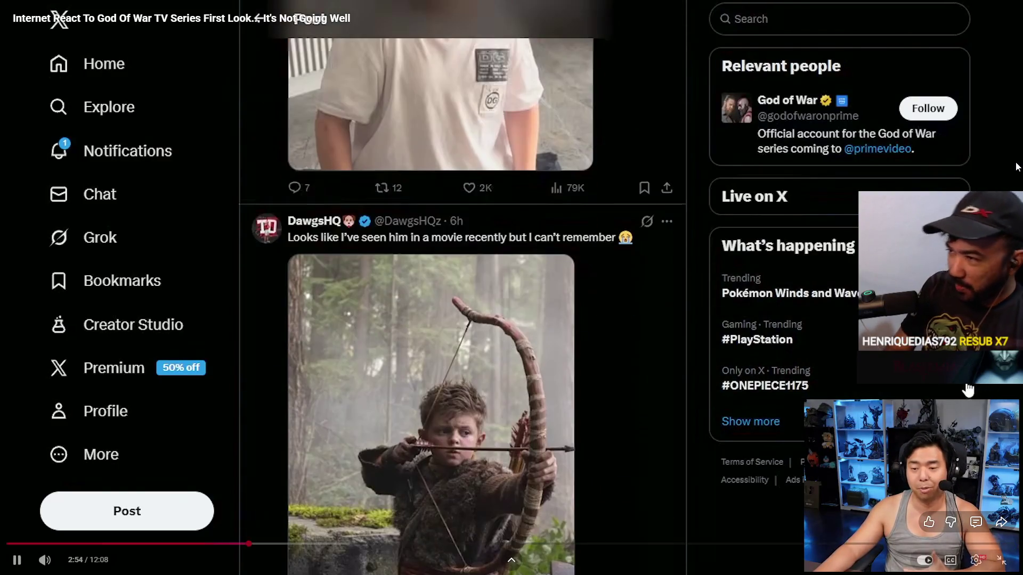
{"action": "left_click", "coordinate": [967, 390]}
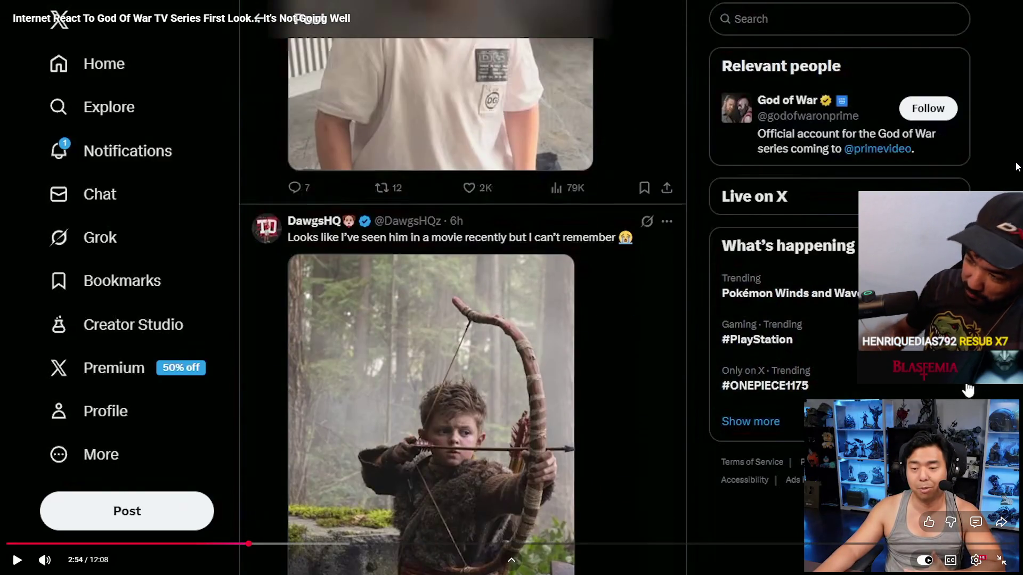
{"action": "left_click", "coordinate": [241, 543]}
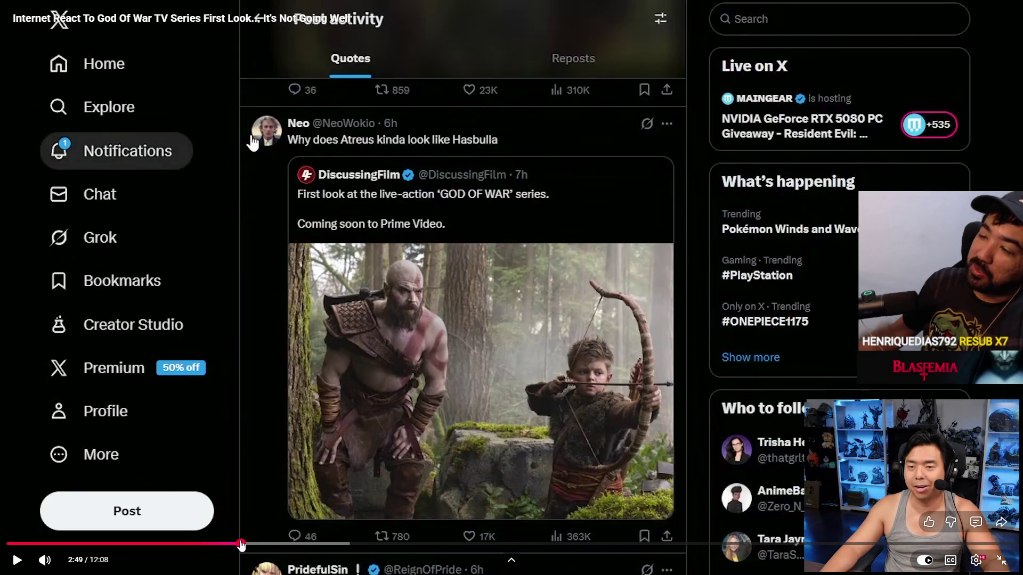
{"action": "left_click", "coordinate": [535, 359]}
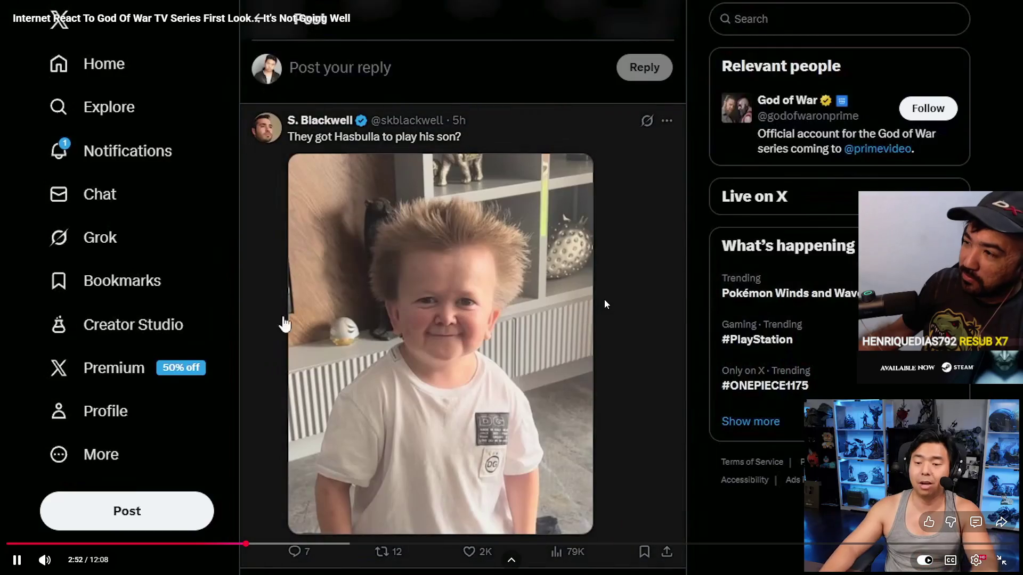
{"action": "left_click", "coordinate": [604, 300]}
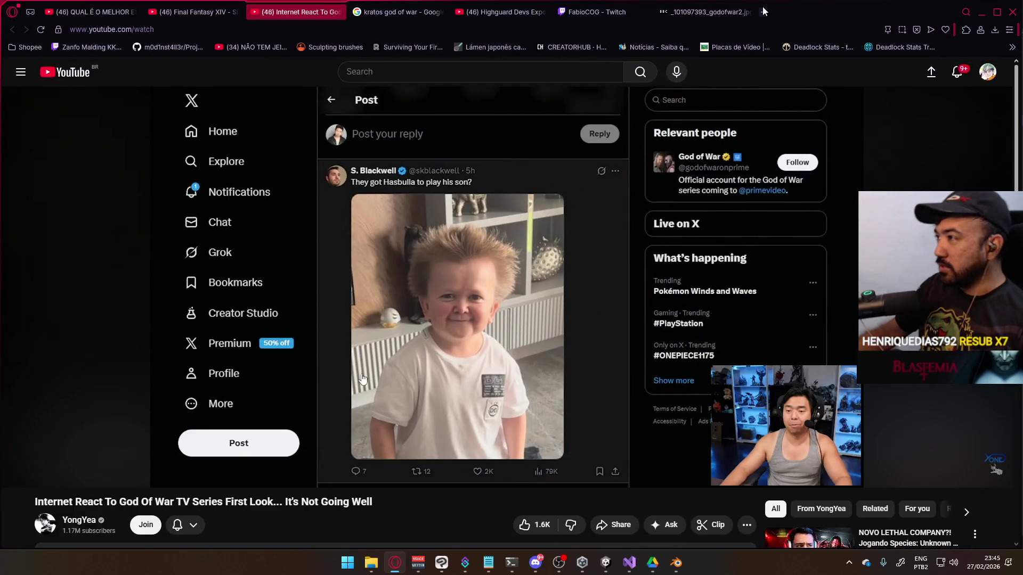
{"action": "left_click", "coordinate": [764, 12]}
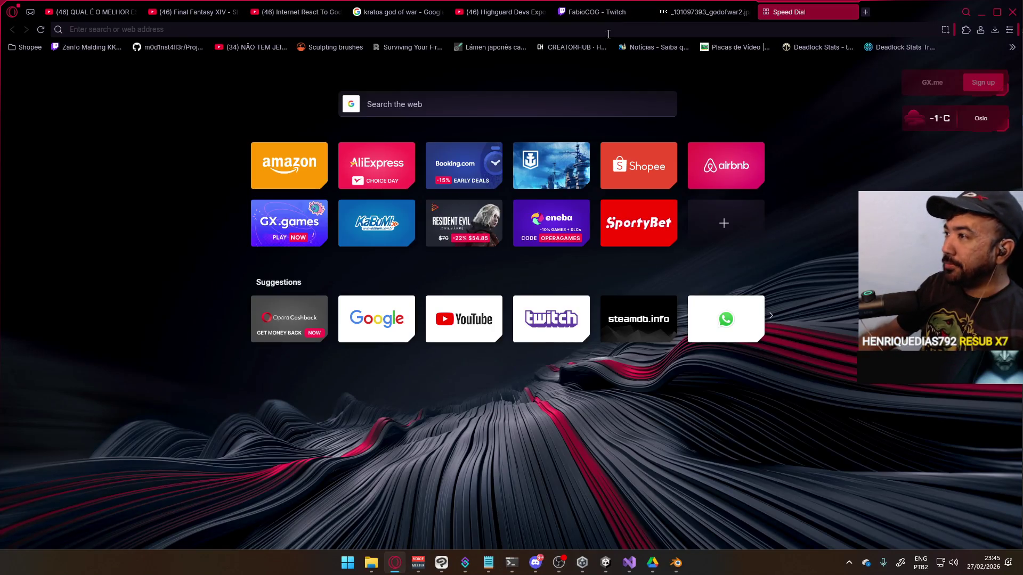
- Search Google for the streamer's handle, browse the image results, and close that tab
{"action": "type", "text": "para"}
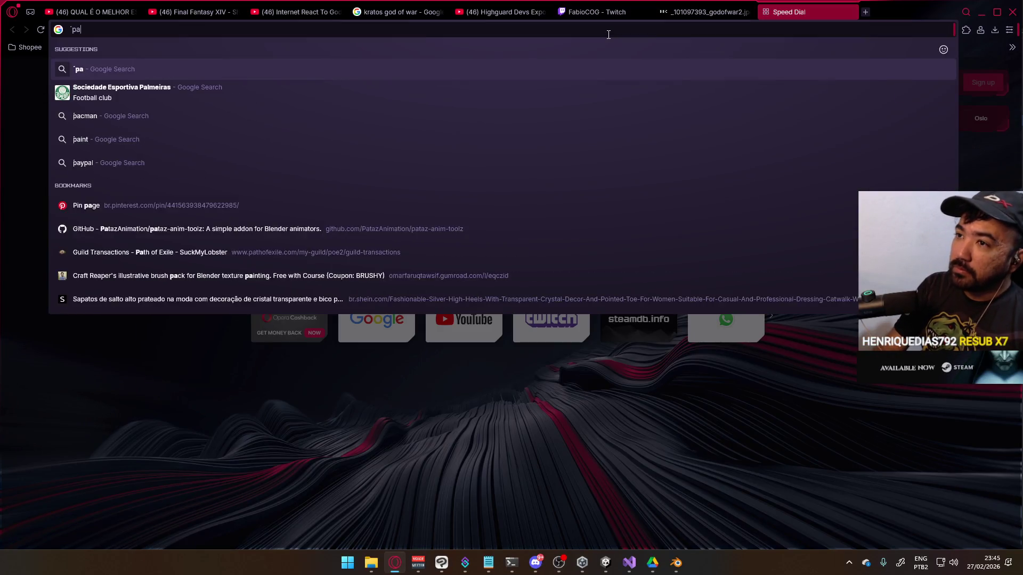
{"action": "type", "text": "ibaxp"}
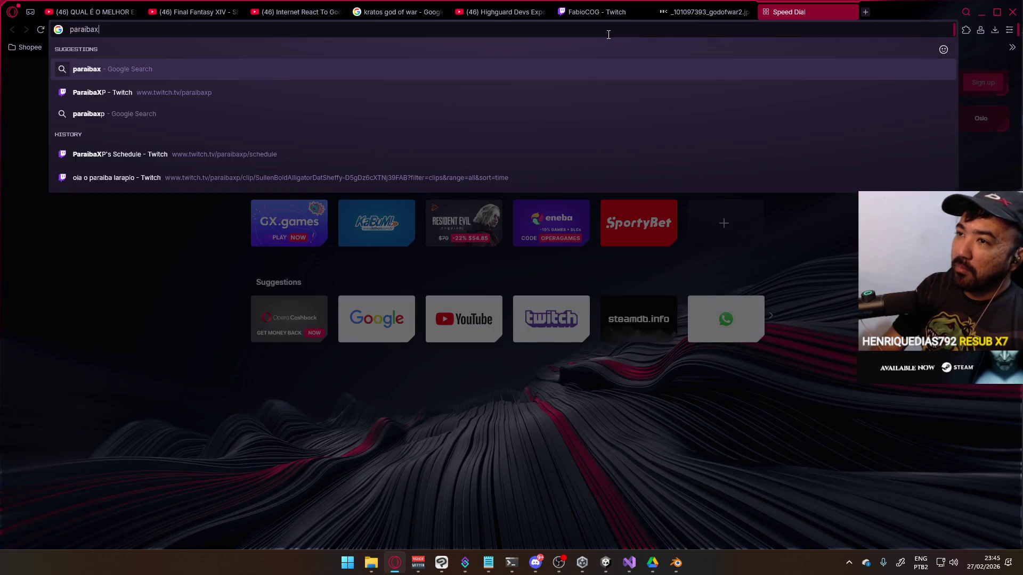
{"action": "key", "text": "Return"}
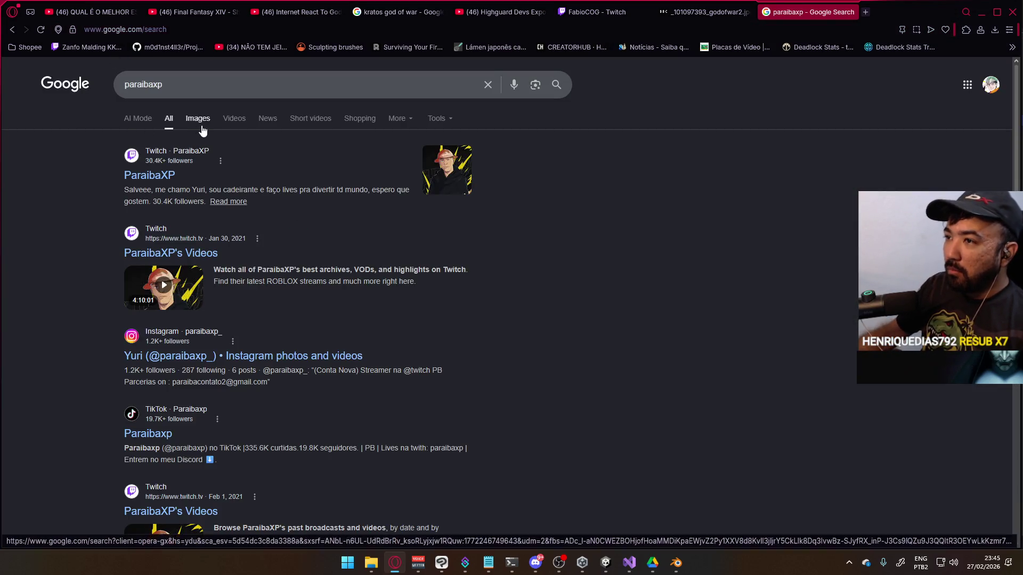
{"action": "left_click", "coordinate": [200, 118]}
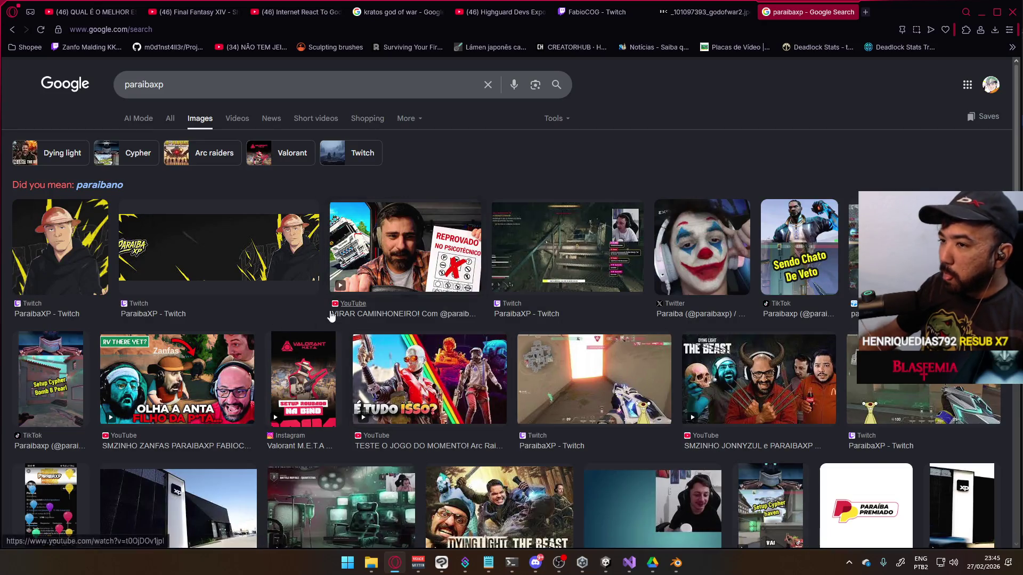
{"action": "scroll", "coordinate": [443, 303], "scroll_direction": "down", "scroll_amount": 3}
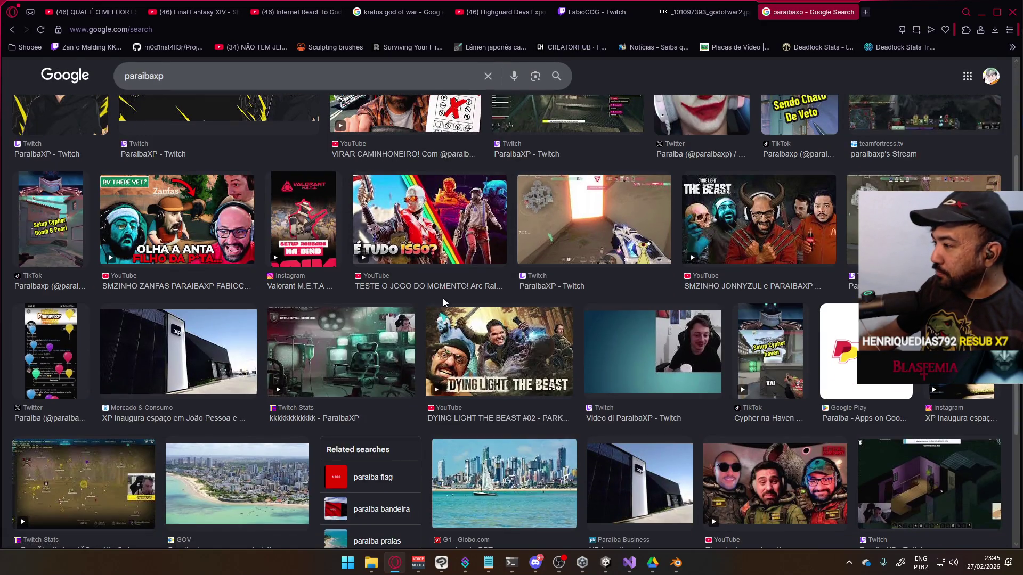
{"action": "scroll", "coordinate": [632, 344], "scroll_direction": "down", "scroll_amount": 4}
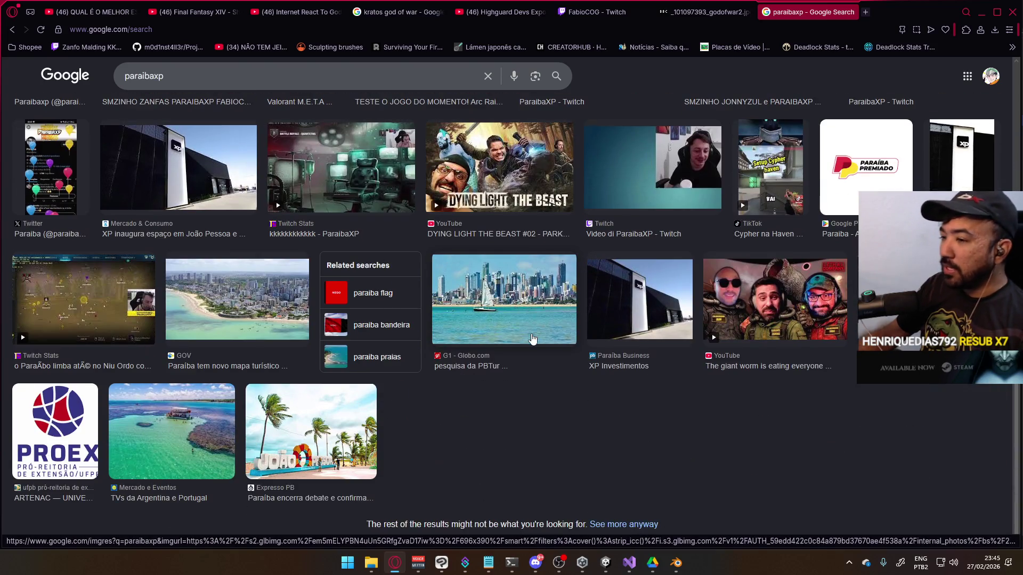
{"action": "scroll", "coordinate": [484, 351], "scroll_direction": "up", "scroll_amount": 2}
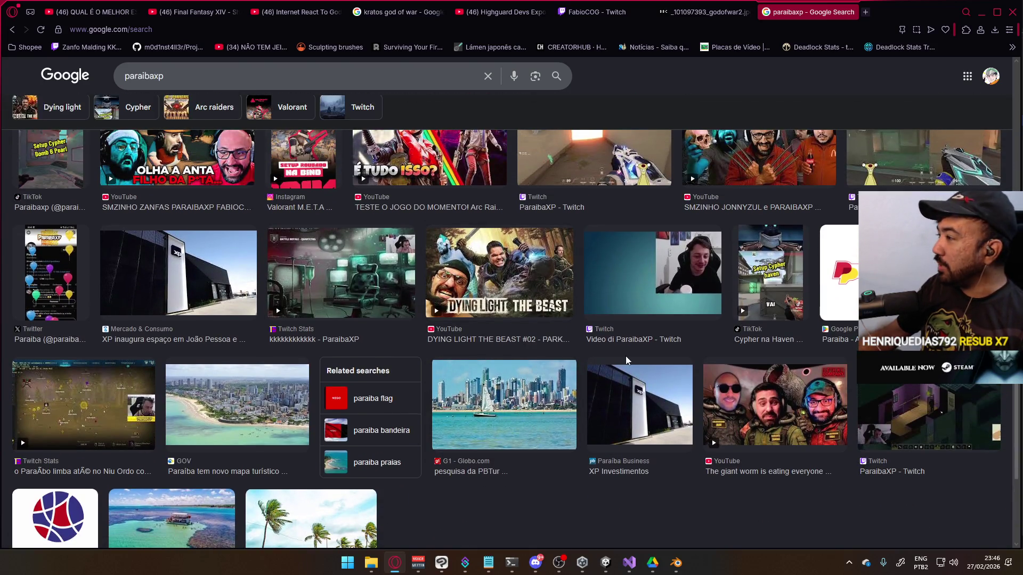
{"action": "scroll", "coordinate": [625, 355], "scroll_direction": "up", "scroll_amount": 4}
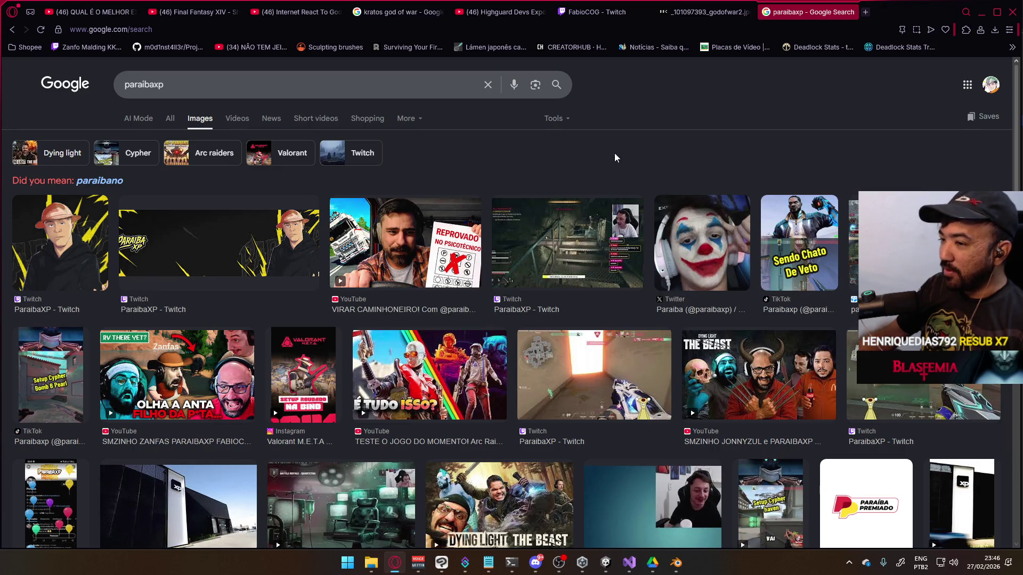
{"action": "left_click", "coordinate": [850, 12]}
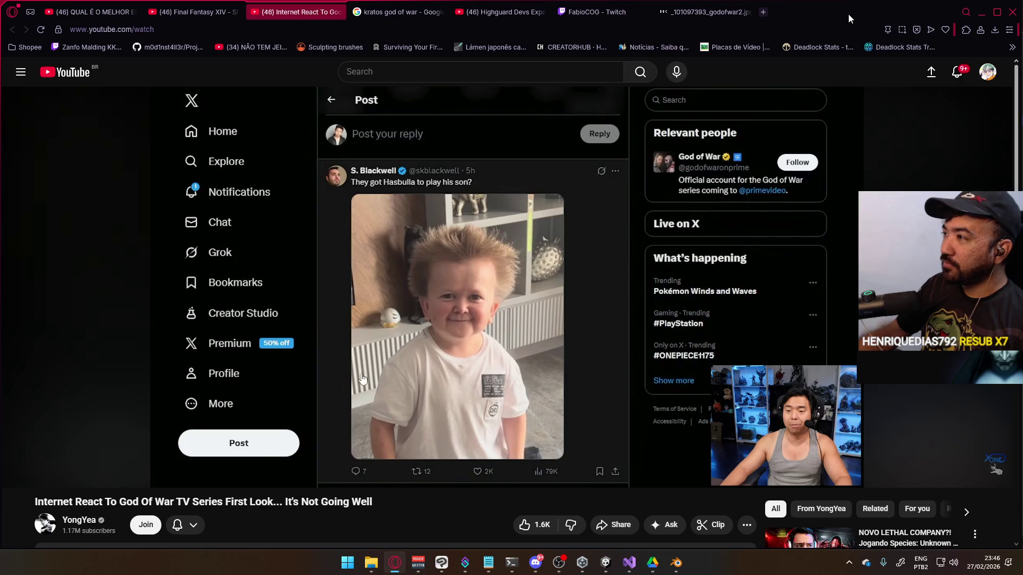
- Resume the God of War reaction in fullscreen and pause it at 3:35
{"action": "left_click", "coordinate": [522, 173]}
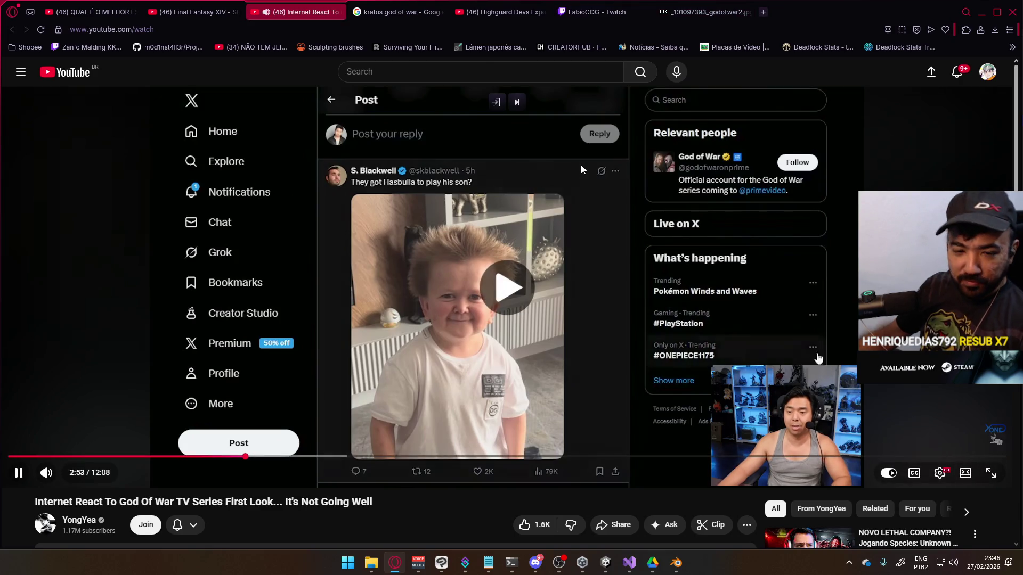
{"action": "key", "text": "f"}
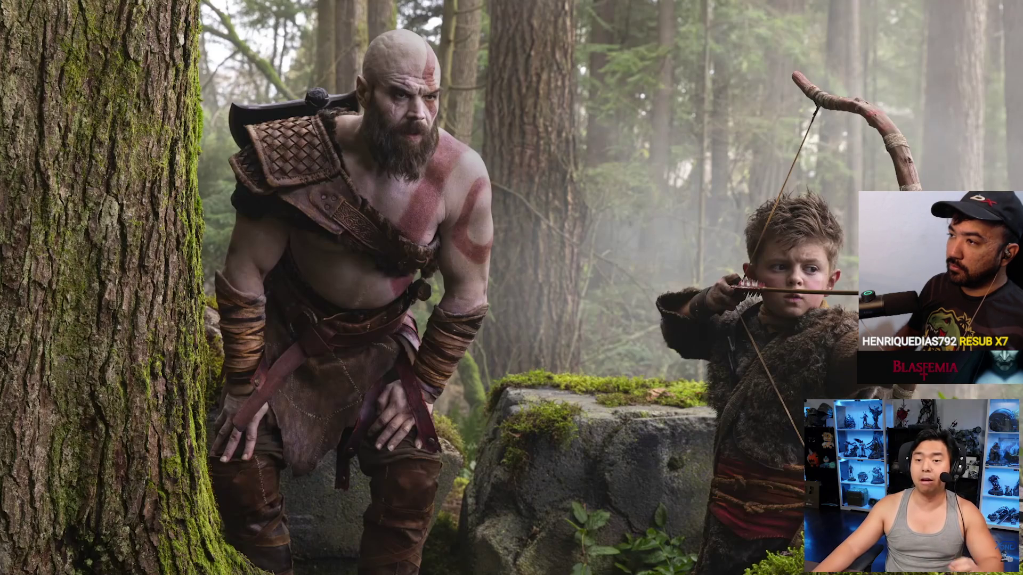
{"action": "left_click", "coordinate": [969, 87]}
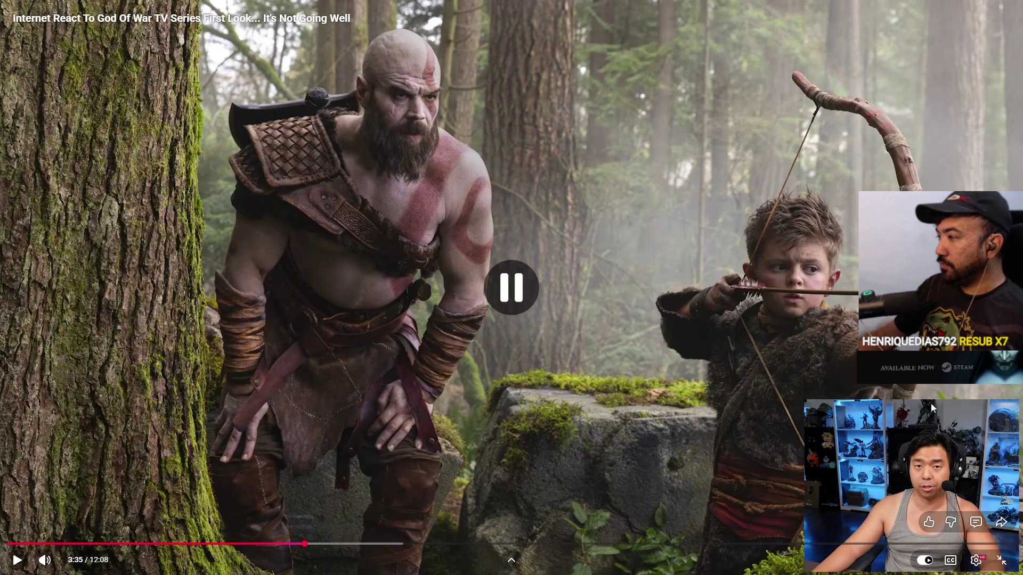
- Exit fullscreen, close the God of War reaction tab, and switch to the Highguard exposé tab
{"action": "left_click", "coordinate": [1005, 559]}
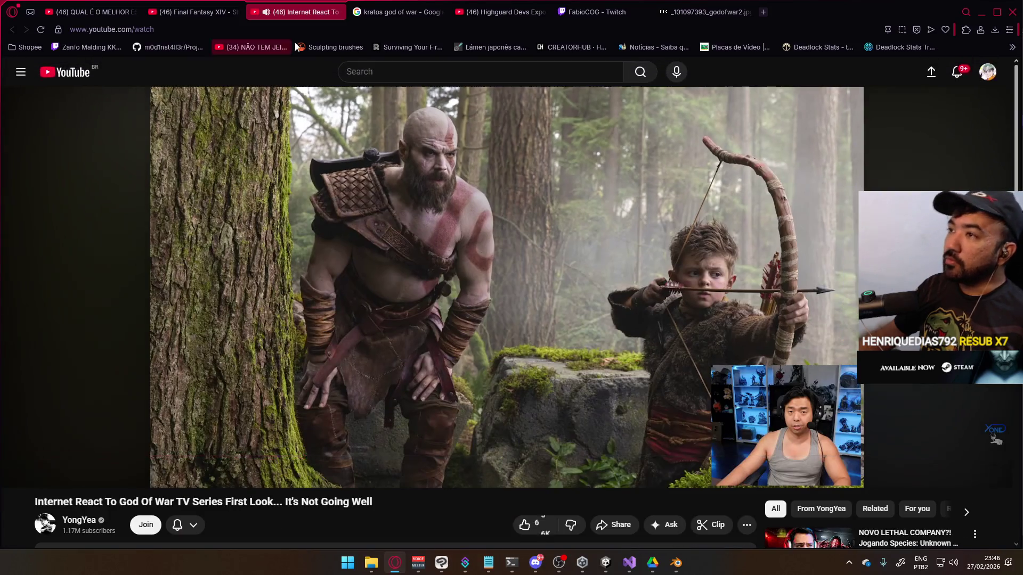
{"action": "left_click", "coordinate": [338, 13]}
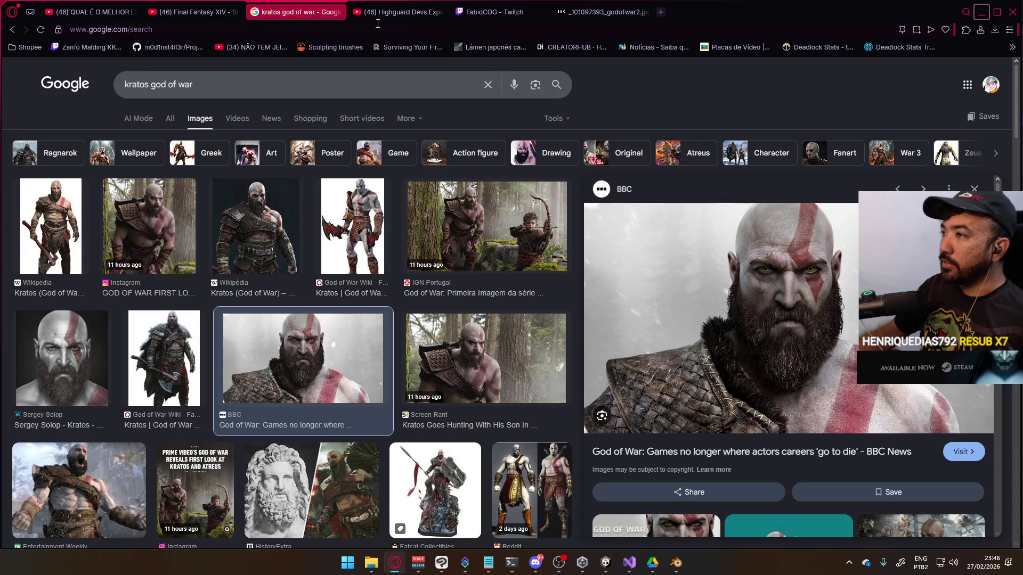
{"action": "left_click_drag", "start_coordinate": [402, 15], "coordinate": [300, 17]}
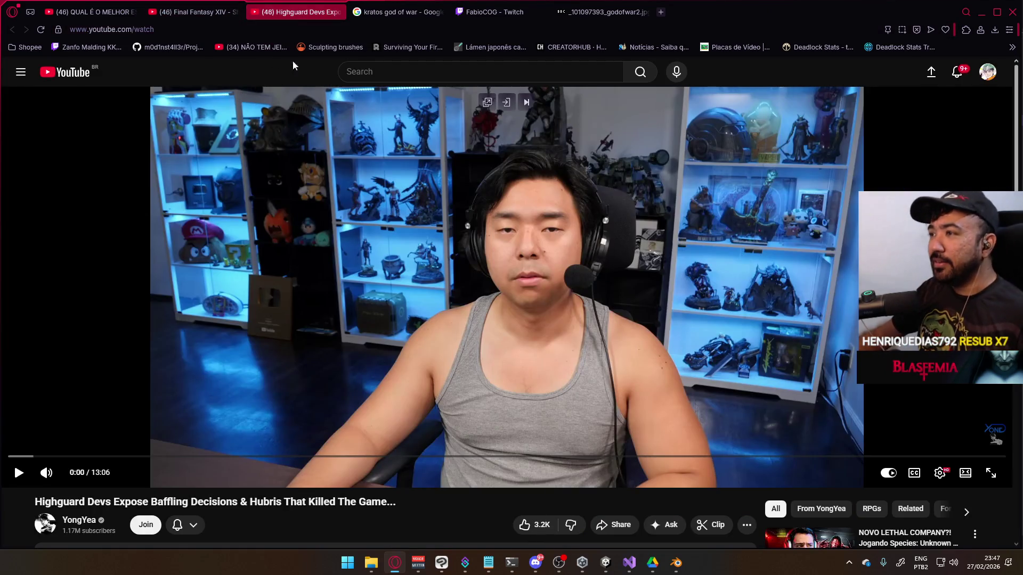
- Start the Highguard exposé video from 0:00 after glancing at the description below it
{"action": "left_click", "coordinate": [655, 373]}
{"action": "scroll", "coordinate": [494, 325], "scroll_direction": "down", "scroll_amount": 4}
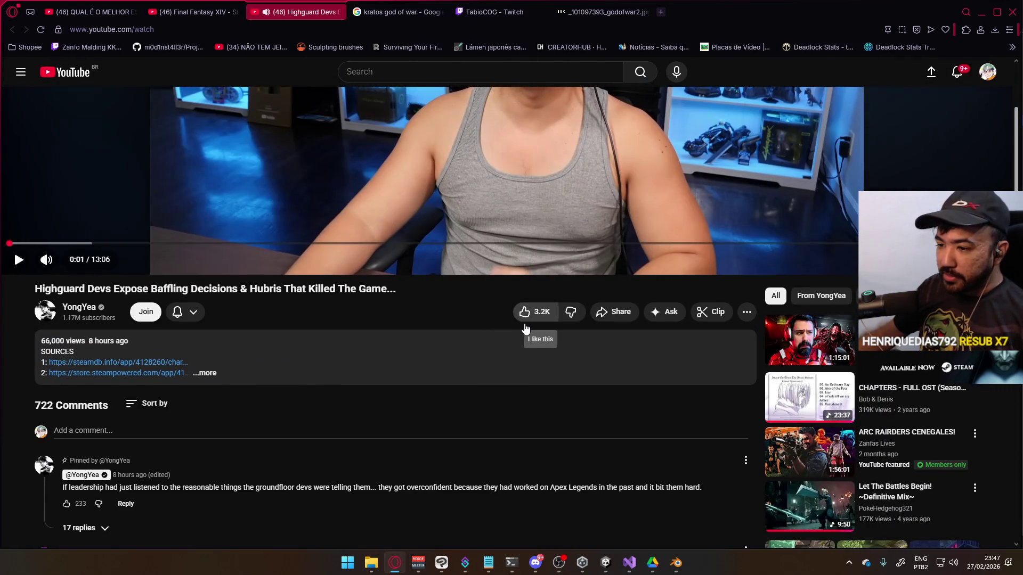
{"action": "scroll", "coordinate": [645, 326], "scroll_direction": "up", "scroll_amount": 4}
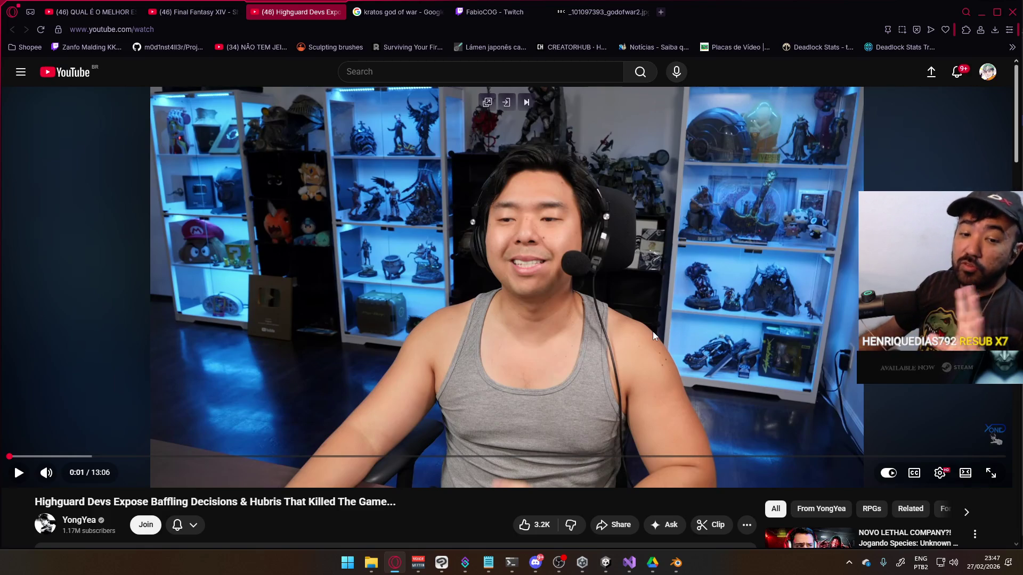
{"action": "left_click", "coordinate": [627, 319]}
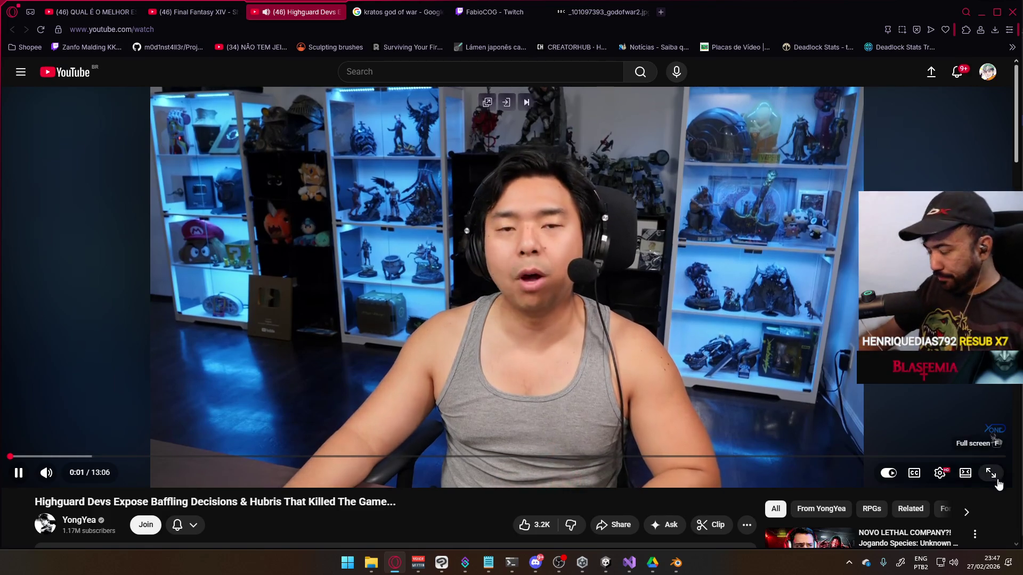
- Watch the Highguard exposé fullscreen, dismissing a highlighter popup, and pause it at 2:27
{"action": "left_click", "coordinate": [997, 482]}
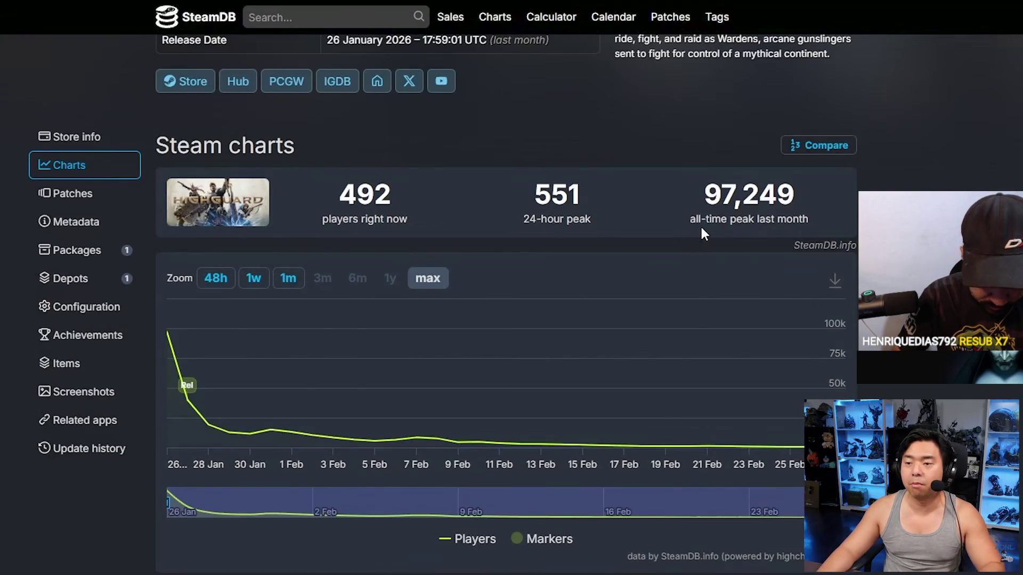
{"action": "mouse_move", "coordinate": [157, 329]}
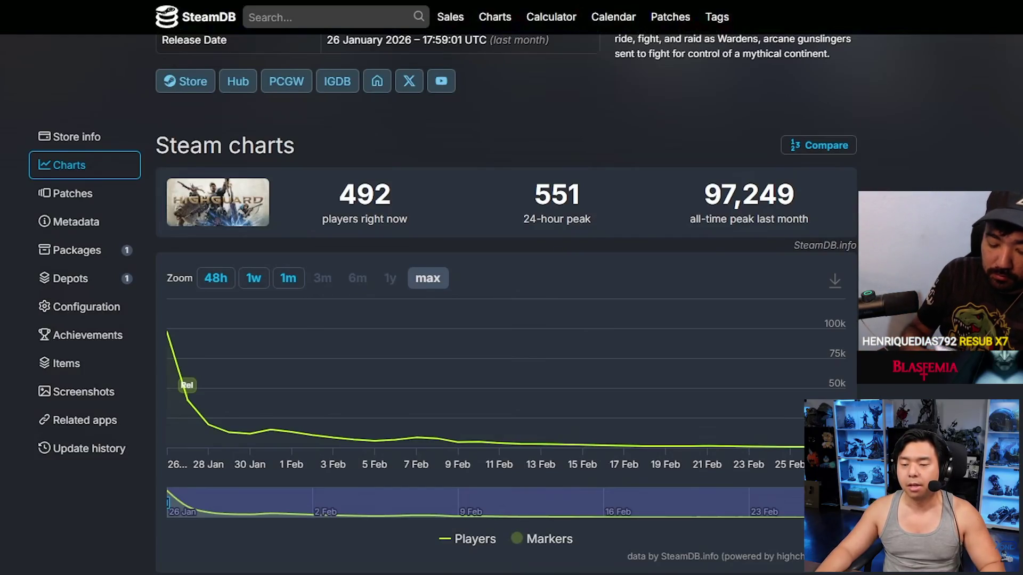
{"action": "left_click", "coordinate": [185, 570]}
{"action": "key", "text": "Escape"}
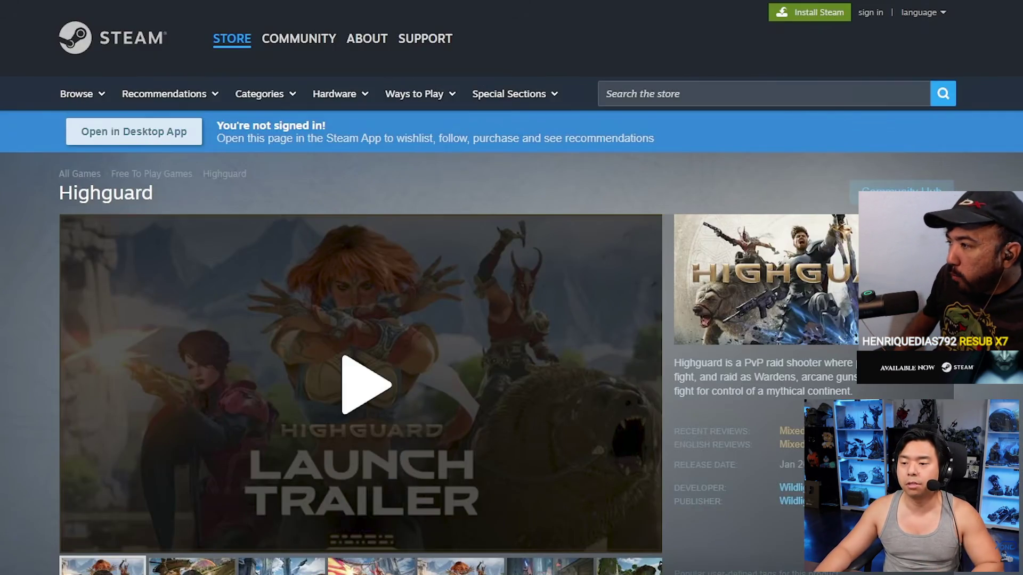
{"action": "scroll", "coordinate": [787, 228], "scroll_direction": "down", "scroll_amount": 4}
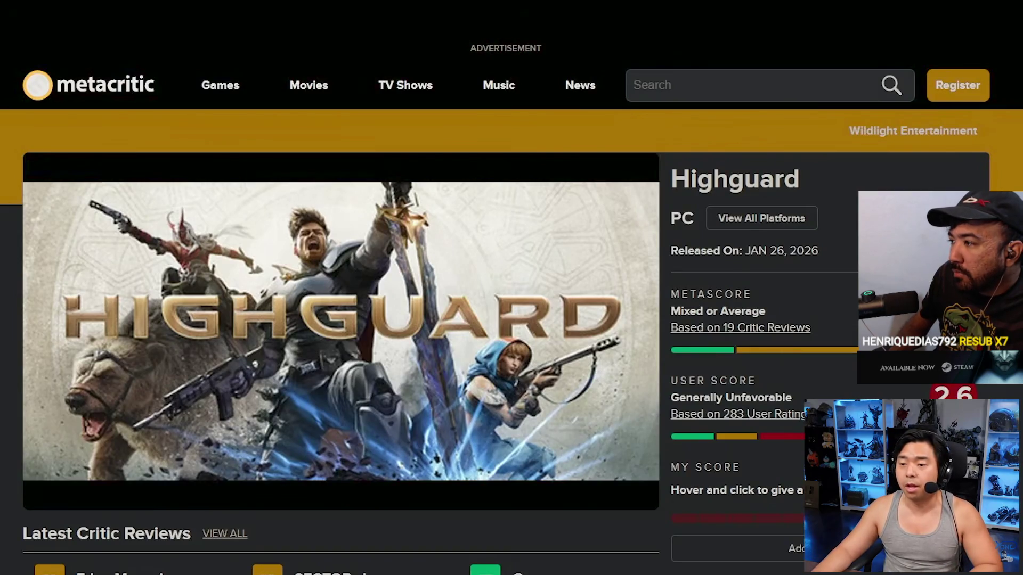
{"action": "scroll", "coordinate": [512, 288], "scroll_direction": "down", "scroll_amount": 3}
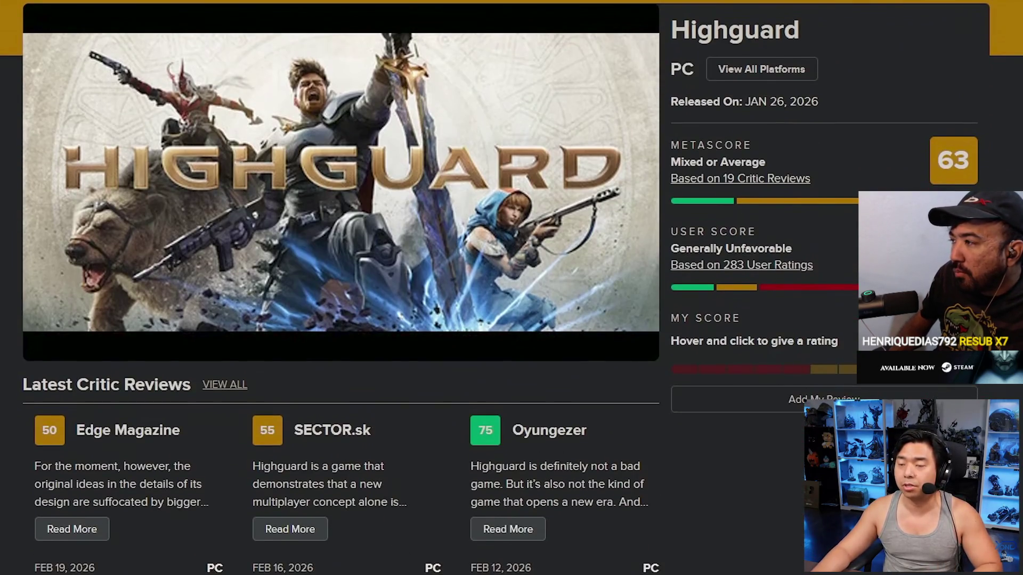
{"action": "scroll", "coordinate": [512, 288], "scroll_direction": "up", "scroll_amount": 5}
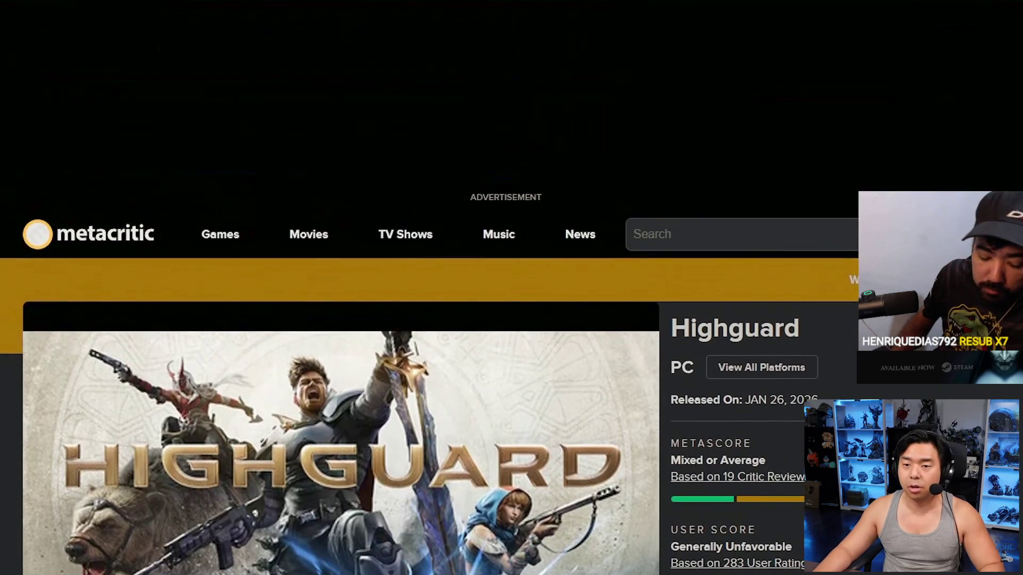
{"action": "scroll", "coordinate": [512, 288], "scroll_direction": "down", "scroll_amount": 2}
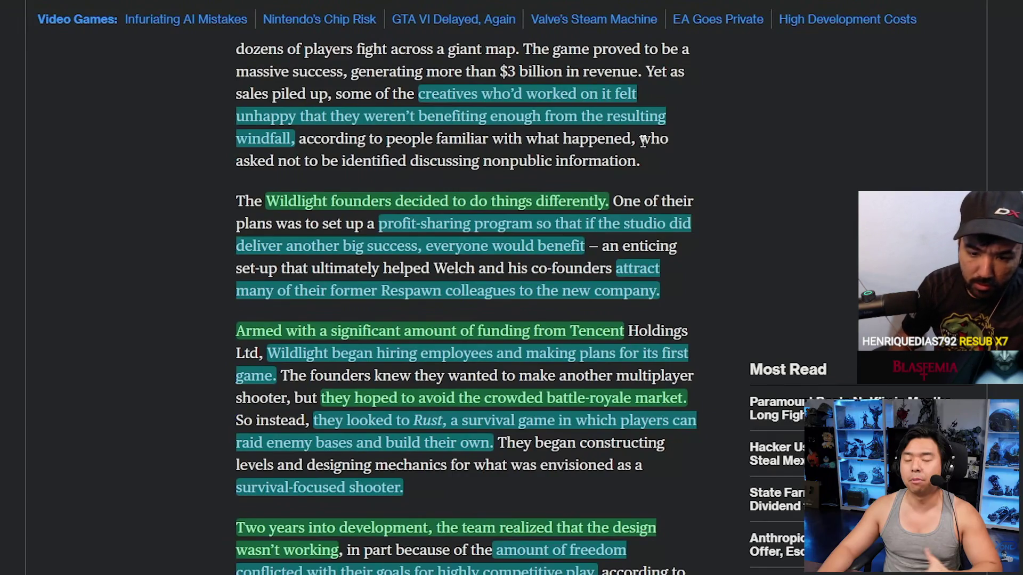
{"action": "left_click", "coordinate": [1001, 483]}
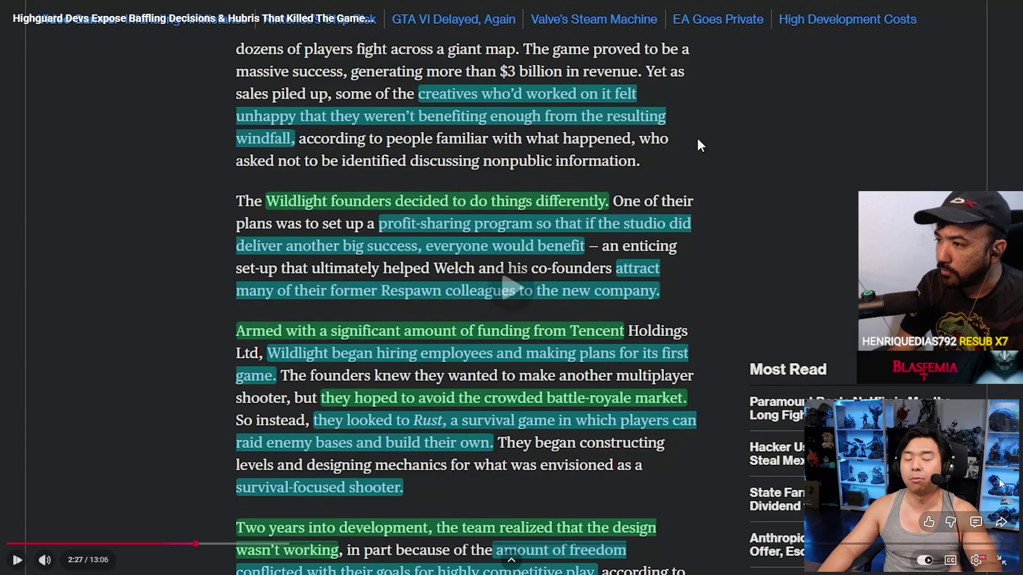
- Resume the Highguard exposé, pause it once, then continue playback to 3:17
{"action": "left_click", "coordinate": [1001, 484]}
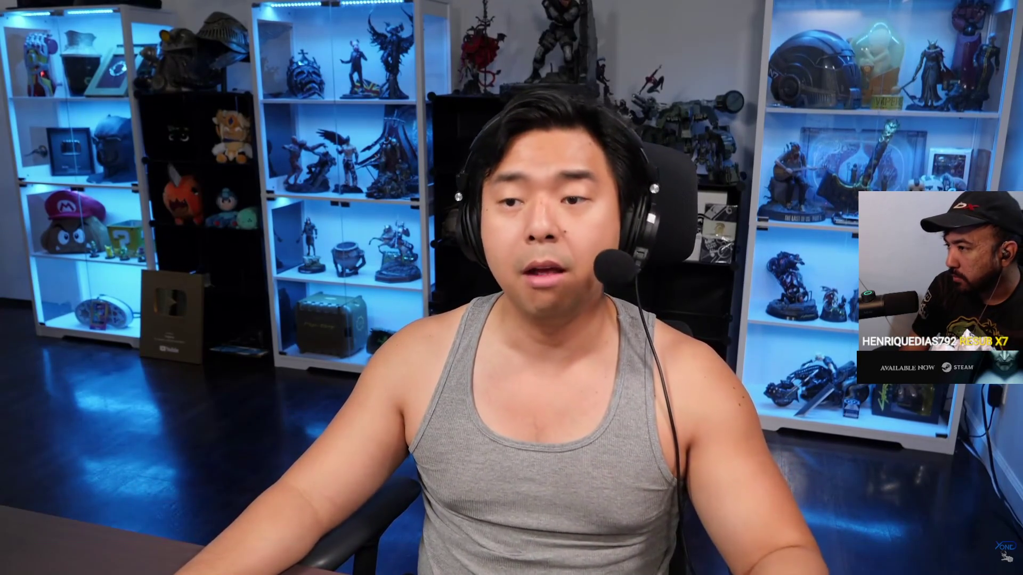
{"action": "left_click", "coordinate": [1000, 479]}
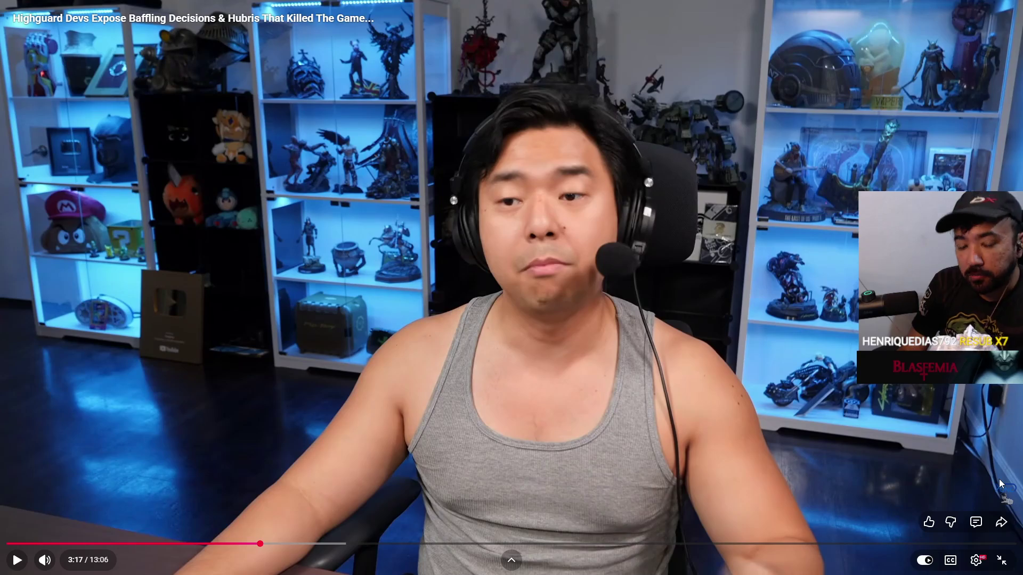
{"action": "left_click", "coordinate": [999, 479]}
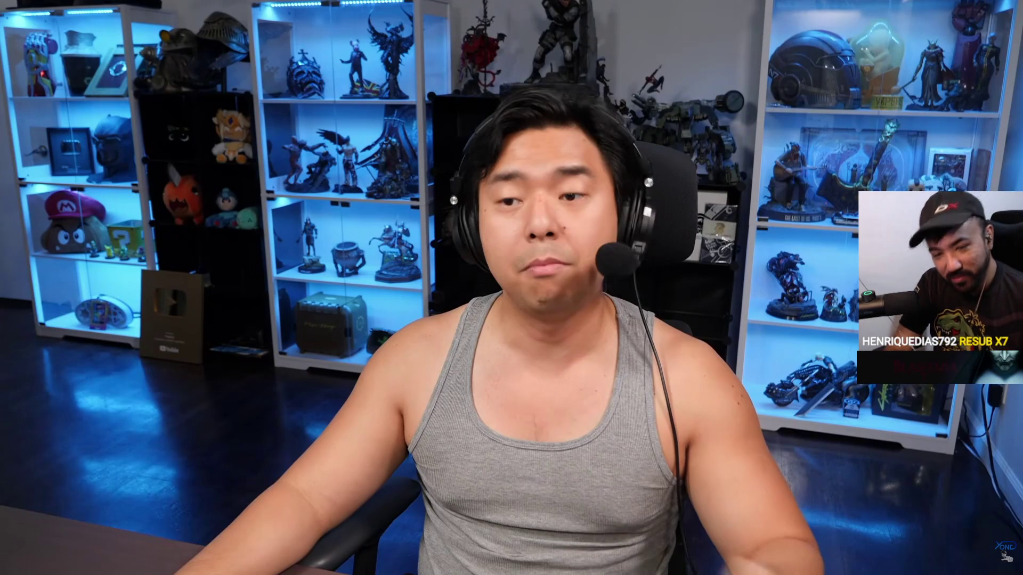
{"action": "mouse_move", "coordinate": [999, 479]}
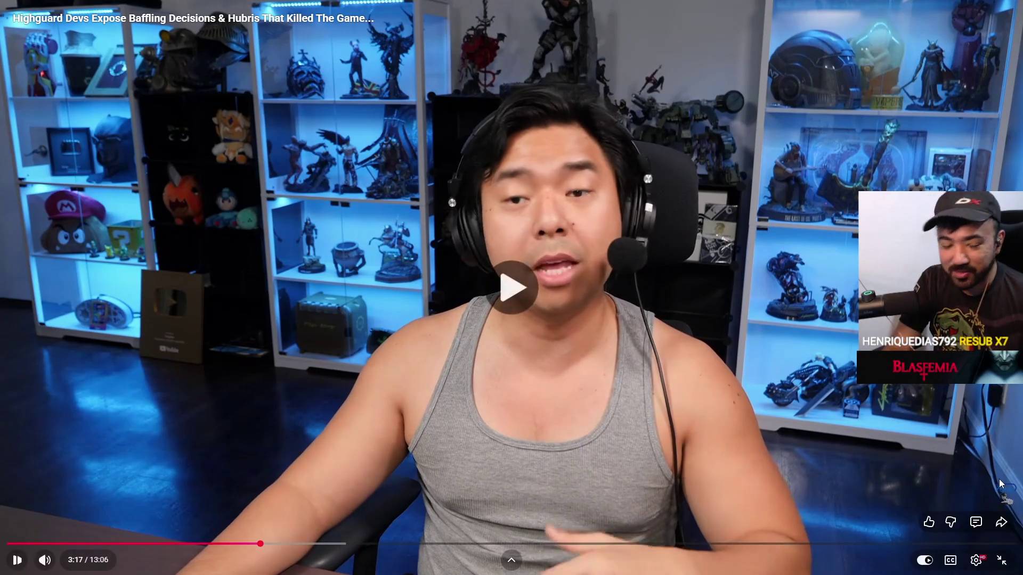